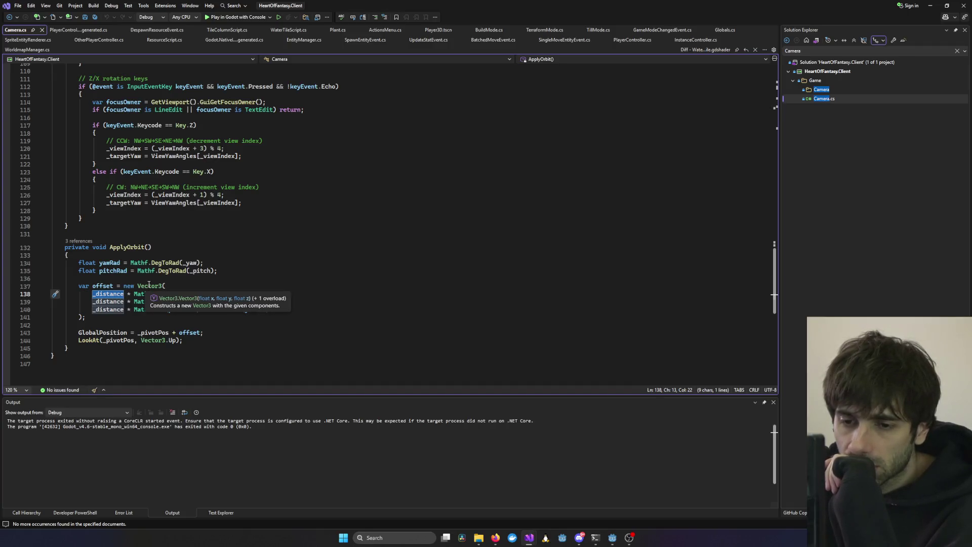
Step: Inspect the GlobalPosition assignment in Camera.cs's ApplyOrbit method
double_click(98, 331)
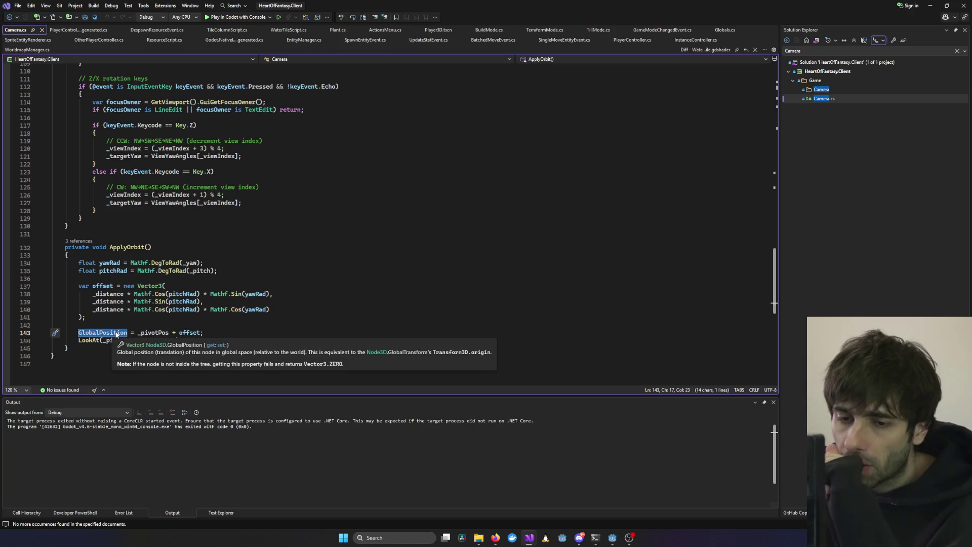
scroll(265, 303, "up", 13)
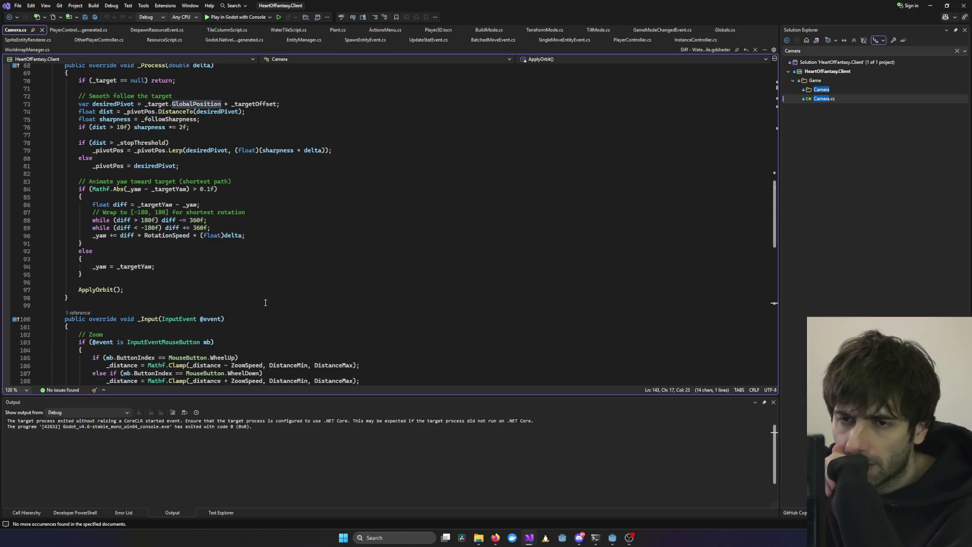
scroll(200, 116, "up", 3)
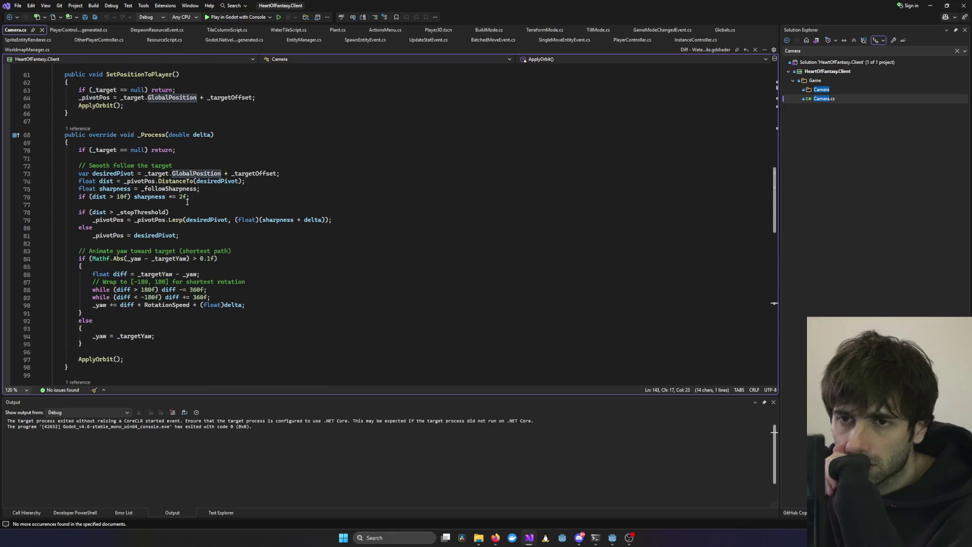
scroll(296, 270, "up", 6)
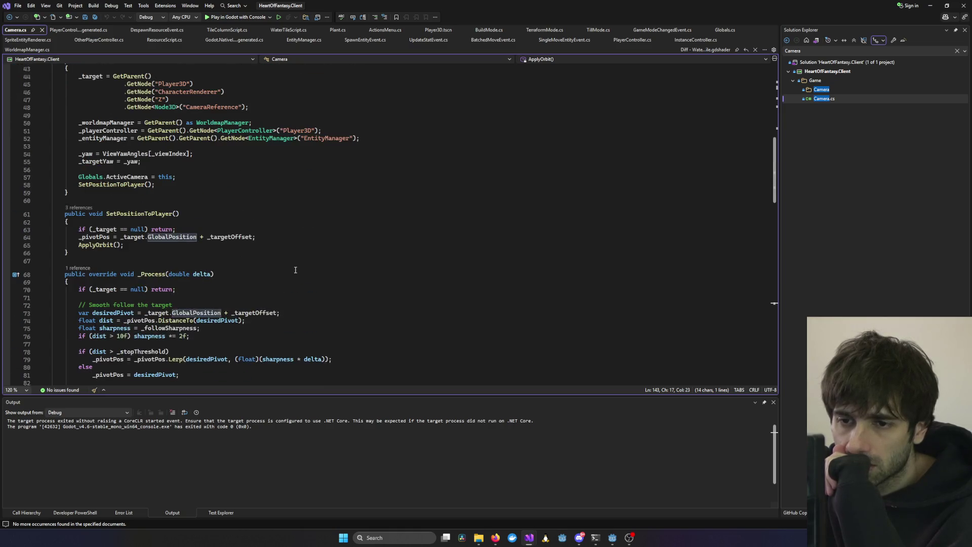
scroll(295, 270, "up", 8)
scroll(295, 270, "down", 20)
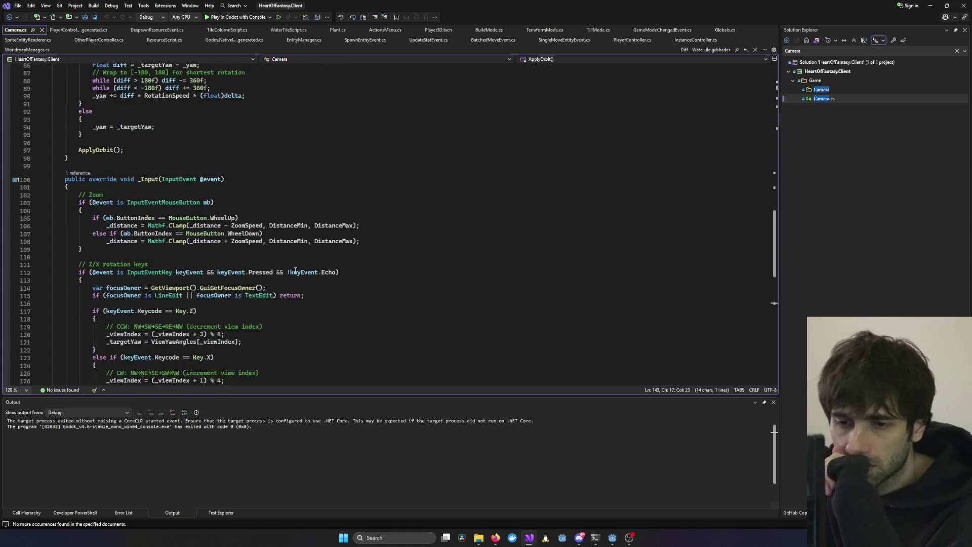
scroll(295, 270, "down", 9)
scroll(295, 270, "up", 9)
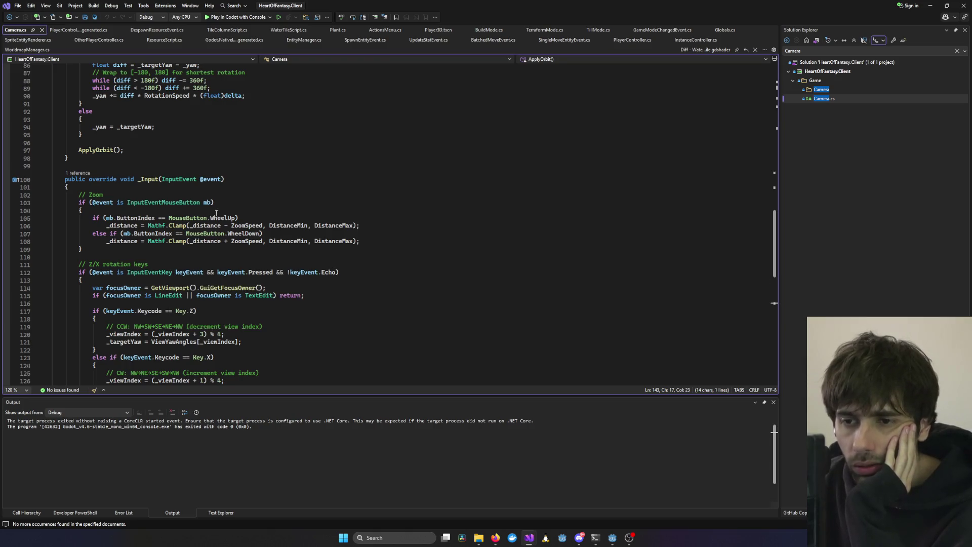
Step: Trace how zoom changes the _distance field and where ApplyOrbit and GlobalPosition are used
double_click(136, 217)
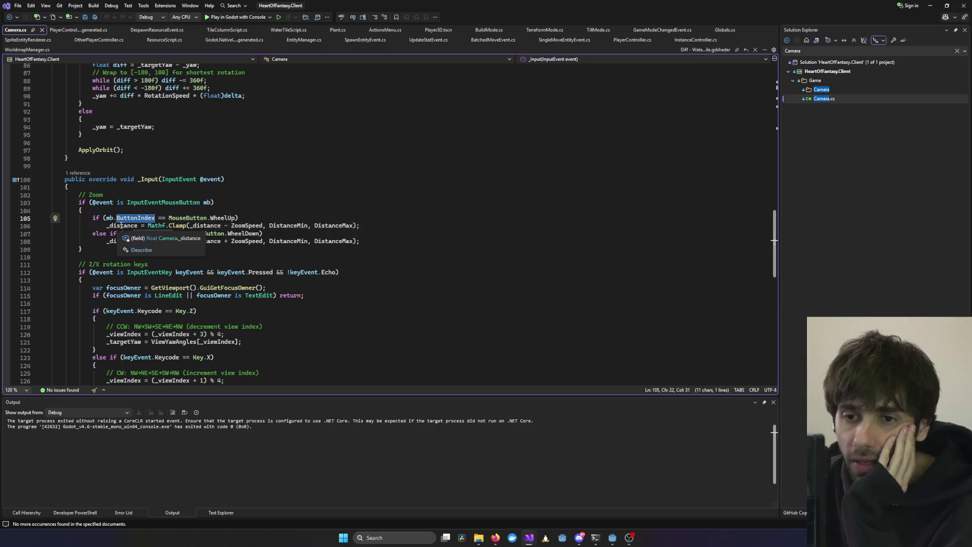
double_click(135, 225)
scroll(118, 291, "down", 7)
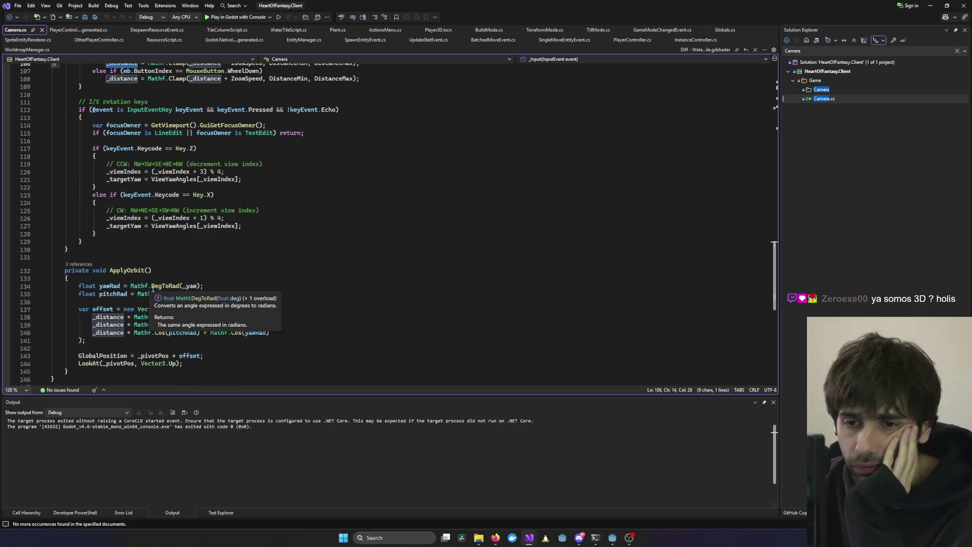
double_click(126, 271)
scroll(133, 272, "up", 14)
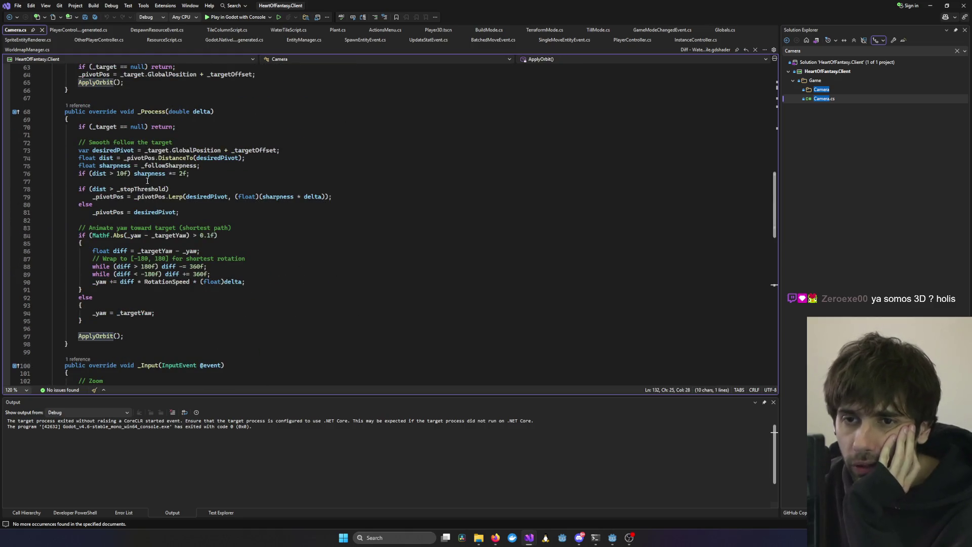
scroll(158, 124, "down", 17)
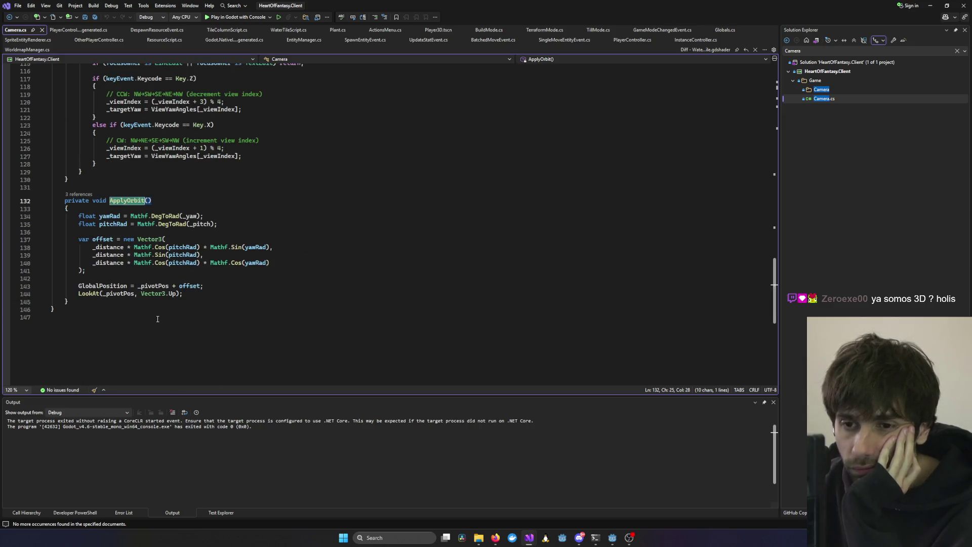
double_click(103, 287)
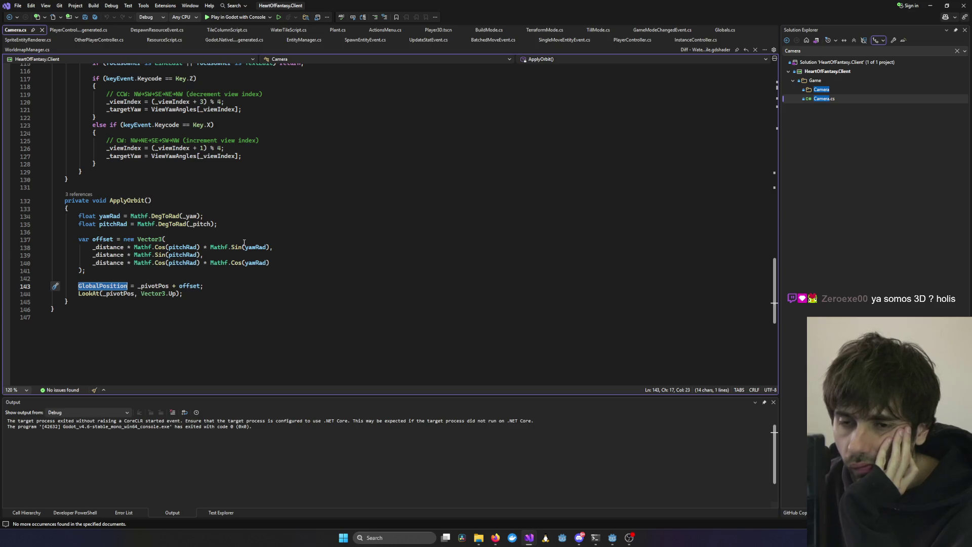
left_click(276, 247)
Step: Open a new Ubuntu terminal window from the taskbar
mouse_move(595, 537)
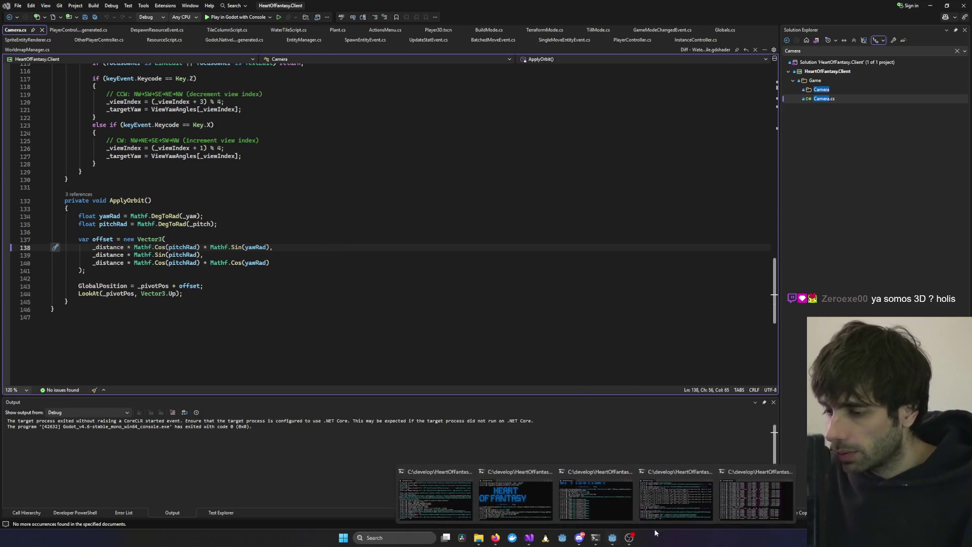
mouse_move(761, 514)
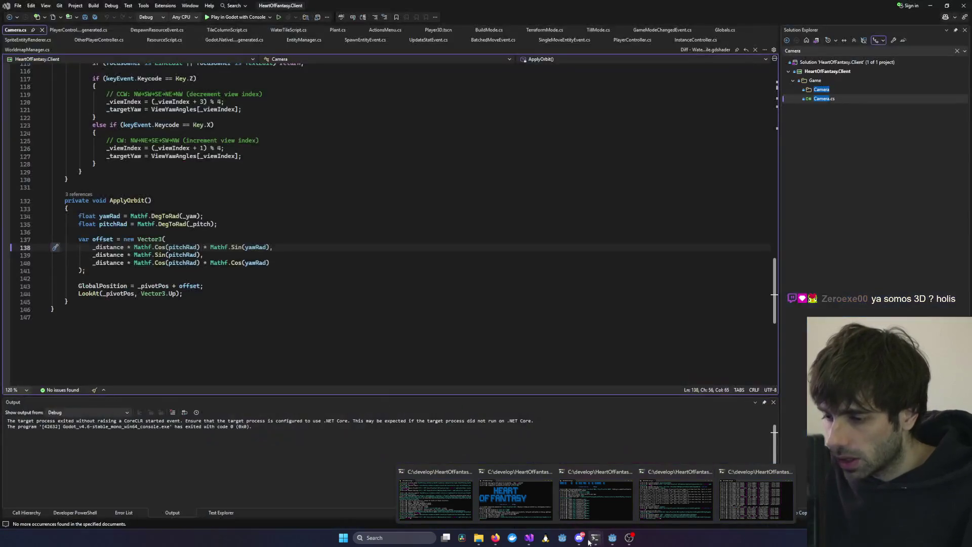
right_click(595, 538)
left_click(565, 478)
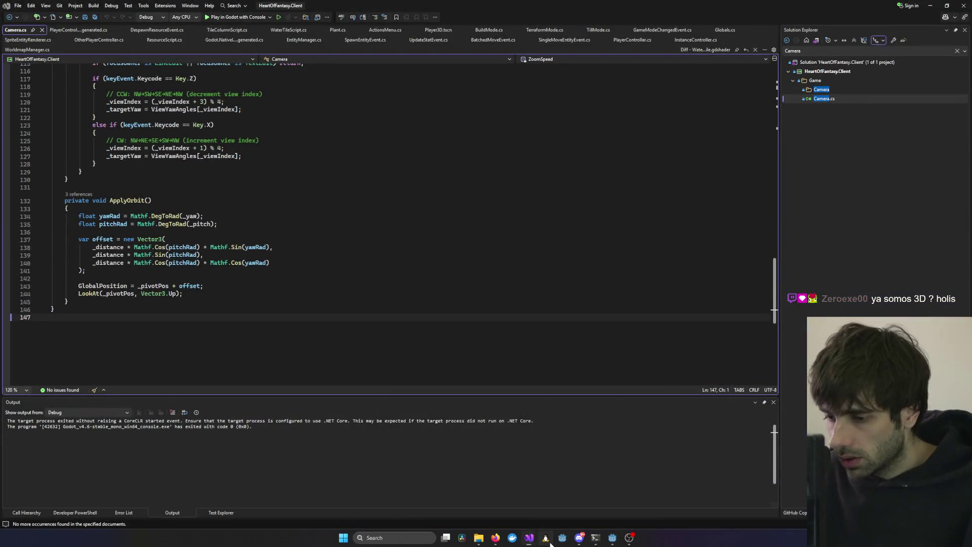
Step: Launch Claude Code and ask it to make HeartOfFantasy.Client's Camera.cs zoom via orthographic Size, not _distance
type("claudio")
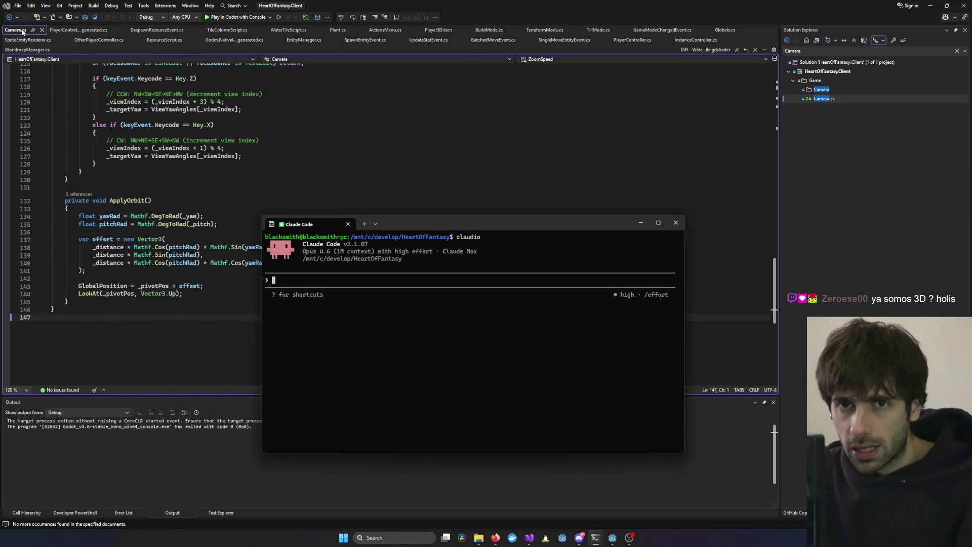
type("@HeartOfFantasy.Shard/")
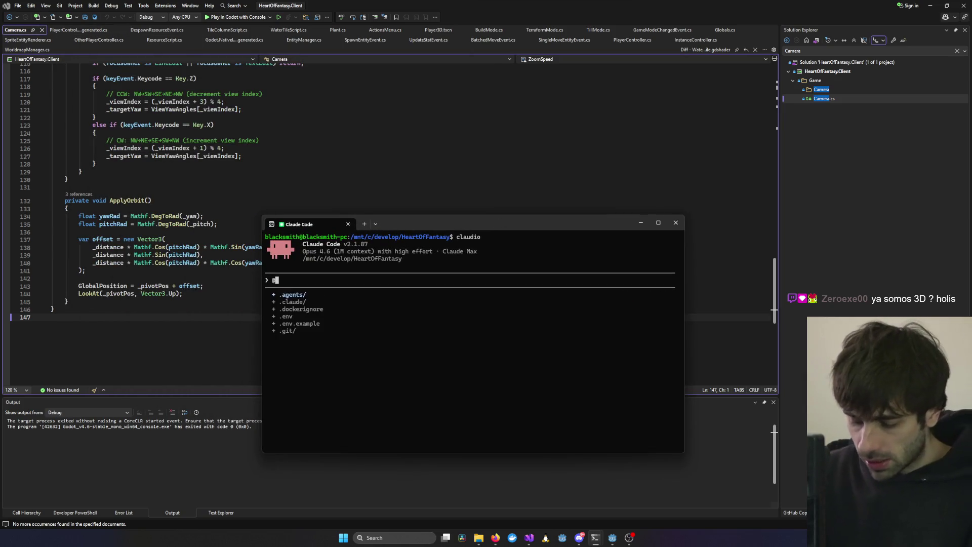
key("BackSpace")
key("BackSpace")
key("BackSpace")
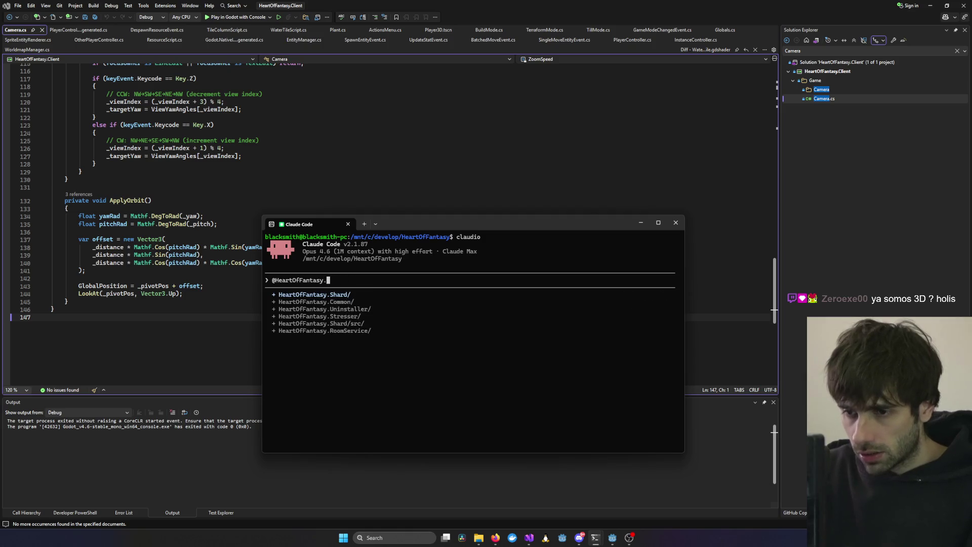
type("Client Camera.cs class,")
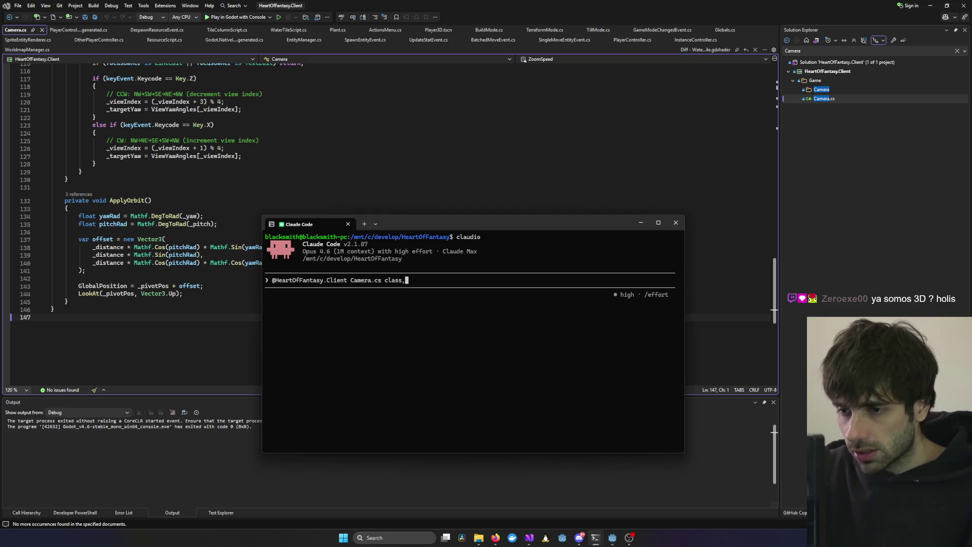
type("we need to")
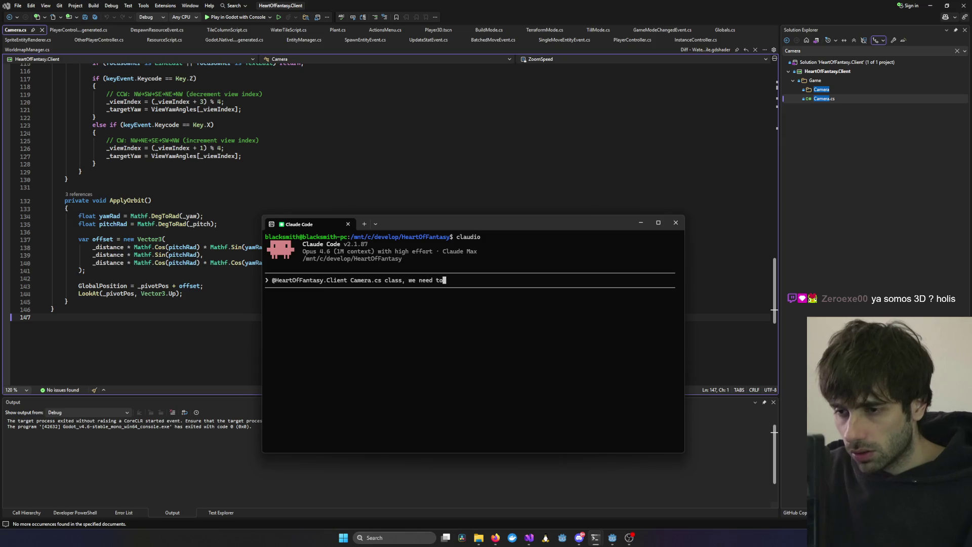
key("BackSpace")
key("BackSpace")
key("BackSpace")
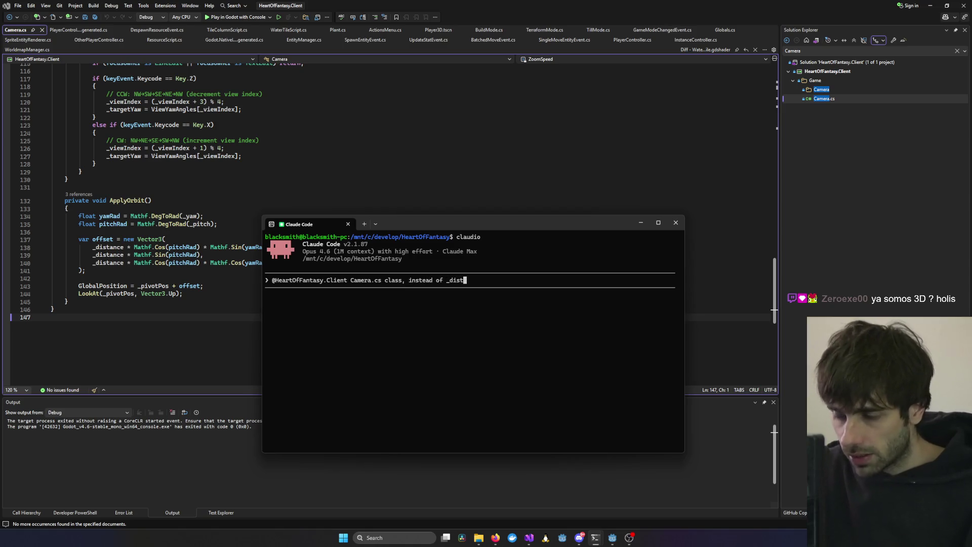
type("anmce we need to")
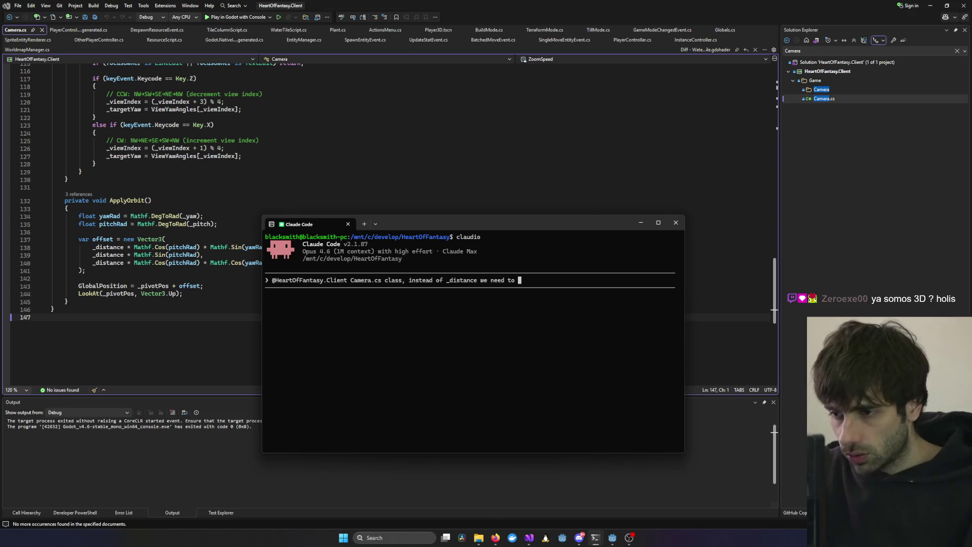
type("nge the size since we ar")
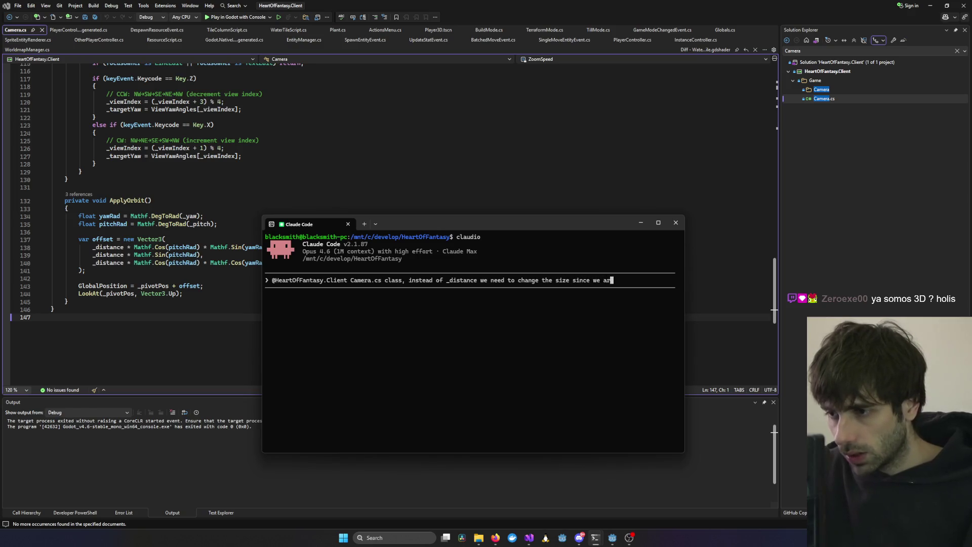
type("using an")
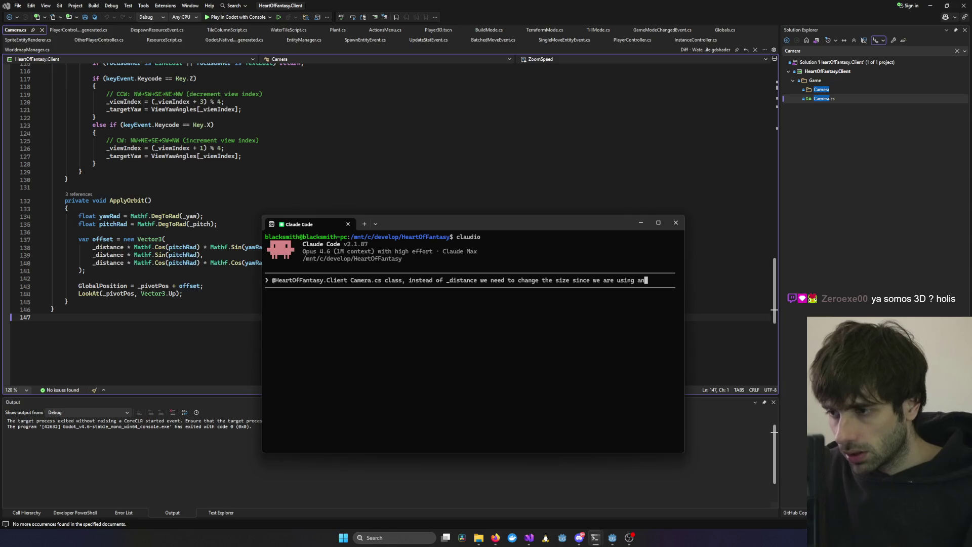
type("grap")
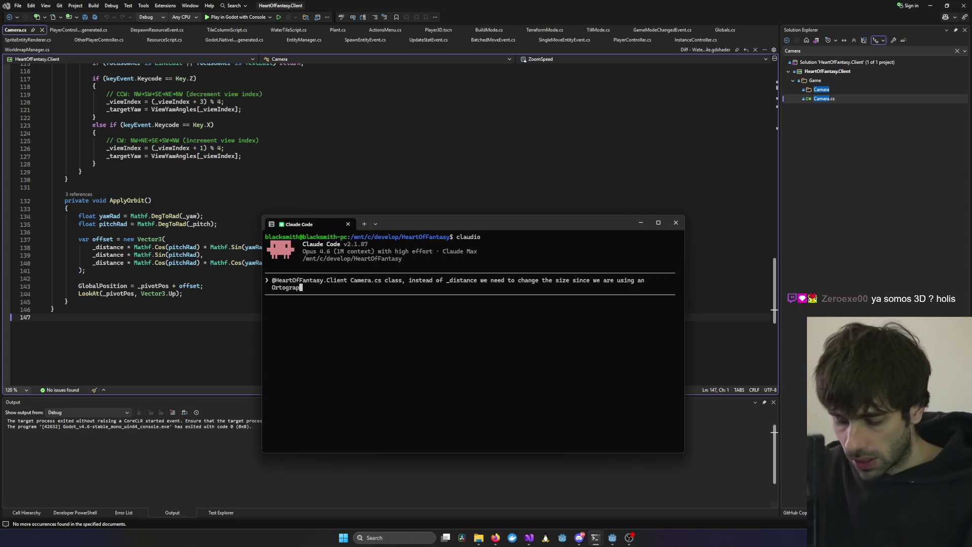
type(" camera")
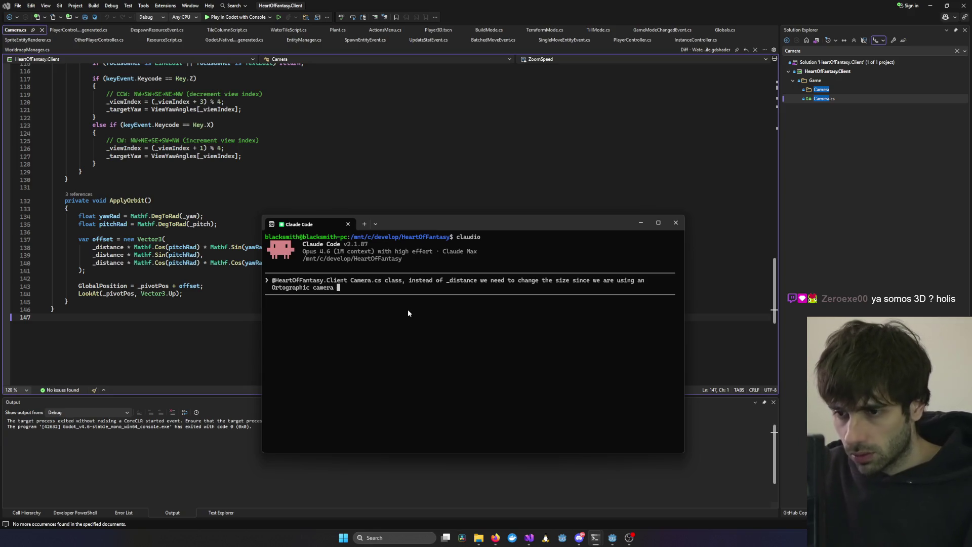
type(" so we need to")
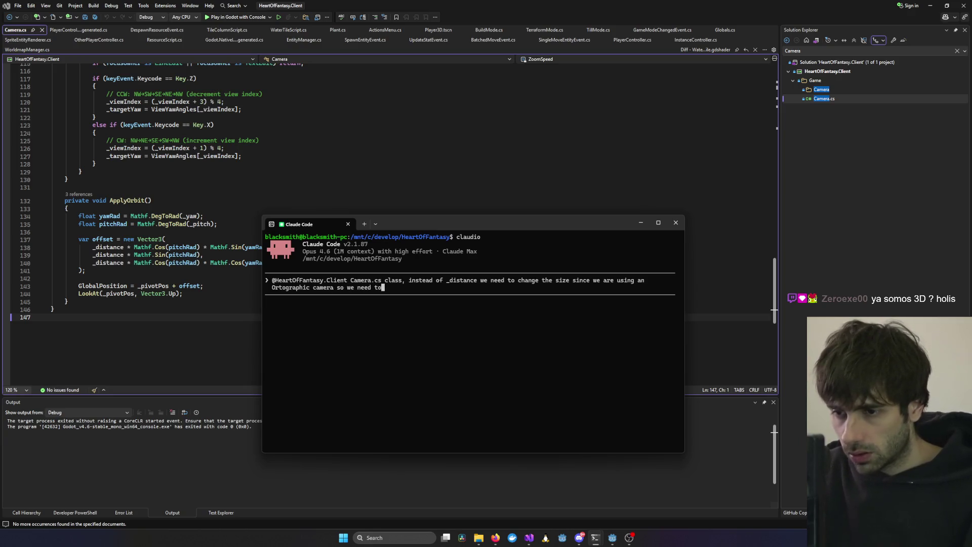
type("that ")
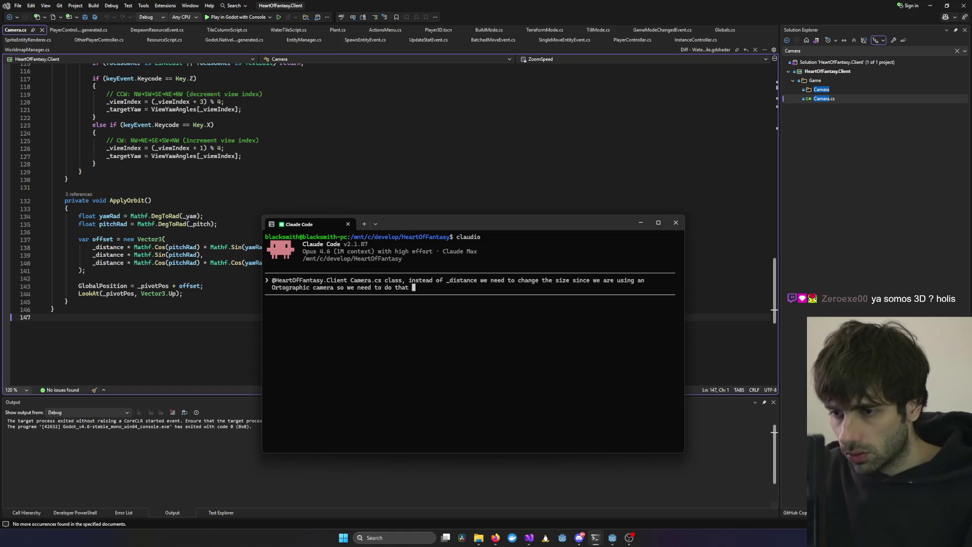
type("n and out")
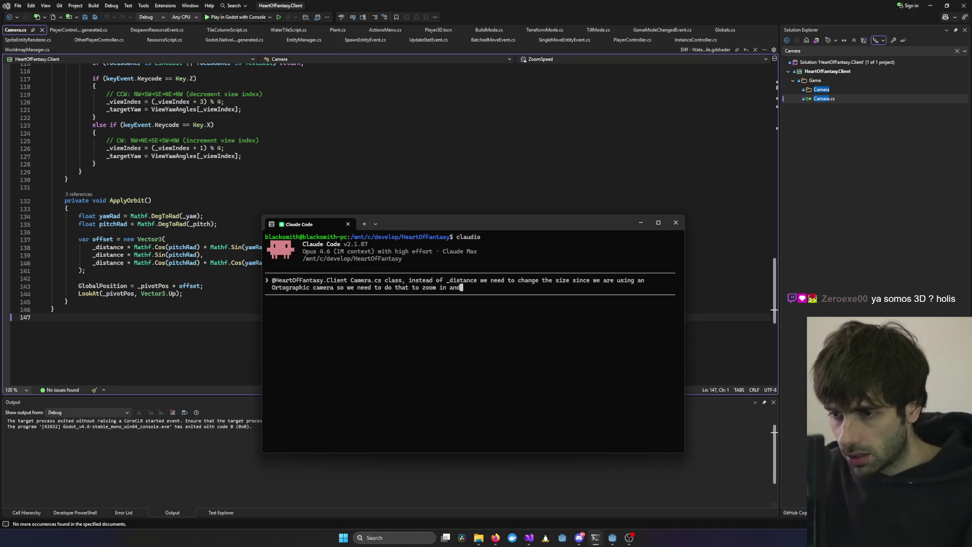
key("Return")
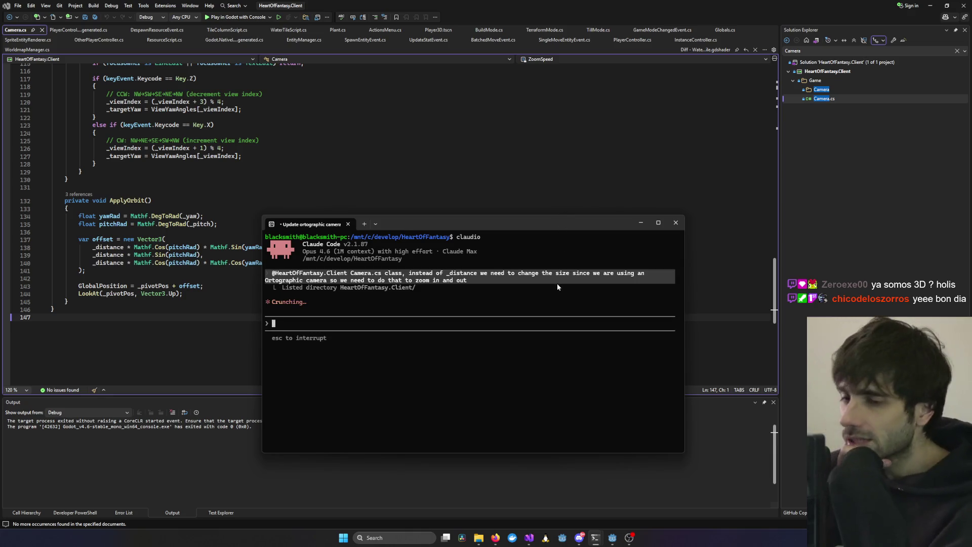
Step: Check the Camera scene in the Godot editor, then minimize it again
left_click(557, 133)
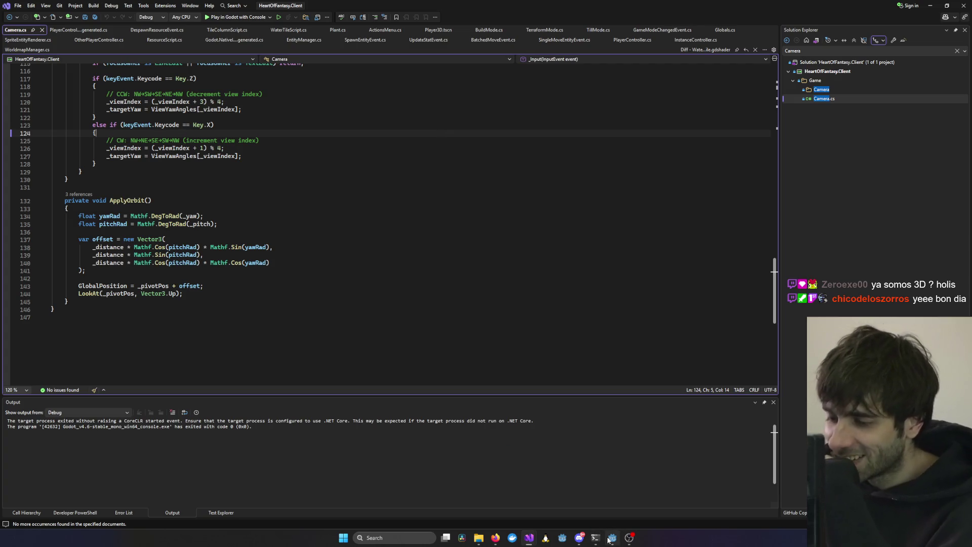
mouse_move(609, 540)
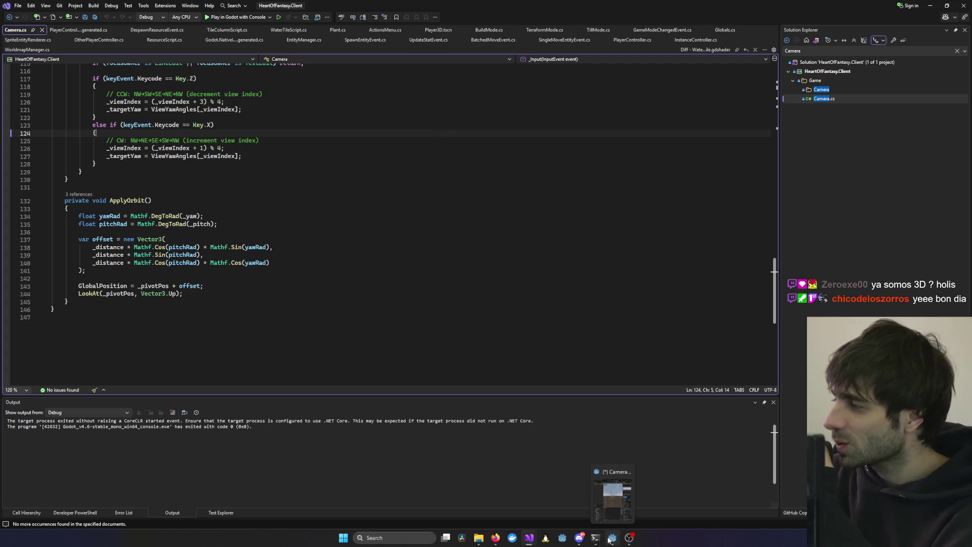
left_click(611, 539)
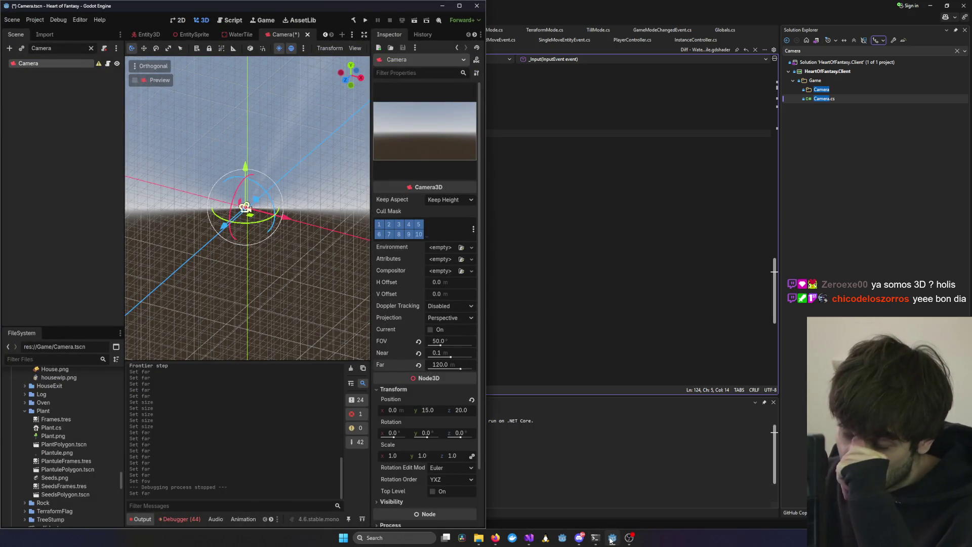
left_click(612, 539)
Step: Bring up Claude Code's pending Camera.cs edit adding _size with SizeMin 5 and SizeMax 80
mouse_move(595, 540)
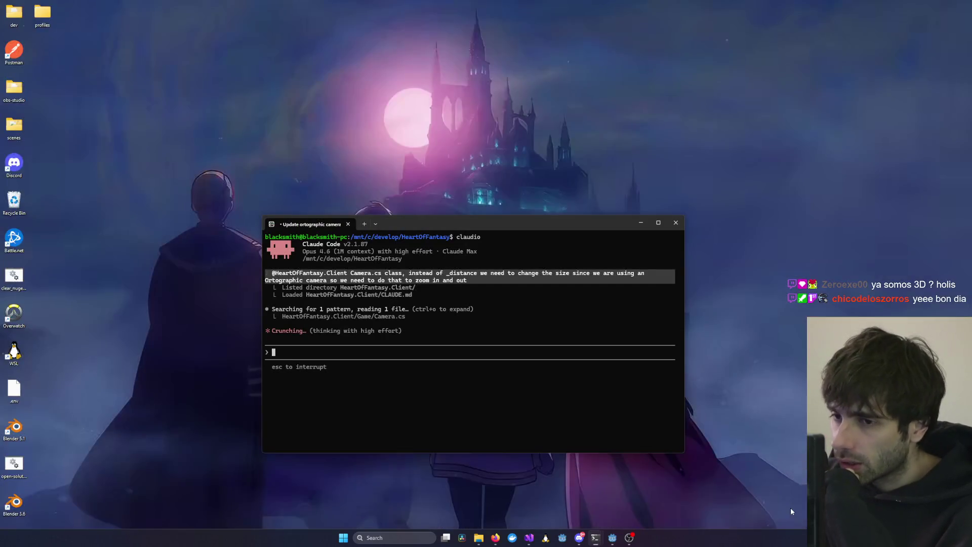
left_click(791, 507)
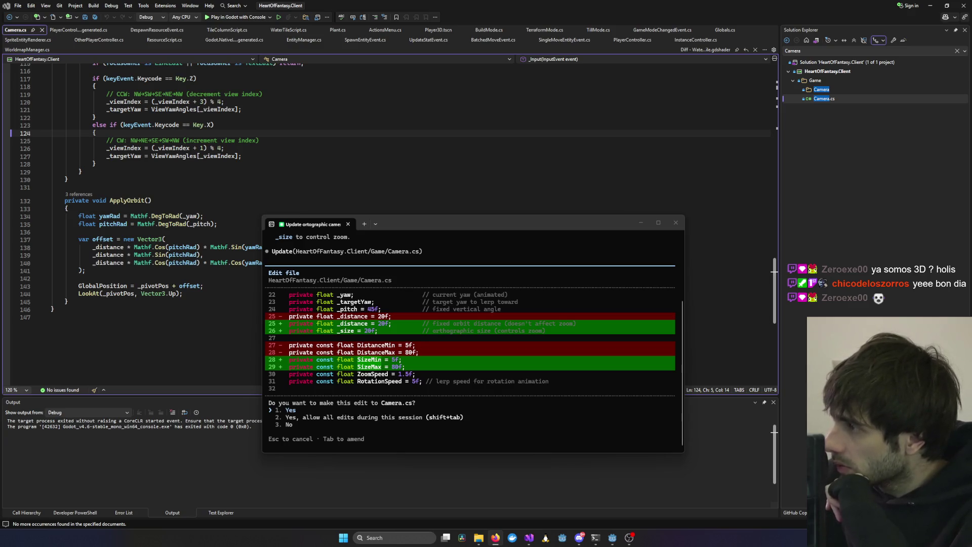
key("alt+Tab")
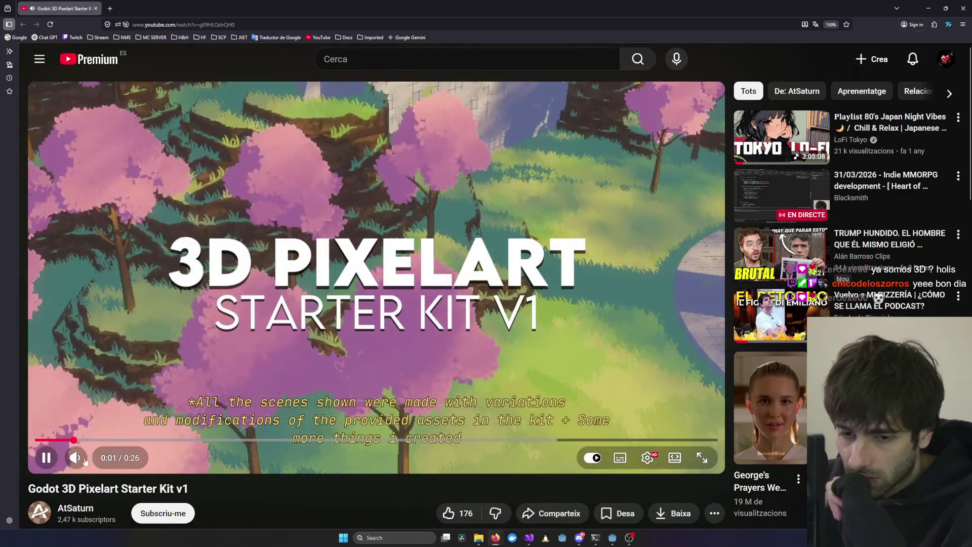
left_click(75, 457)
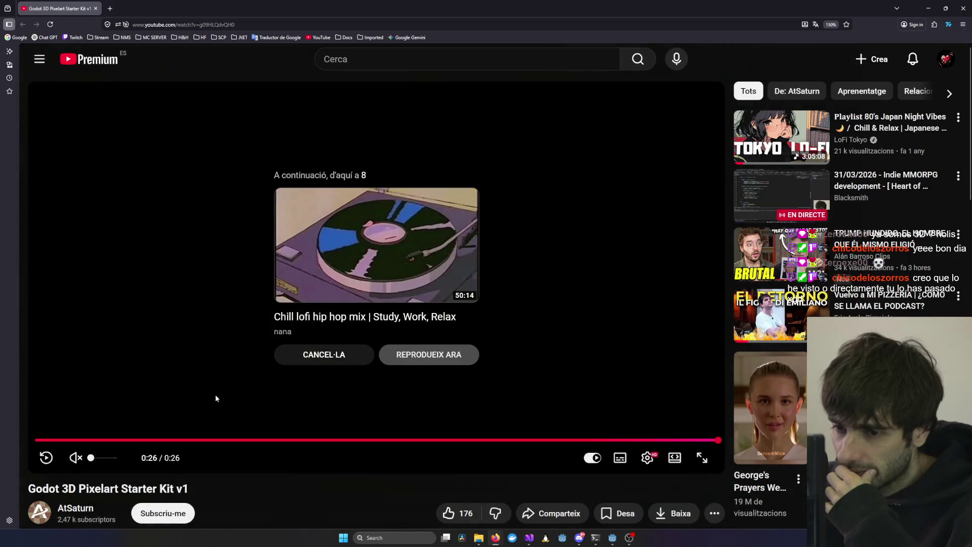
key("alt+Tab")
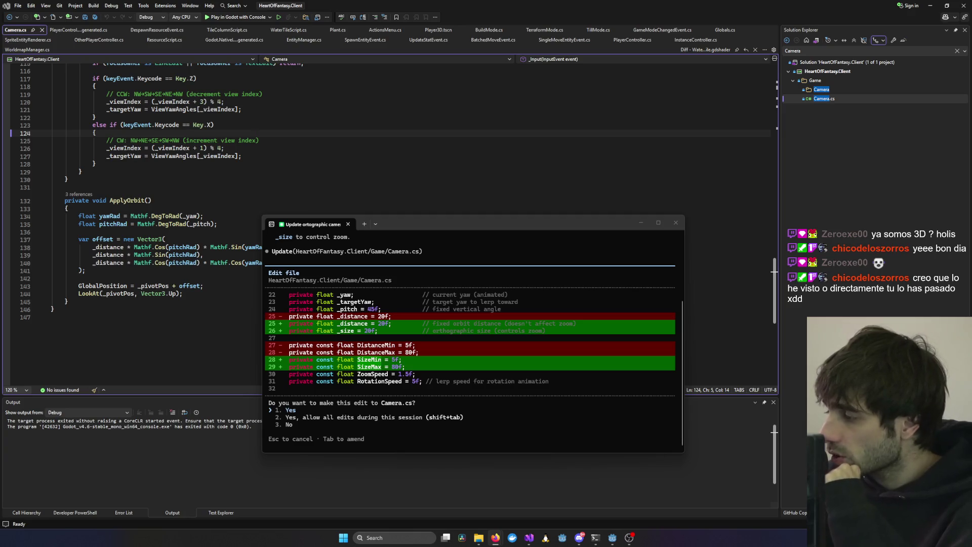
Step: Approve the Camera.cs _size edit and allow all further edits for this session
left_click_drag(520, 221, 619, 179)
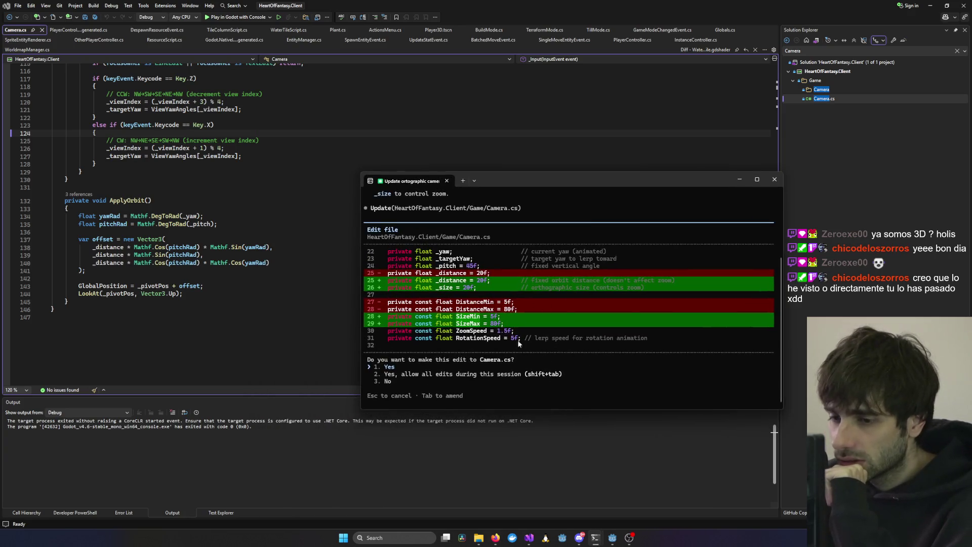
key("Down")
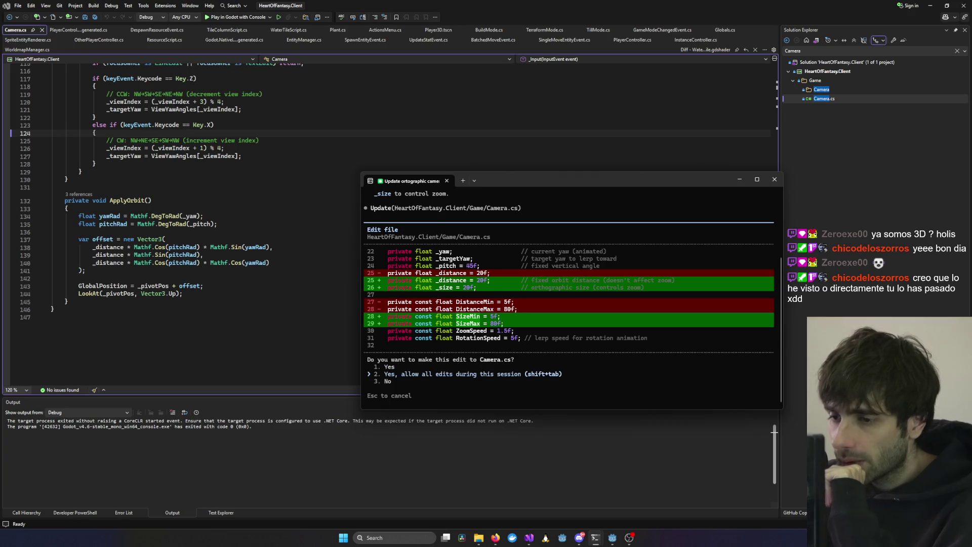
key("Return")
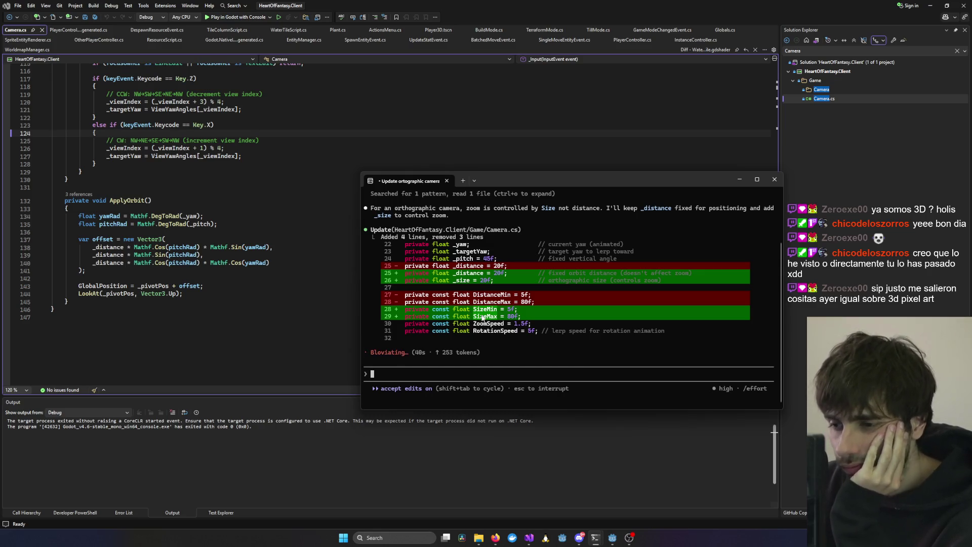
left_click(612, 540)
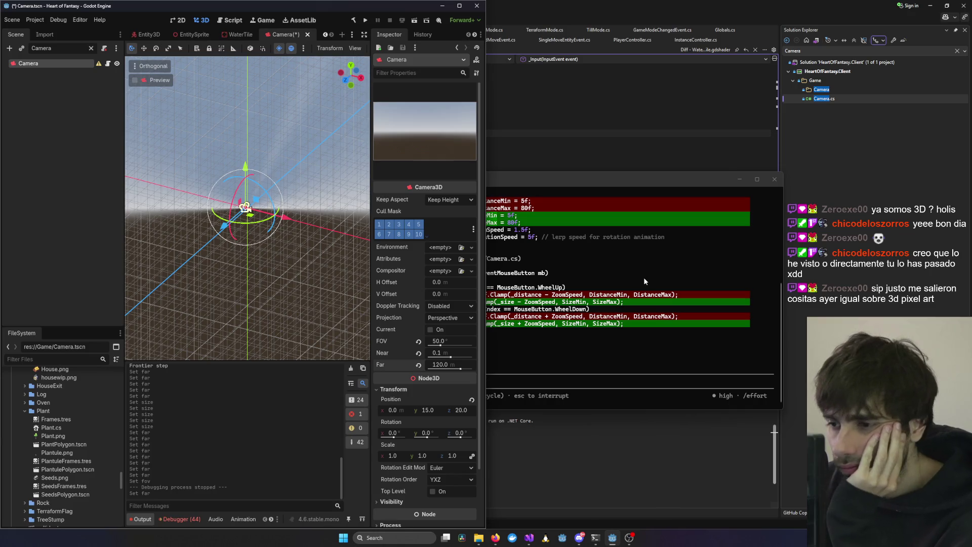
Step: Save the Camera scene, review Claude's finished edits, and launch the game for debugging
left_click(330, 229)
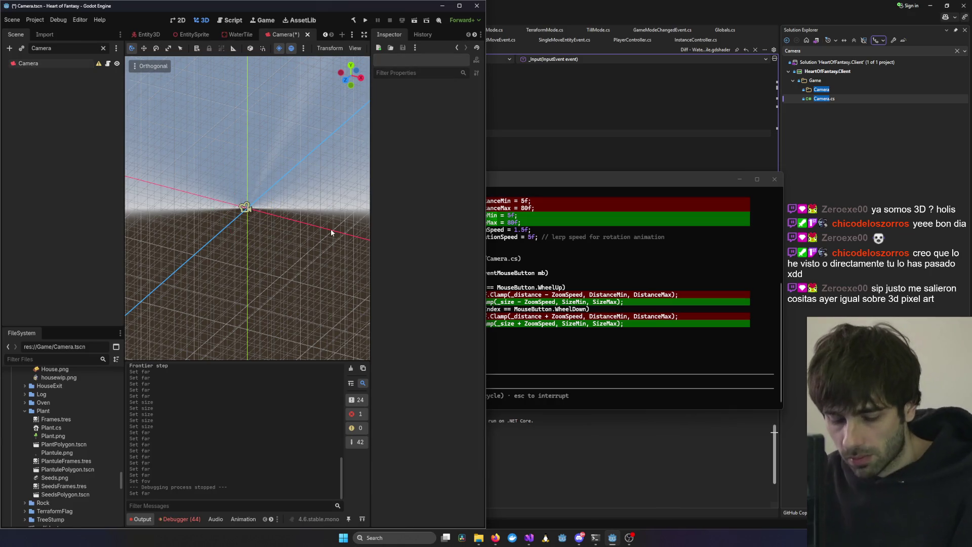
key("ctrl+s")
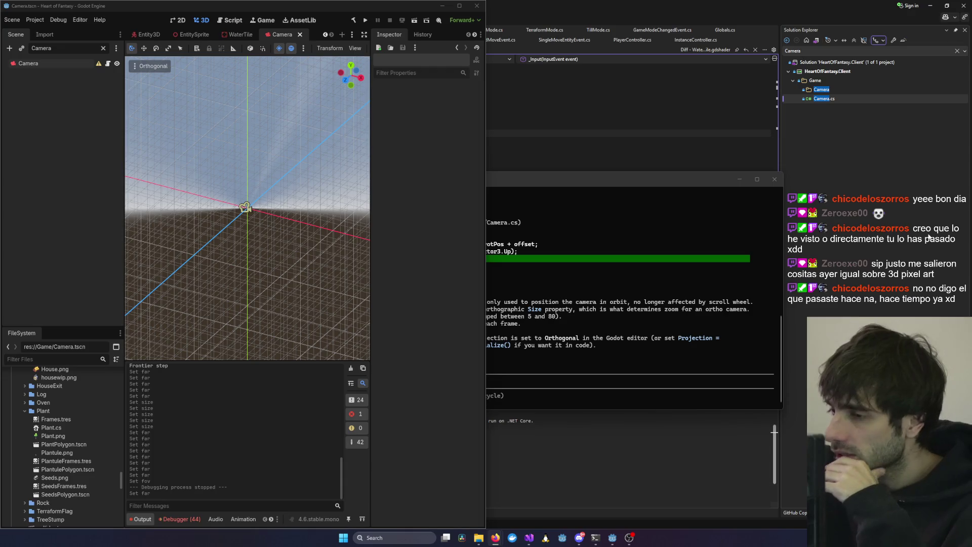
left_click(716, 183)
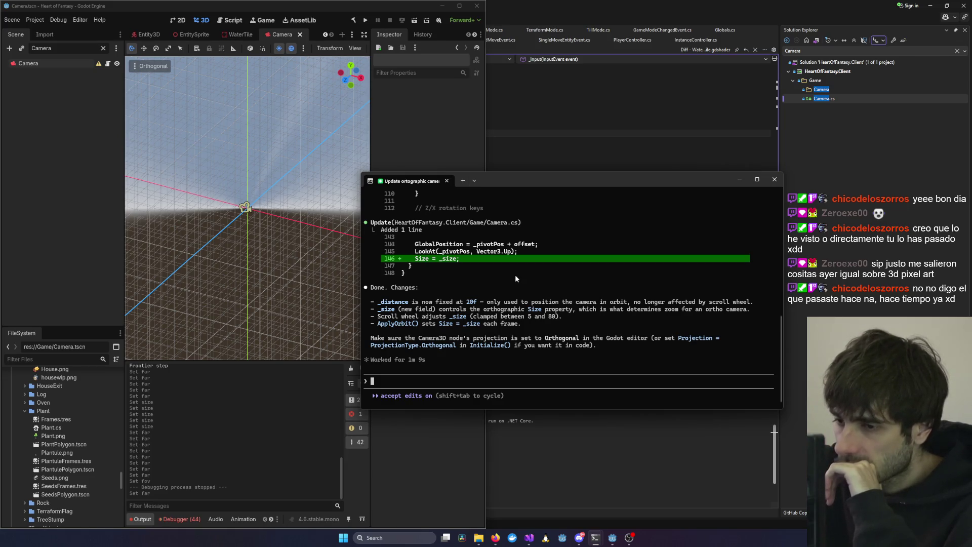
left_click(530, 537)
left_click(236, 17)
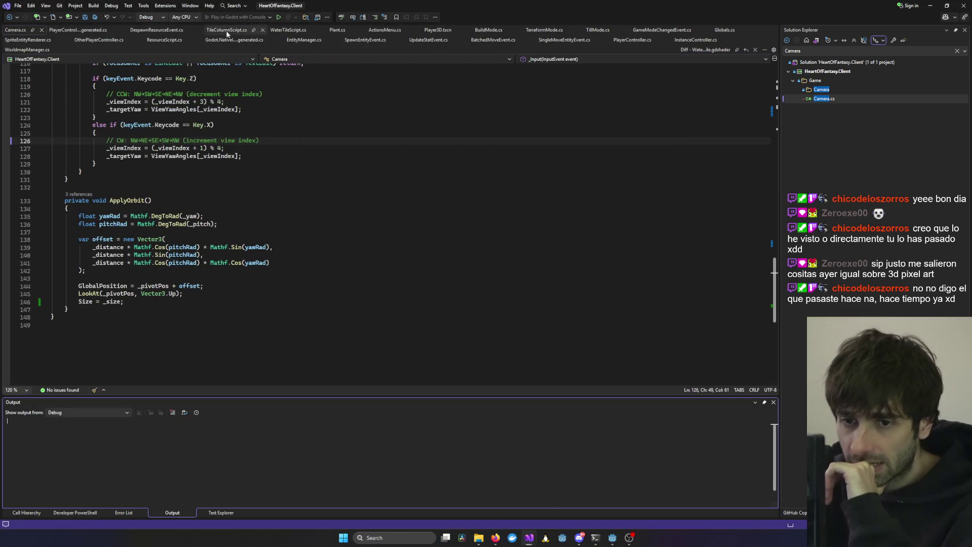
Step: Enter the world as the test character and walk left and up to test the orthographic camera
double_click(85, 302)
double_click(114, 303)
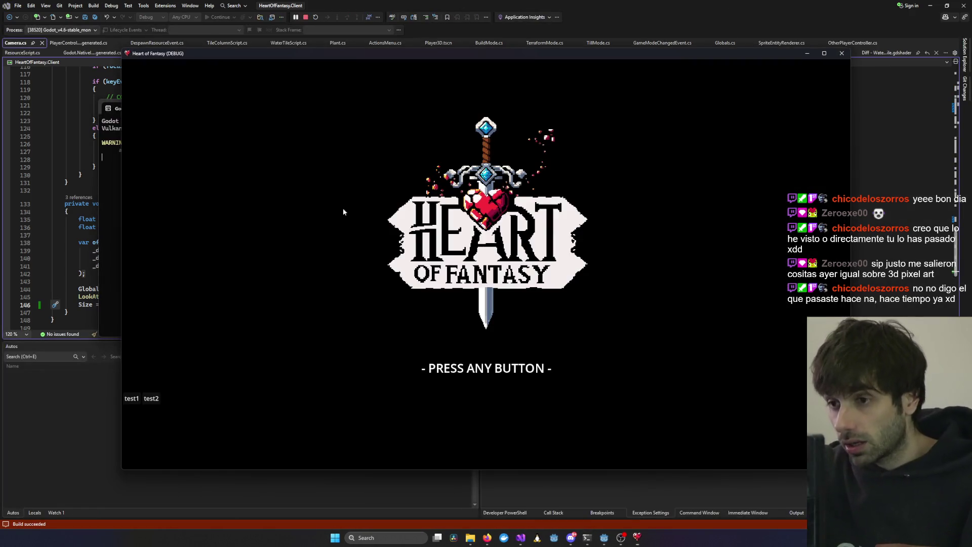
left_click(458, 391)
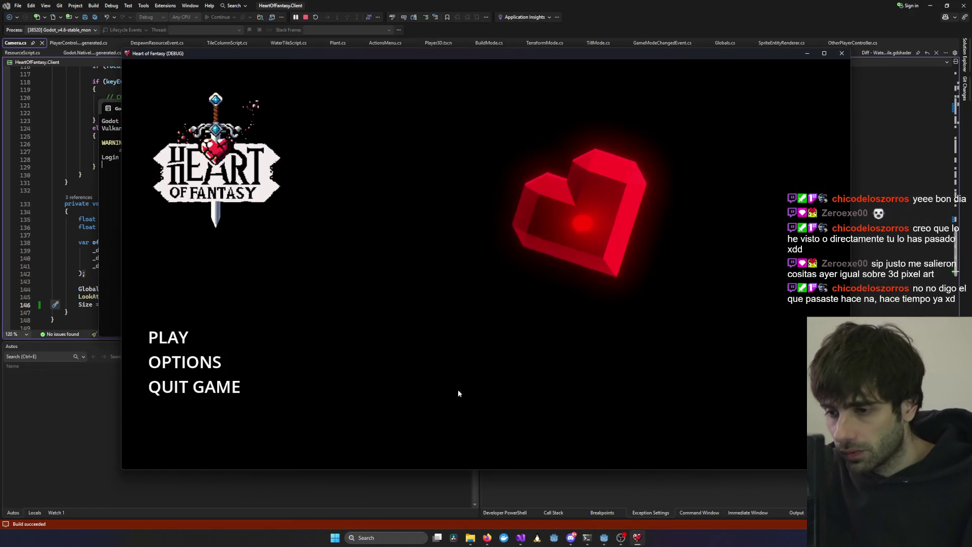
left_click(186, 343)
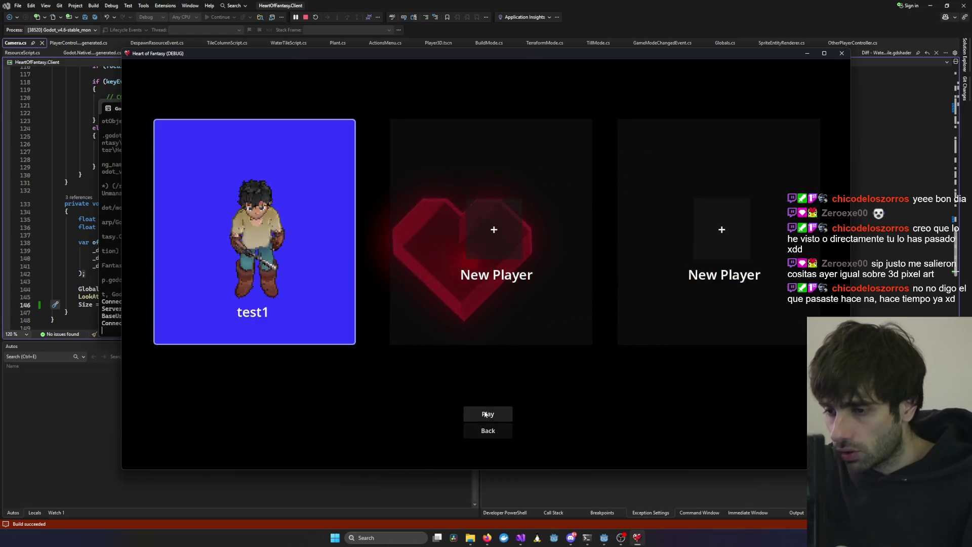
left_click(486, 412)
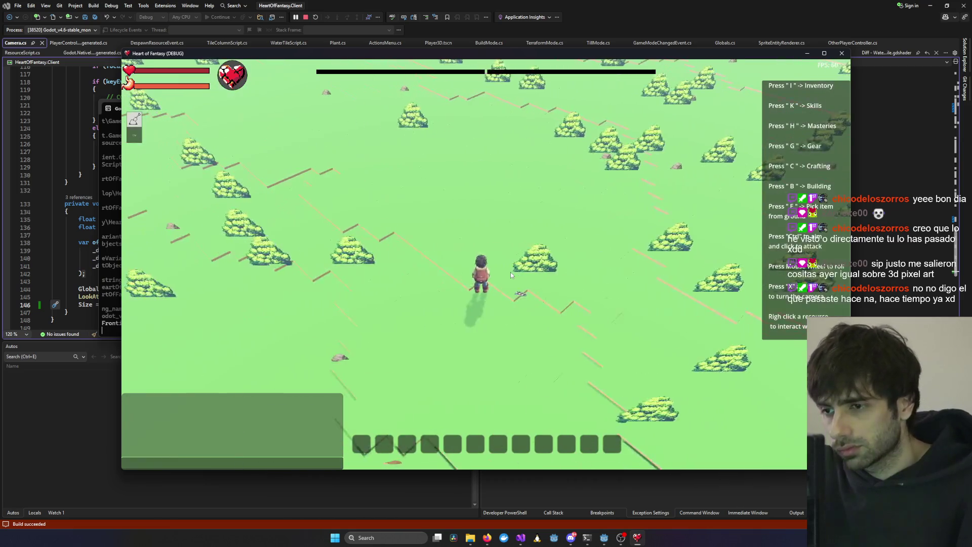
key("a")
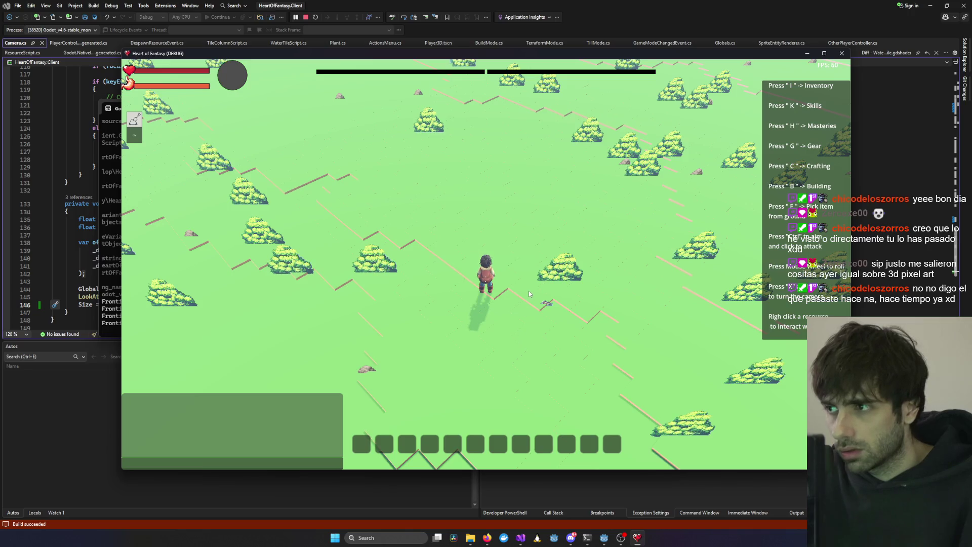
key("w")
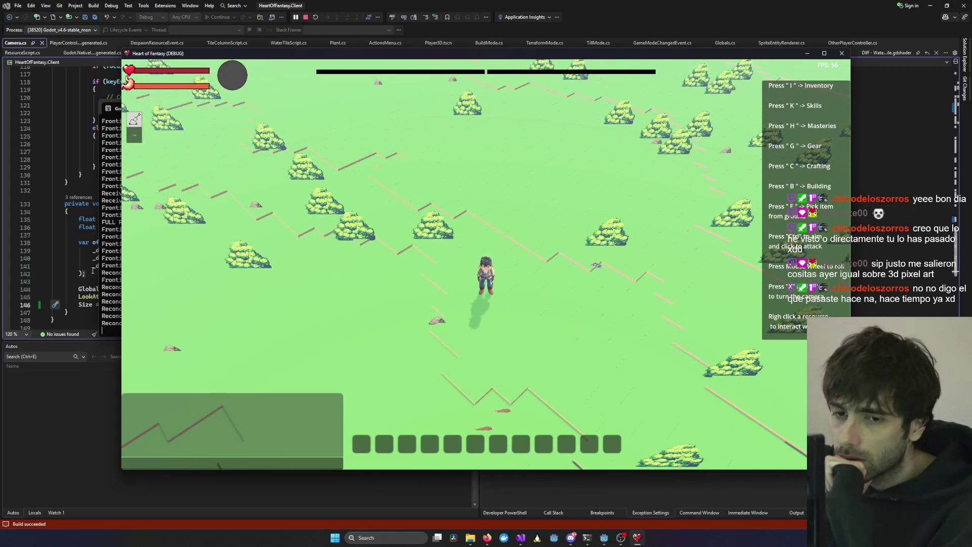
left_click(807, 53)
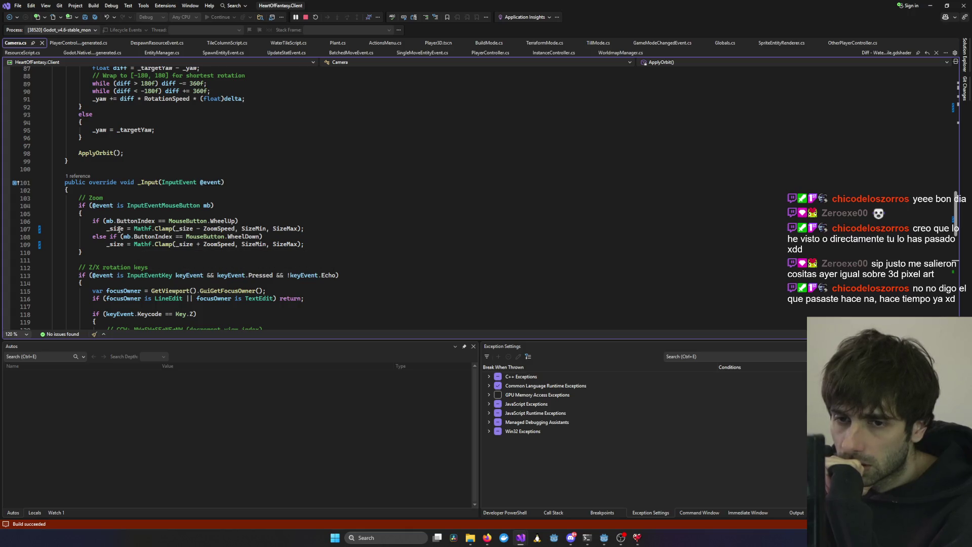
Step: Set breakpoints on zoom lines 107 and 109 and restart the debug session
double_click(115, 229)
left_click(7, 229)
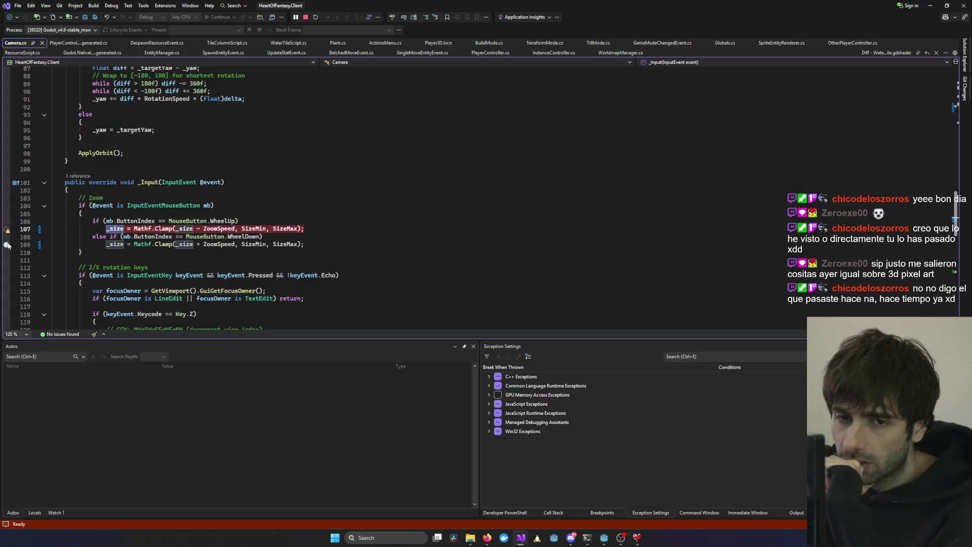
left_click(7, 244)
mouse_move(619, 538)
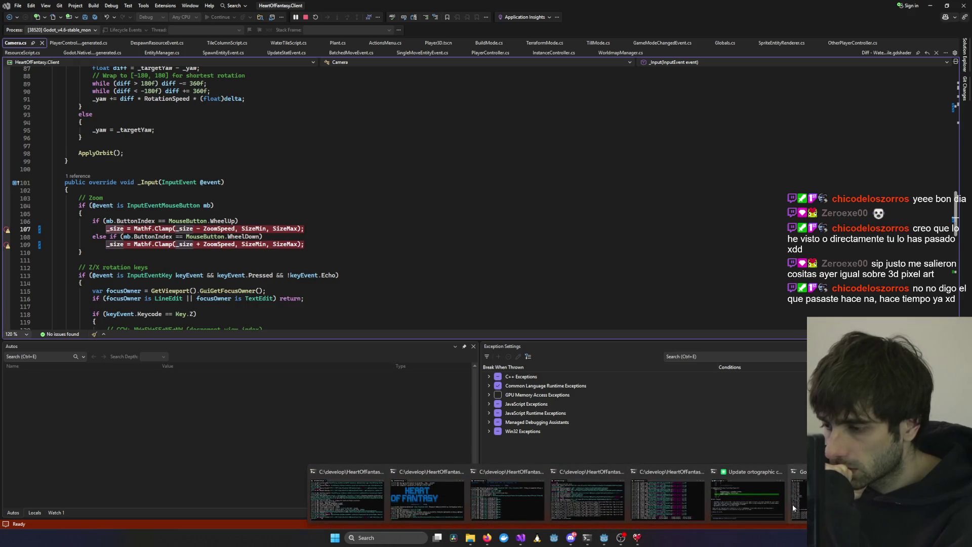
mouse_move(805, 505)
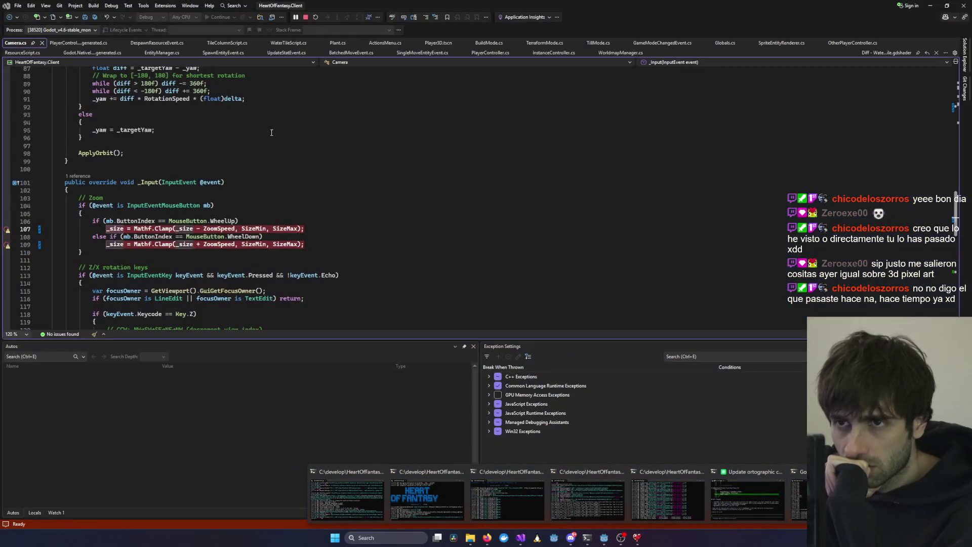
left_click(234, 24)
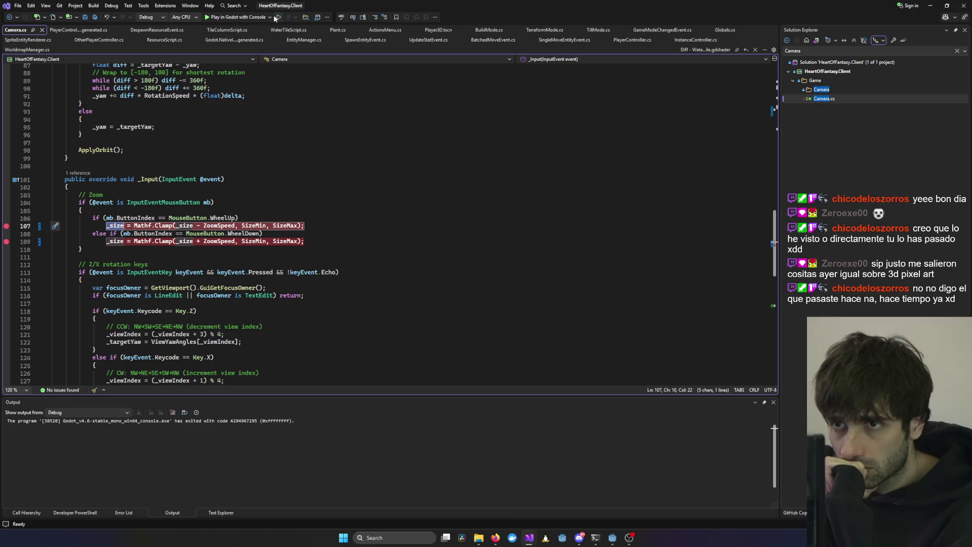
left_click(236, 17)
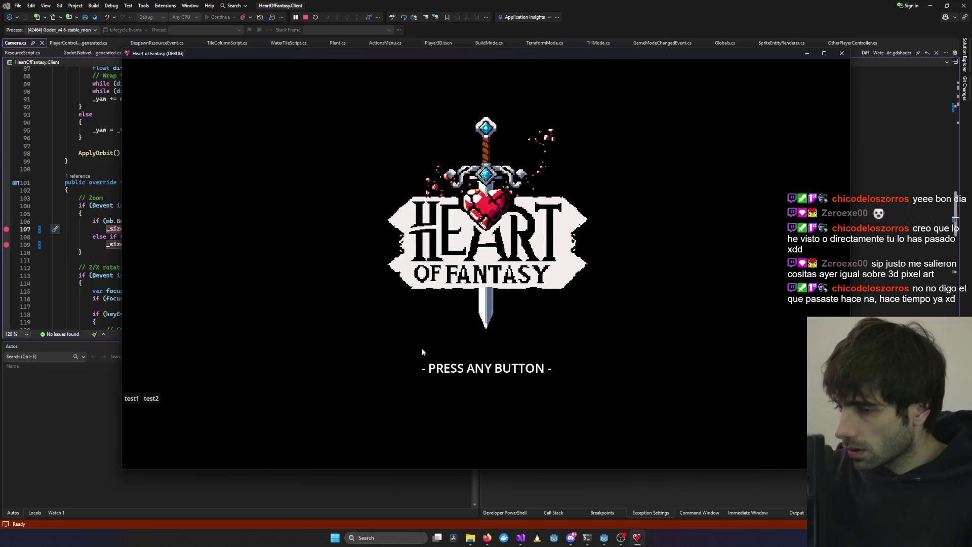
Step: Log in with the test character, zoom out to hit line 109, and read _size = 20
left_click(421, 348)
left_click(132, 398)
left_click(477, 393)
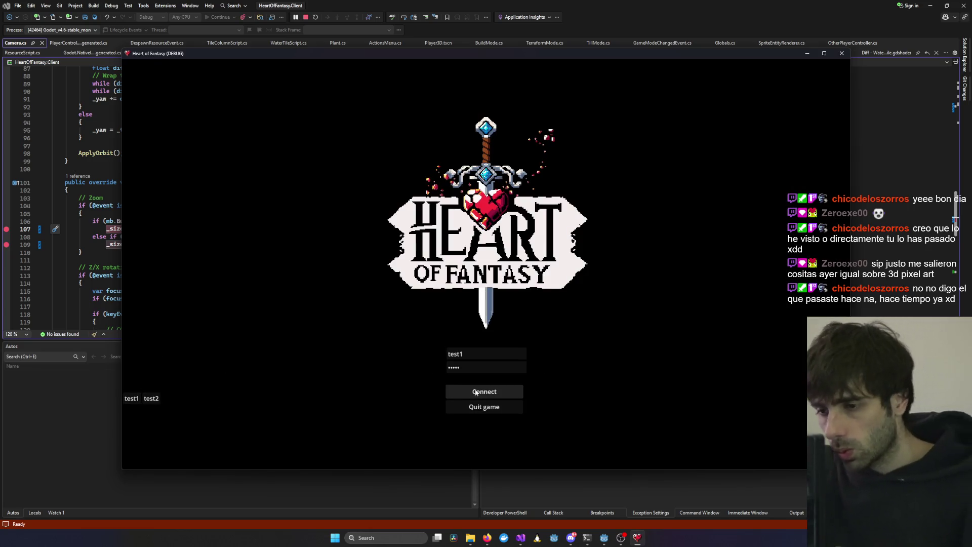
left_click(172, 338)
left_click(284, 296)
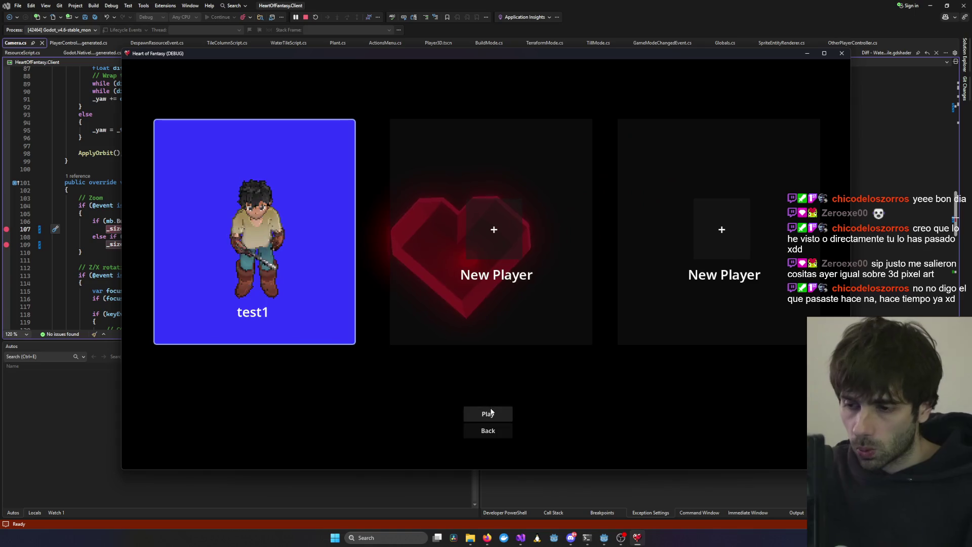
left_click(489, 411)
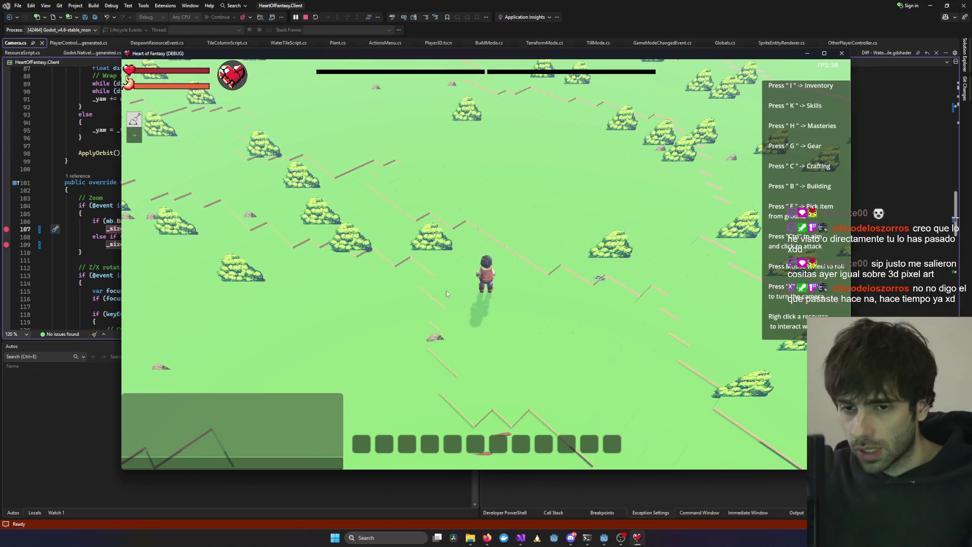
scroll(447, 294, "down", 1)
mouse_move(116, 245)
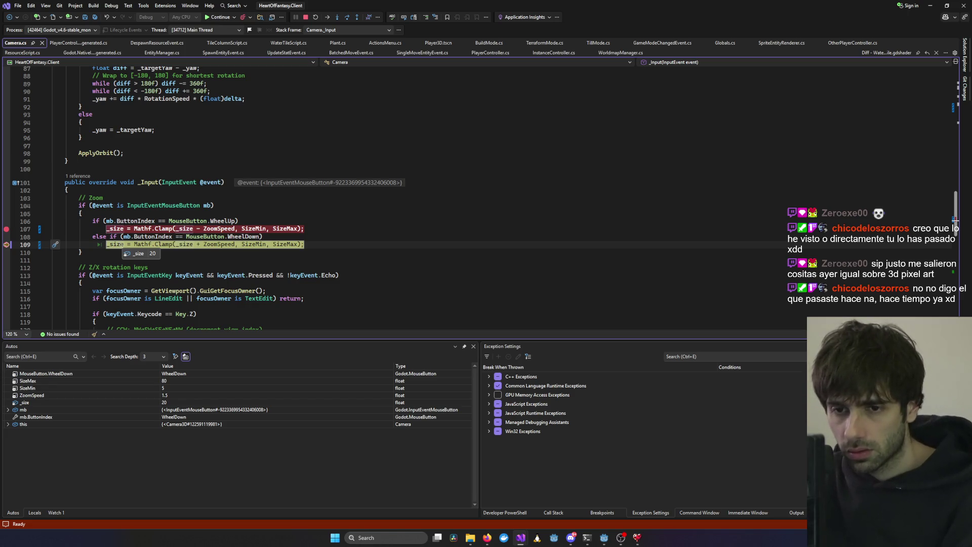
Step: Remove the line-109 zoom breakpoint, resume the game, then close it to stop debugging
key("F5")
key("F5")
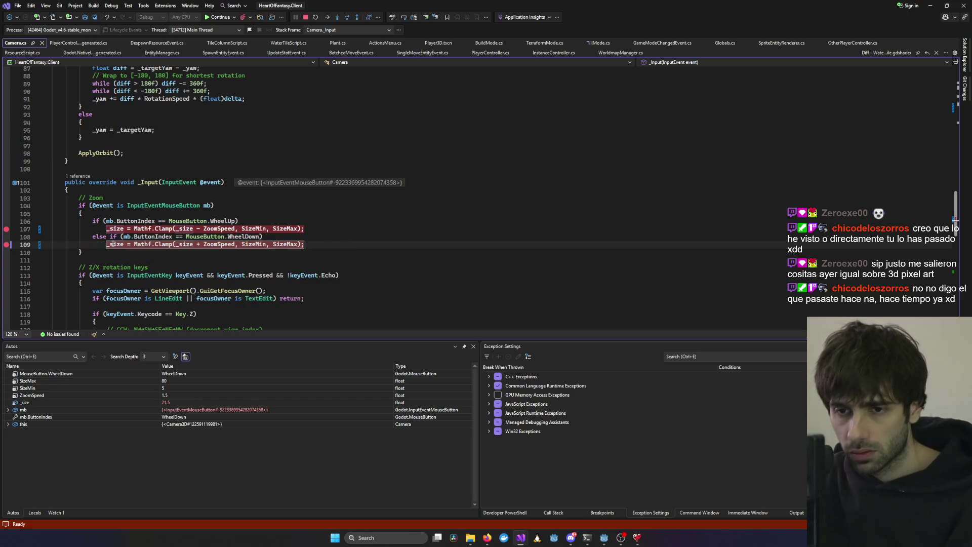
scroll(140, 191, "up", 1)
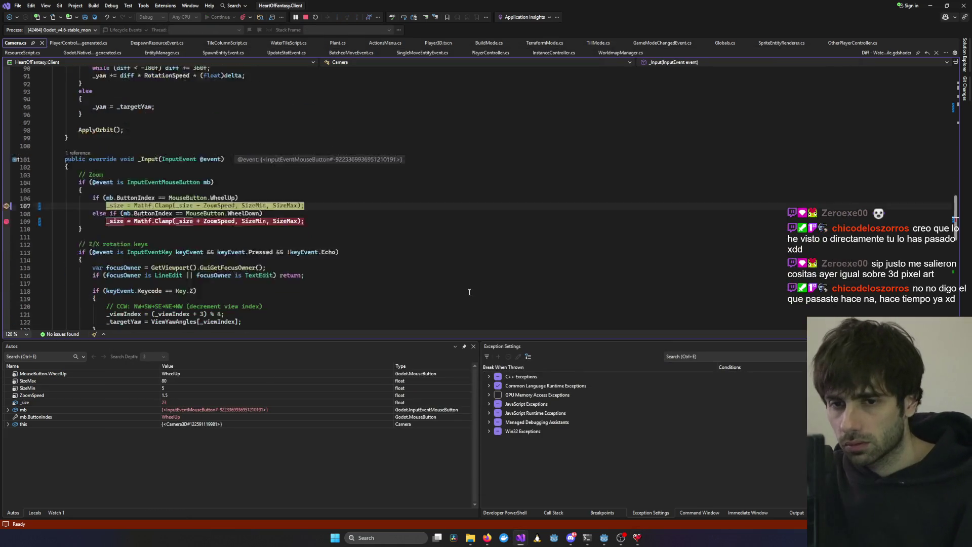
left_click(7, 175)
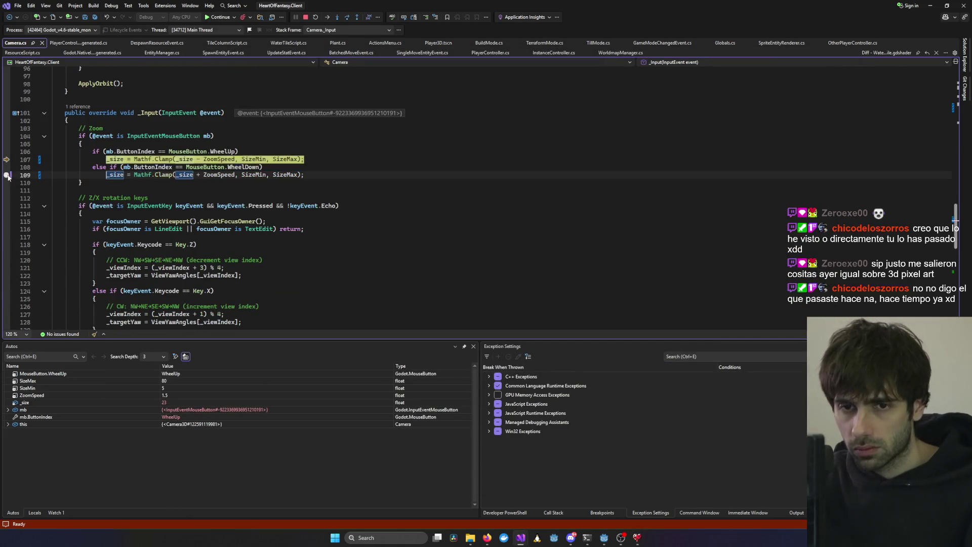
key("F5")
left_click(259, 229)
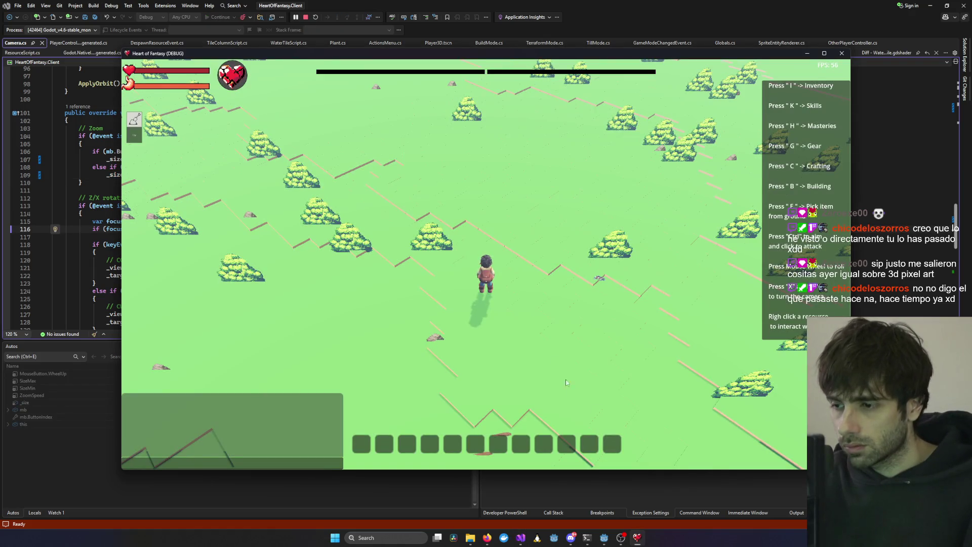
left_click(842, 53)
left_click(604, 538)
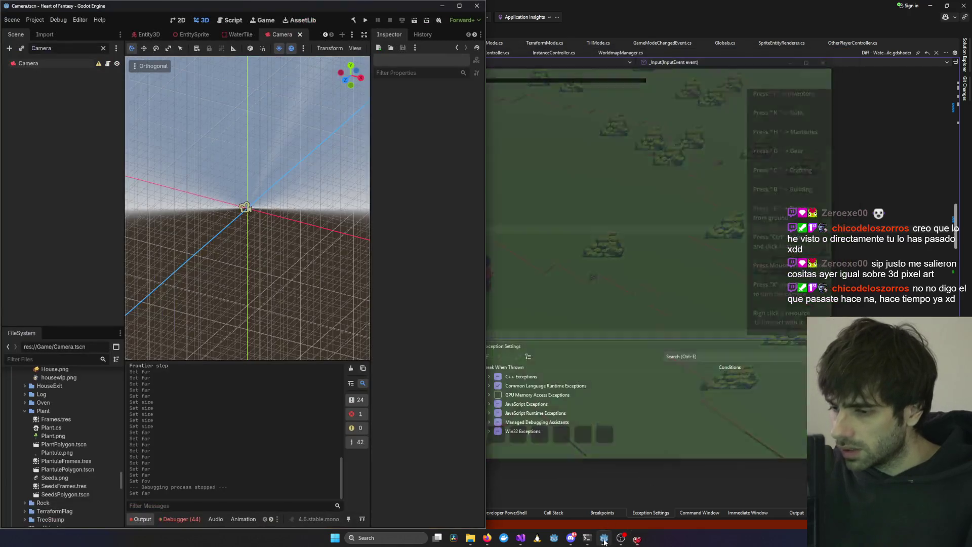
Step: Relaunch the game, log in with the test account, enter the world, and view the 44 debugger errors
left_click(365, 19)
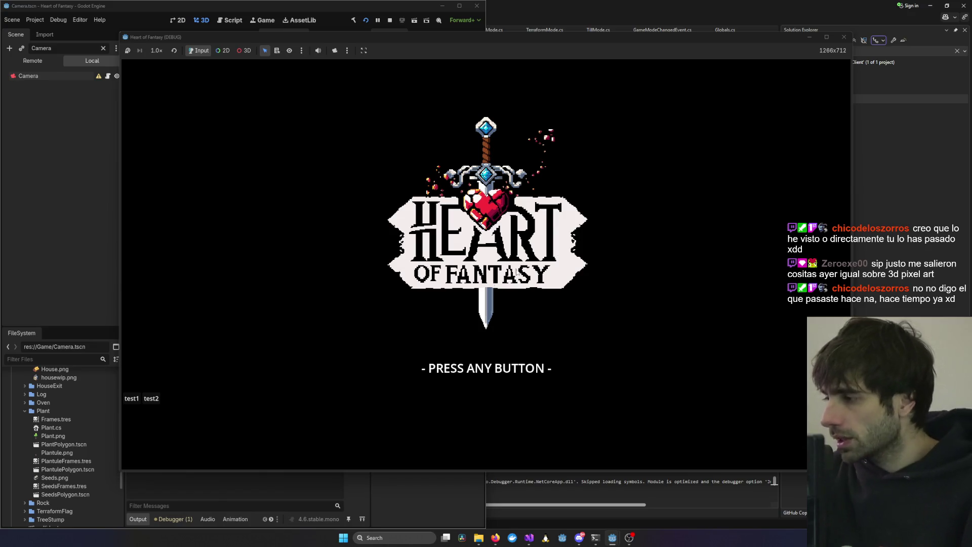
left_click(410, 374)
left_click(131, 398)
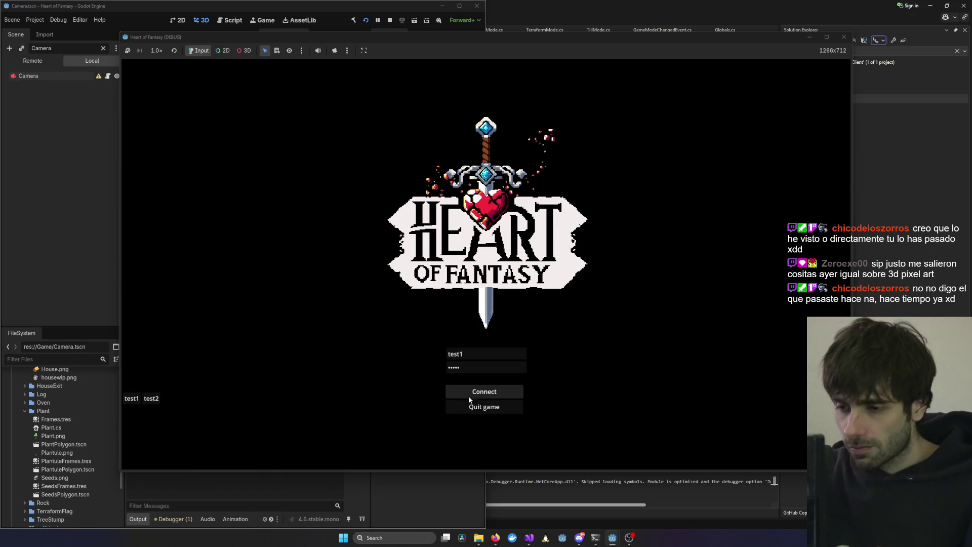
left_click(485, 393)
left_click(167, 335)
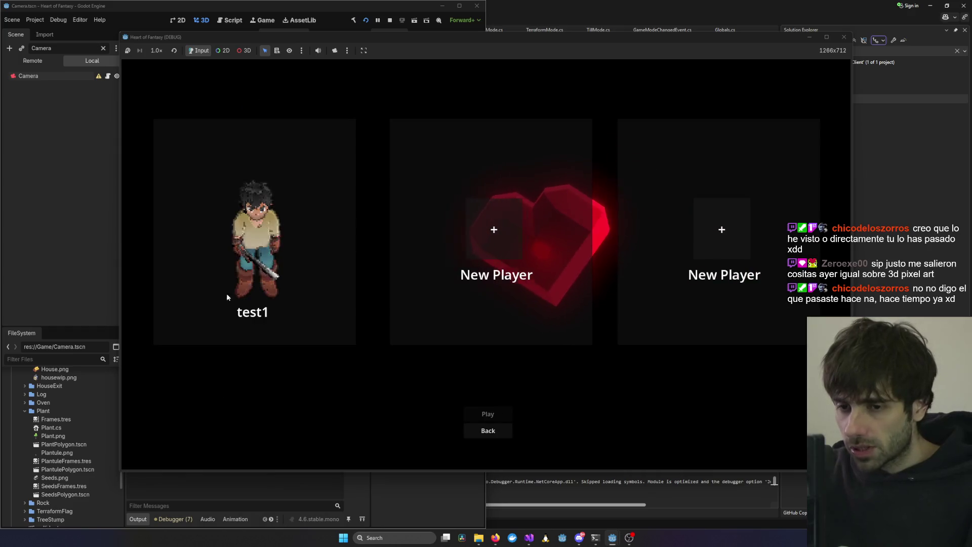
left_click(226, 293)
left_click(475, 412)
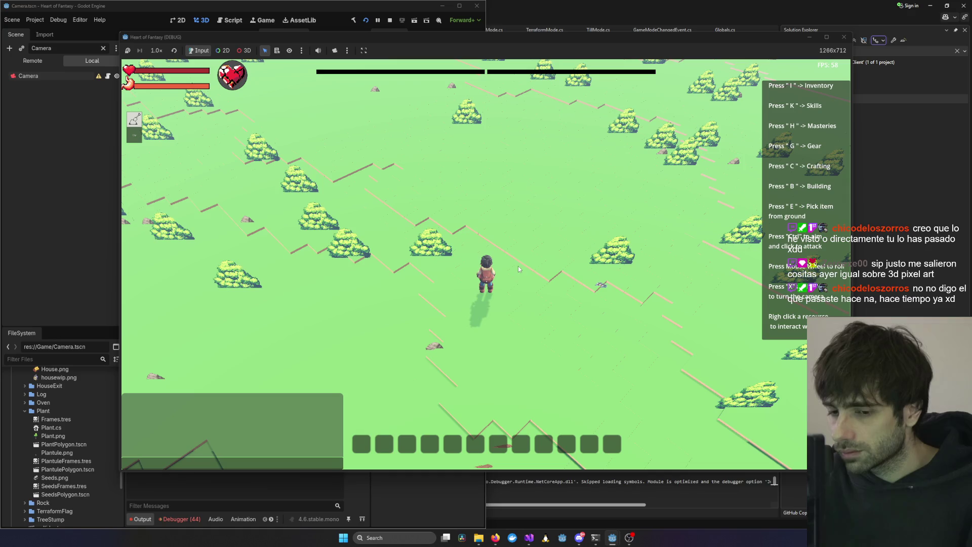
left_click(202, 518)
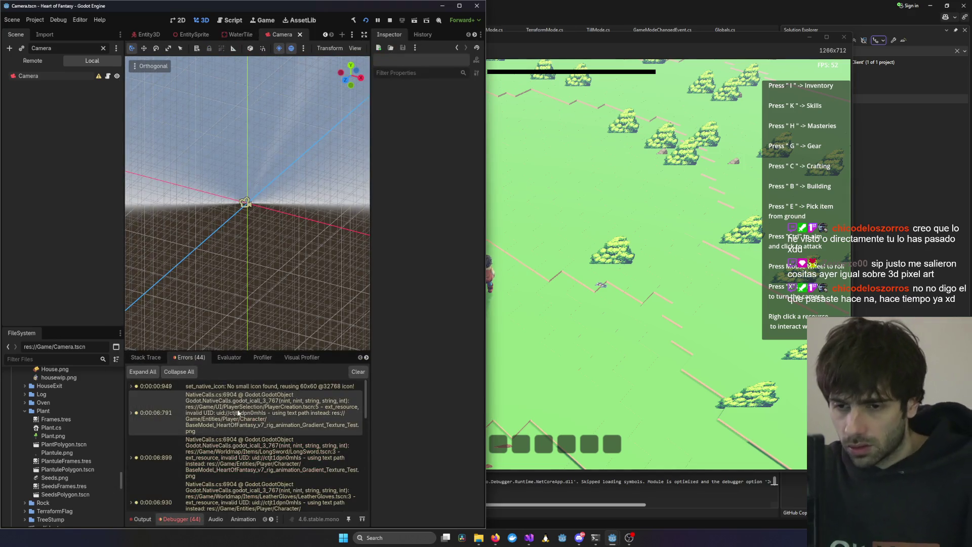
Step: Scroll through the debugger errors, check the game, then return to Camera.cs's _Input method
mouse_move(366, 397)
left_mouse_down()
mouse_move(365, 457)
mouse_move(367, 445)
left_mouse_up()
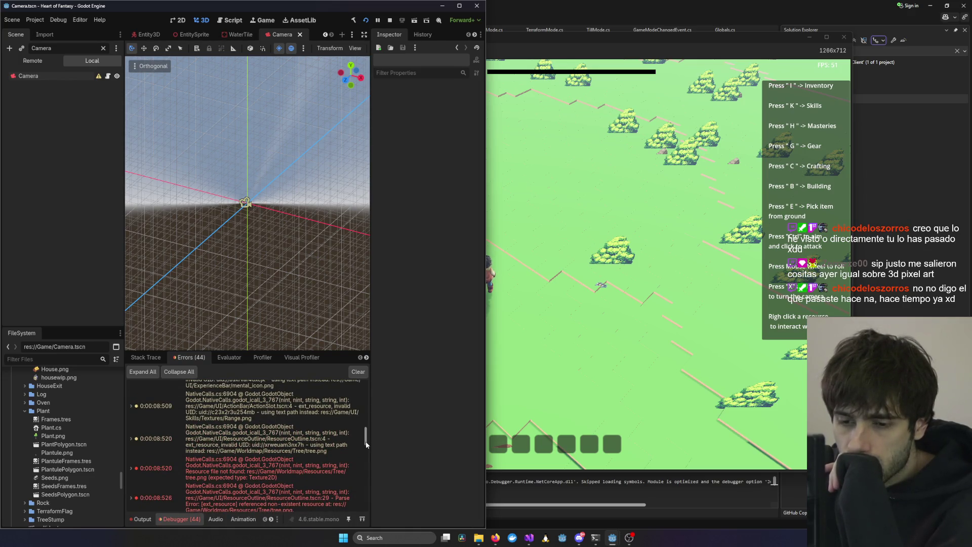
left_click_drag(365, 442, 373, 520)
left_click(553, 399)
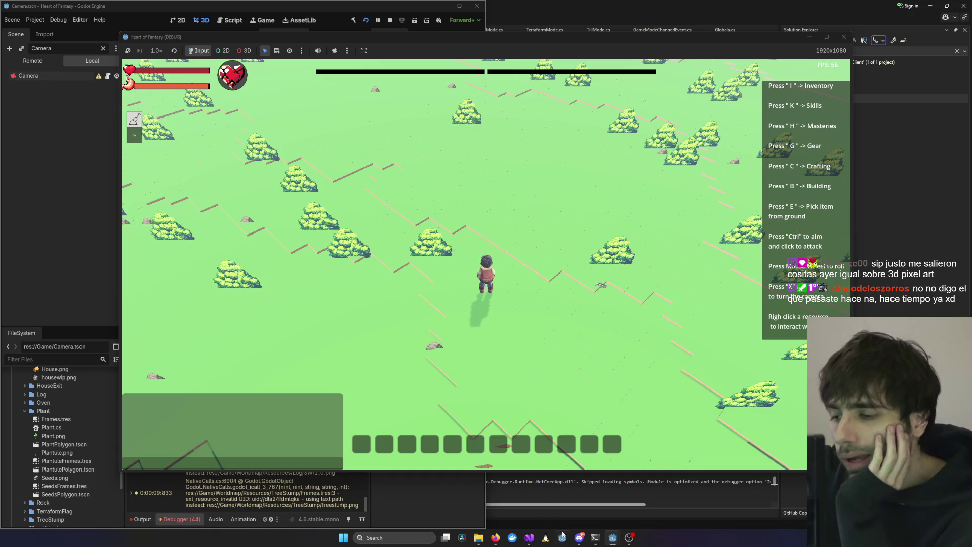
mouse_move(595, 540)
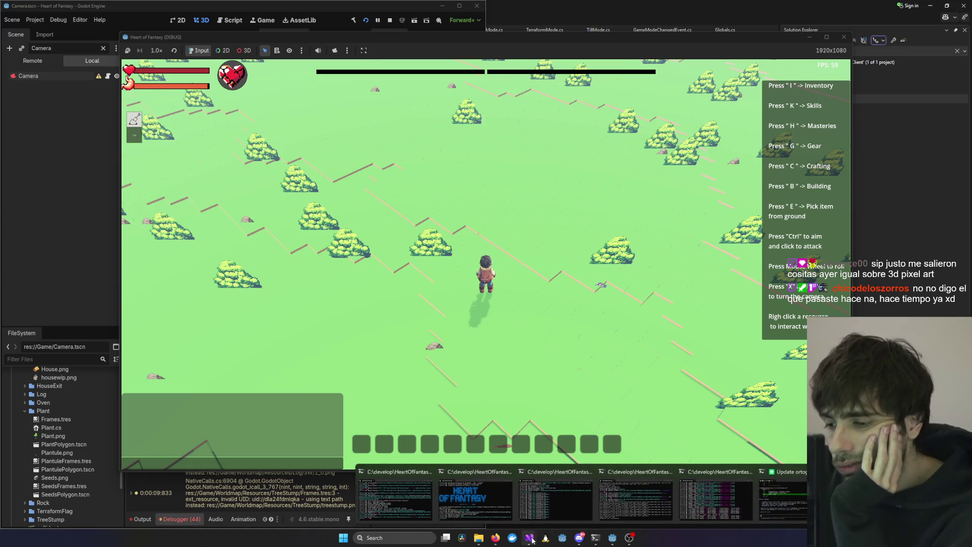
mouse_move(529, 538)
left_click(718, 506)
left_click(313, 288)
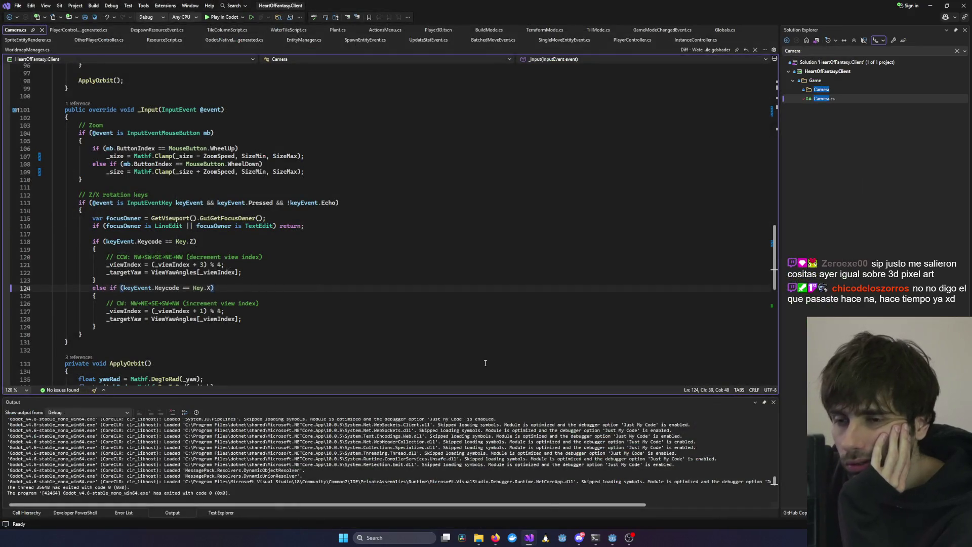
Step: Close the running Heart of Fantasy game window with Alt+F4
mouse_move(612, 538)
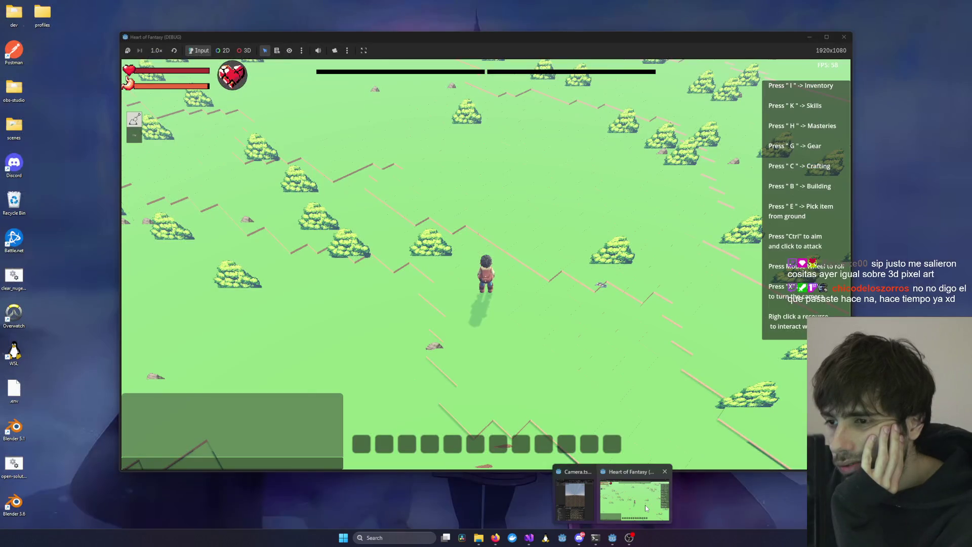
left_click(646, 504)
key("alt+F4")
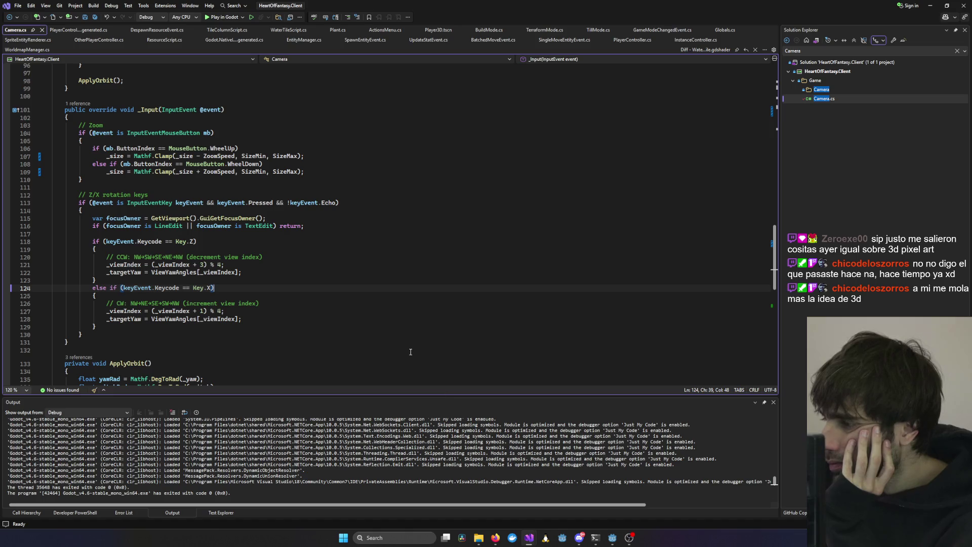
Step: Wrap the WheelUp zoom-in _size line in its own brace block
left_click(204, 303)
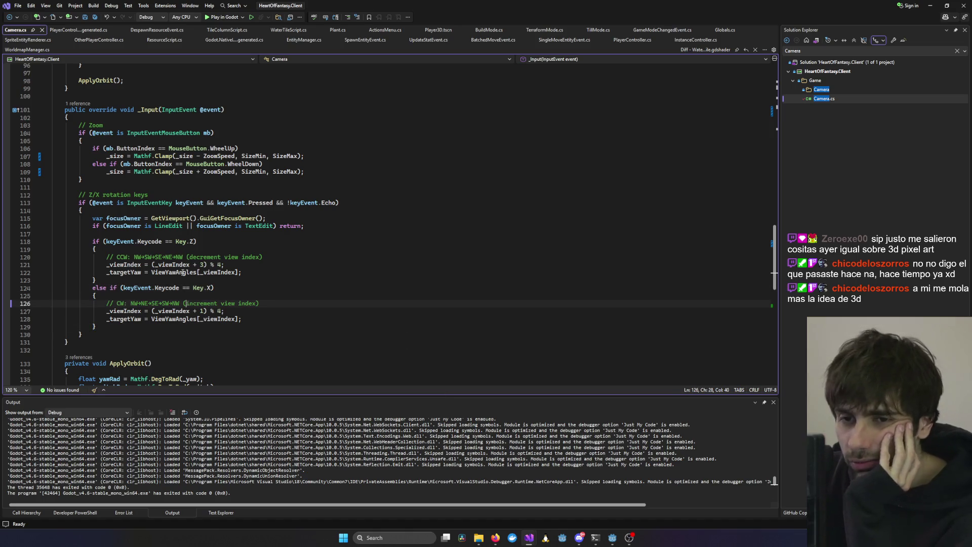
left_click(423, 149)
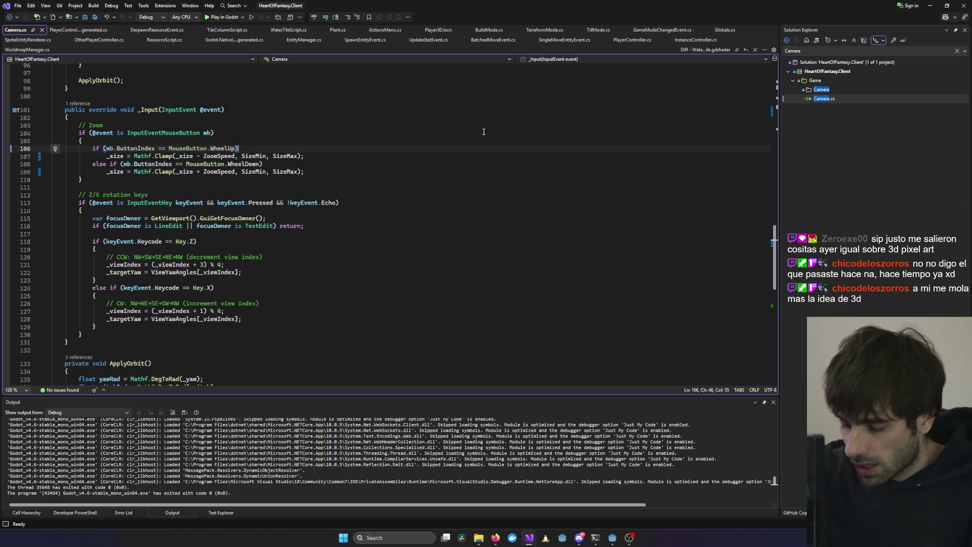
type("{")
key("Return")
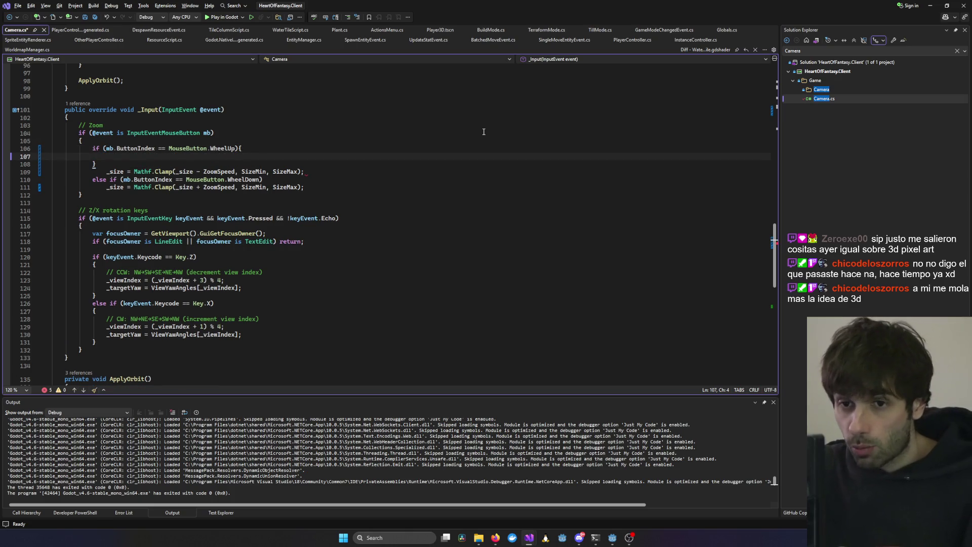
key("Down")
key("Down")
key("alt+Up")
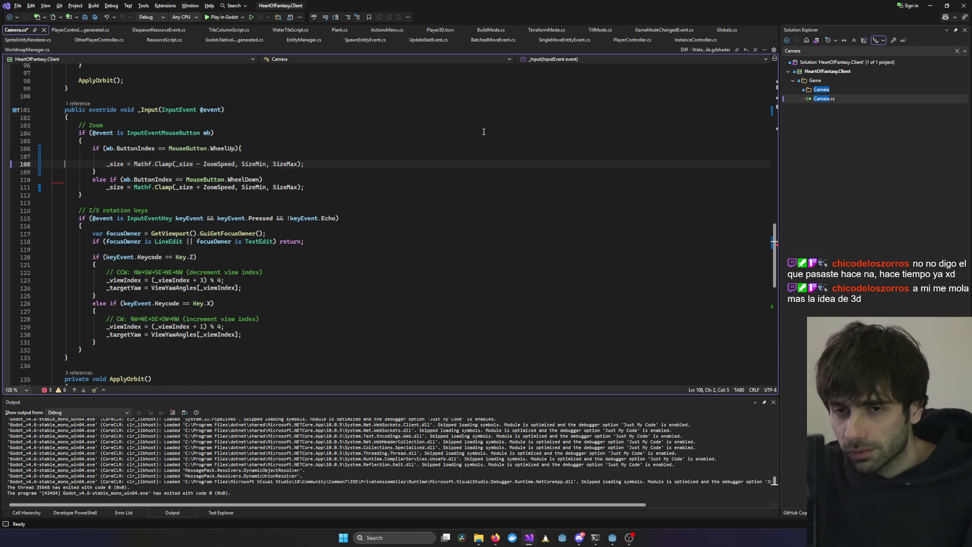
key("alt+Down")
key("Up")
key("Up")
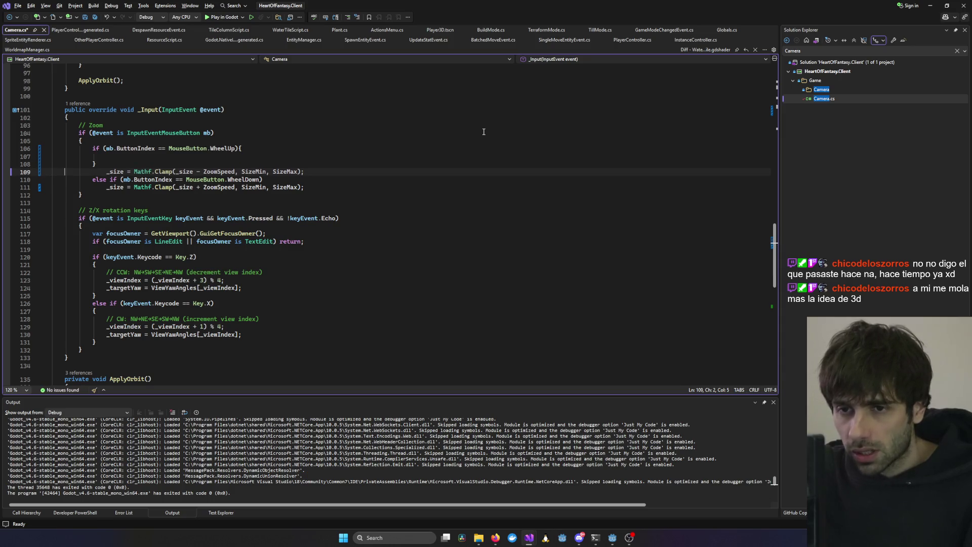
key("ctrl+shift+l")
key("BackSpace")
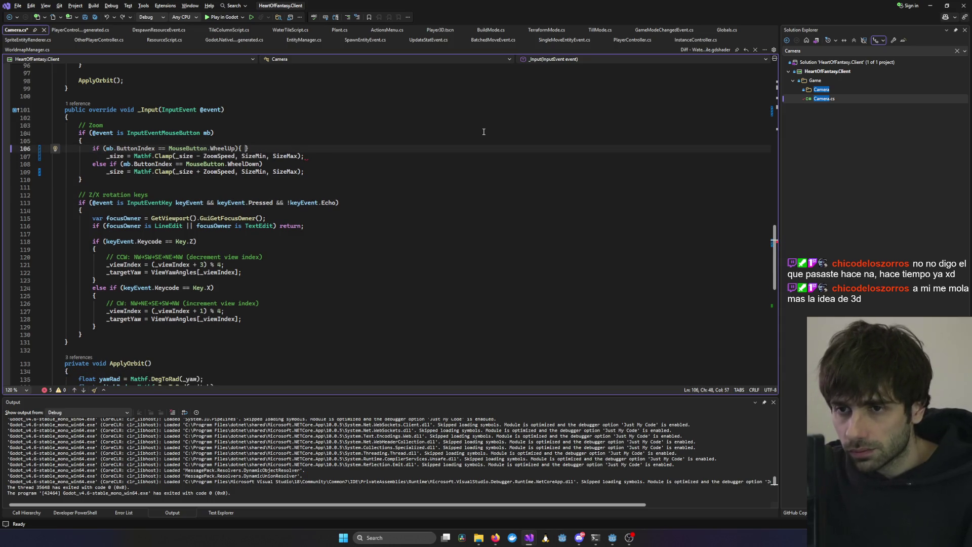
key("Return")
key("Down")
key("Down")
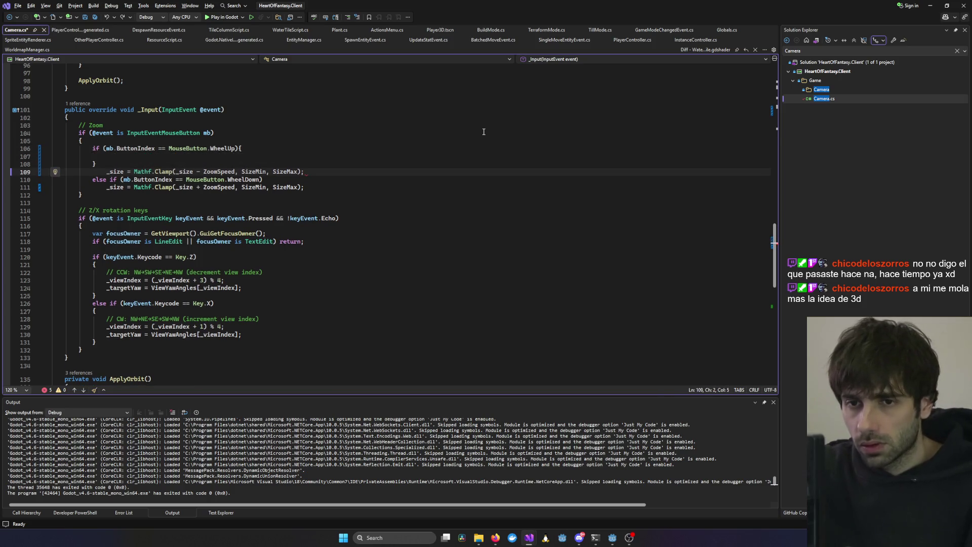
key("alt+Up")
Step: Wrap the zoom-out _size line in a brace block and save Camera.cs
key("Down")
key("Down")
key("End")
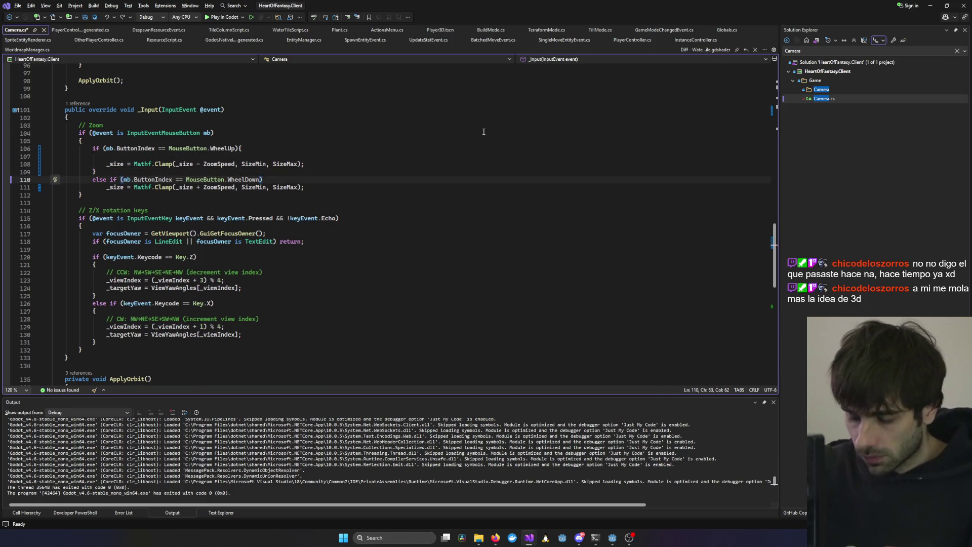
type("{")
key("Return")
key("Down")
key("Down")
key("alt+Up")
key("ctrl+s")
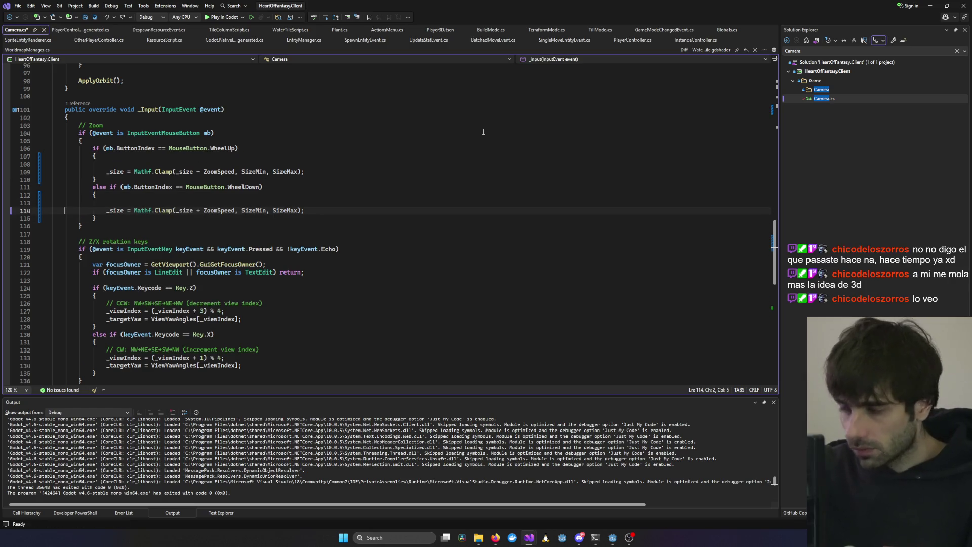
Step: Place the GD.Print calls below the _size updates, zoom-in printing $"Zooming in {_size}"
key("Up")
key("Up")
key("Up")
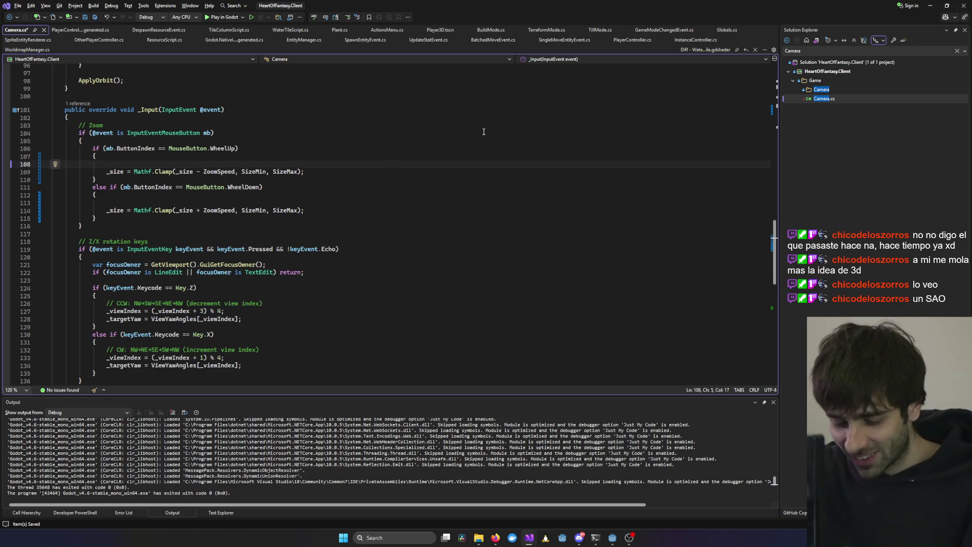
type("GD.")
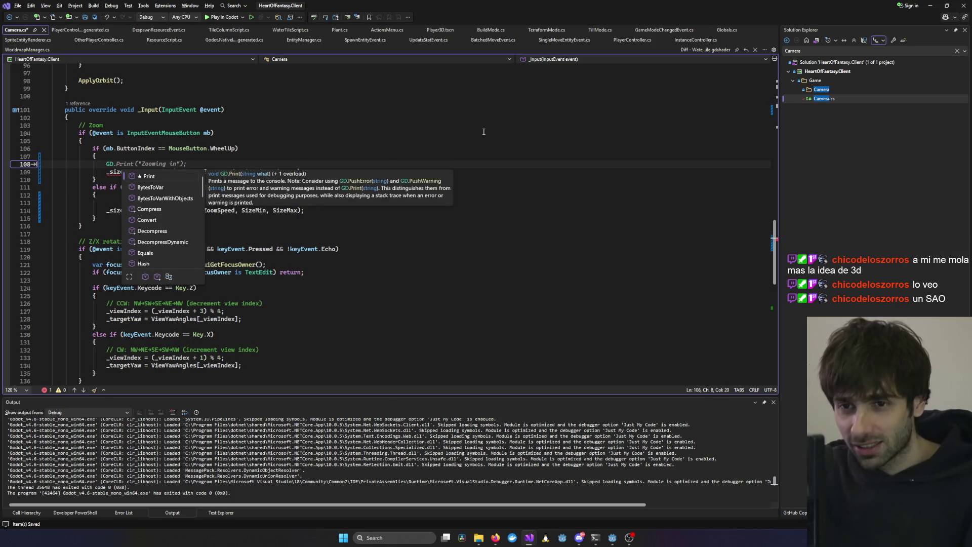
key("Tab")
key("shift+Home")
key("ctrl+c")
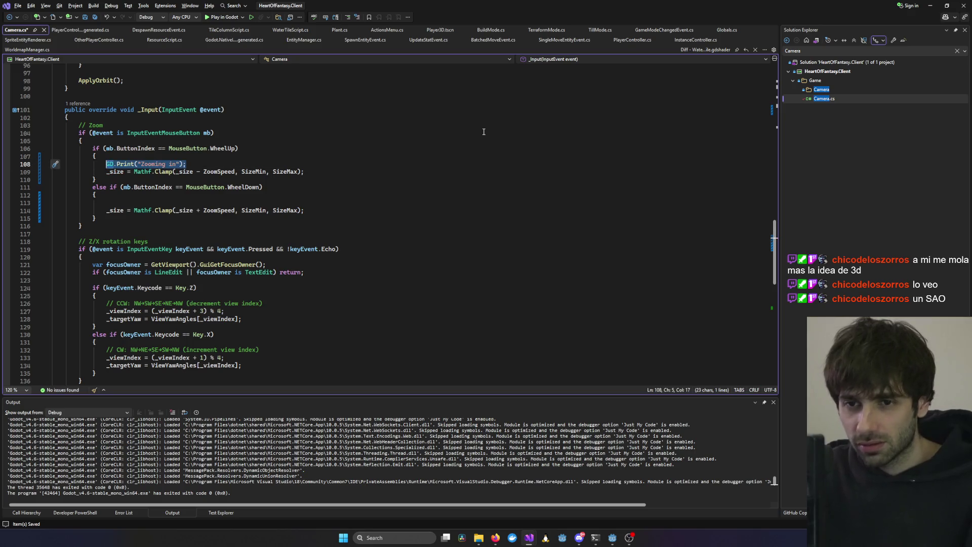
key("Down")
key("Down")
key("Down")
key("ctrl+v")
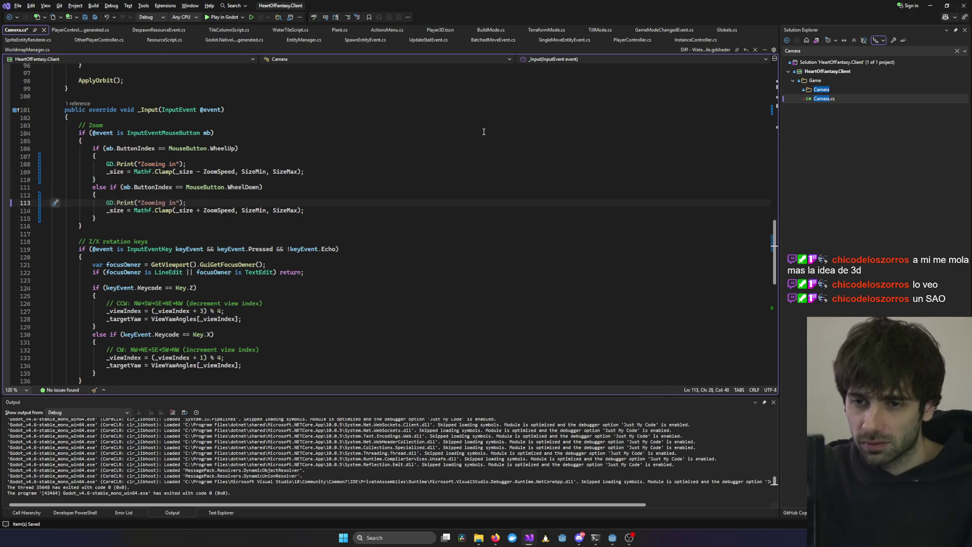
key("alt+Down")
key("Up")
key("Up")
key("Up")
key("Up")
key("Up")
key("End")
key("alt+Down")
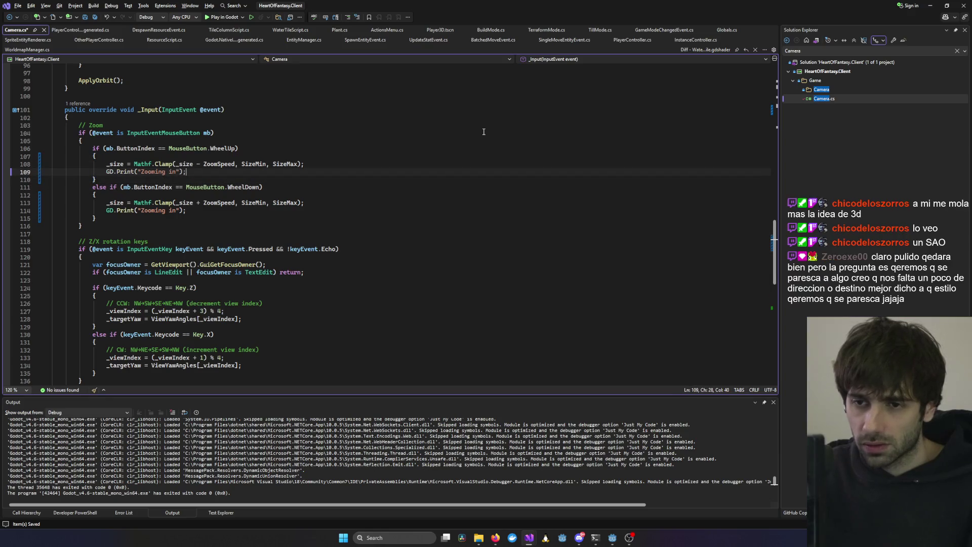
key("Left")
key("Left")
type("+")
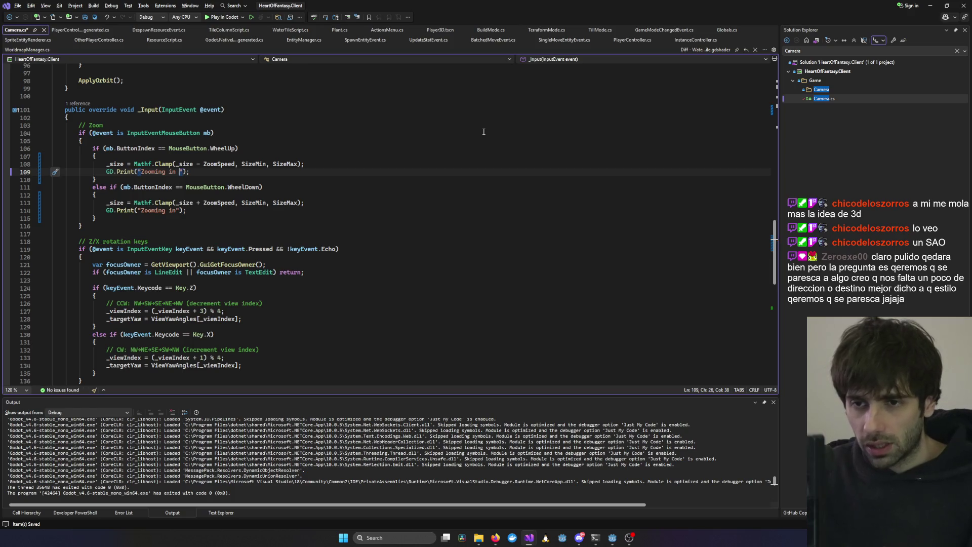
type("{}")
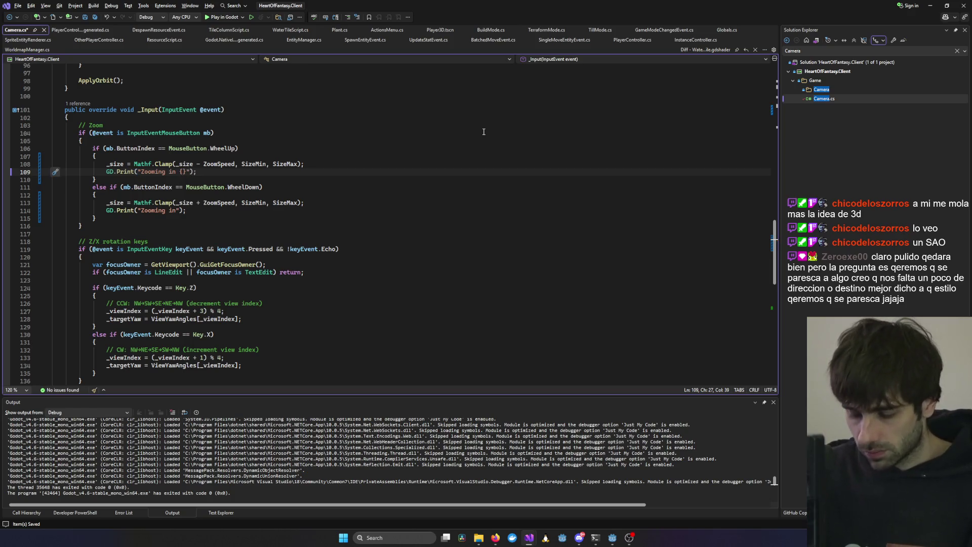
type("_size")
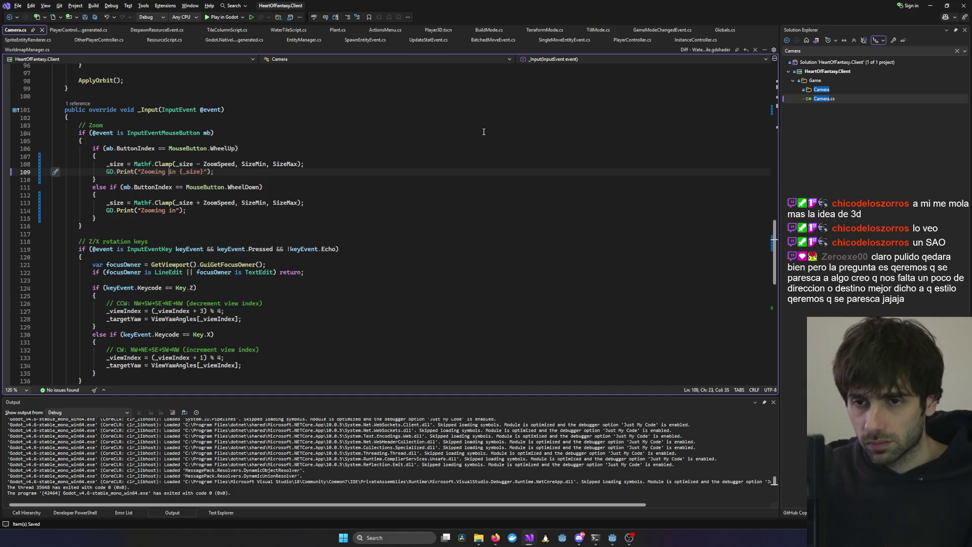
type("$")
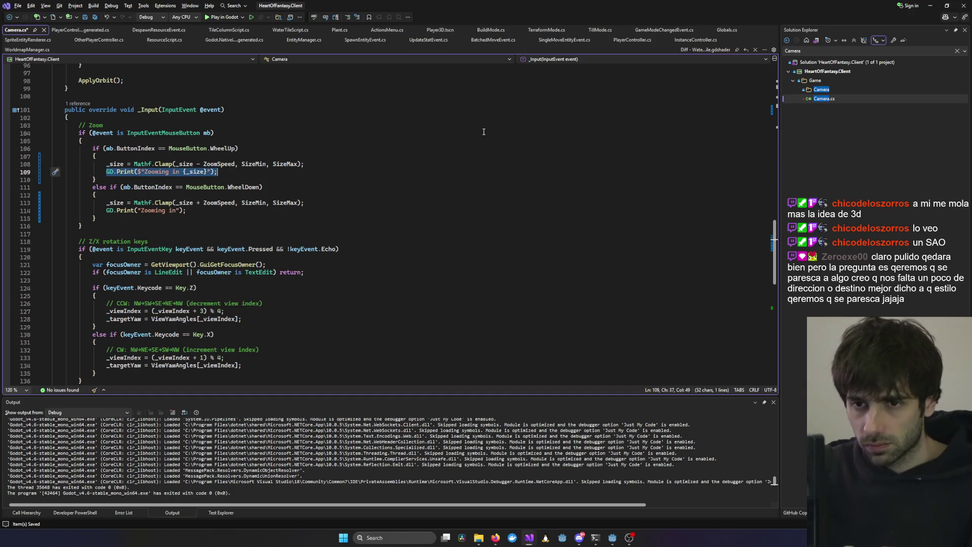
Step: Make the zoom-out print $"Zooming out {_size}", save, and relaunch the game with F5
key("Down")
key("Down")
key("Down")
key("End")
key("Home")
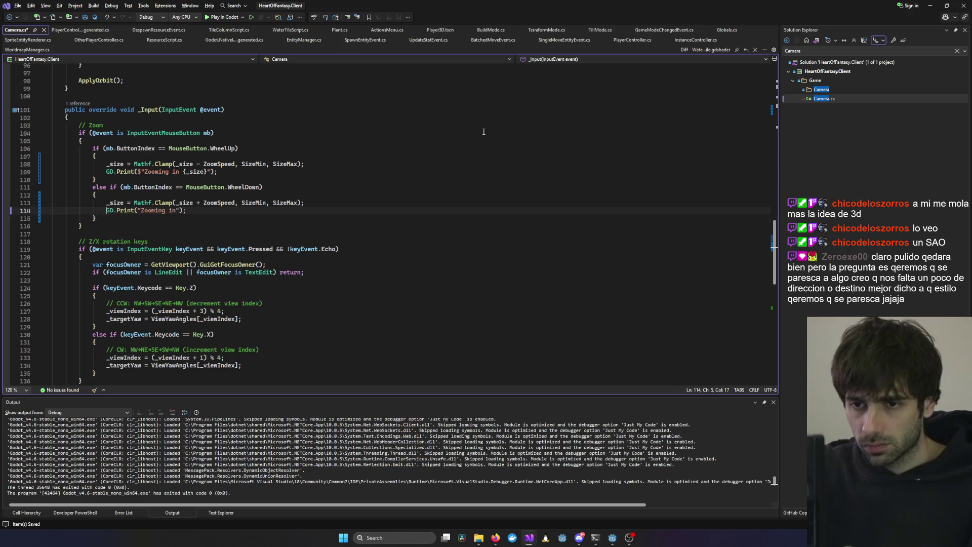
key("shift+End")
type("GD.Print($\"Zooming in {_size}\");")
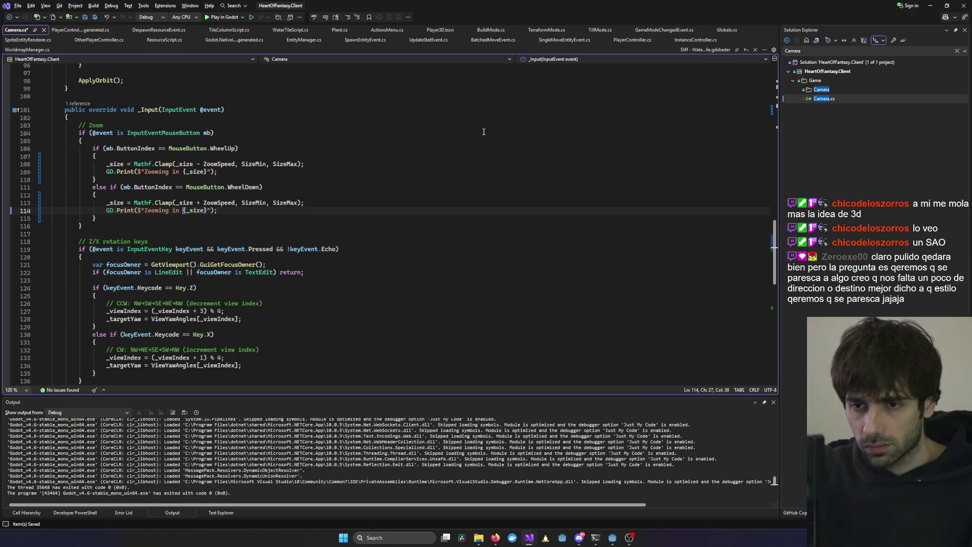
key("Left")
key("ctrl+shift+Left")
type("out")
key("ctrl+s")
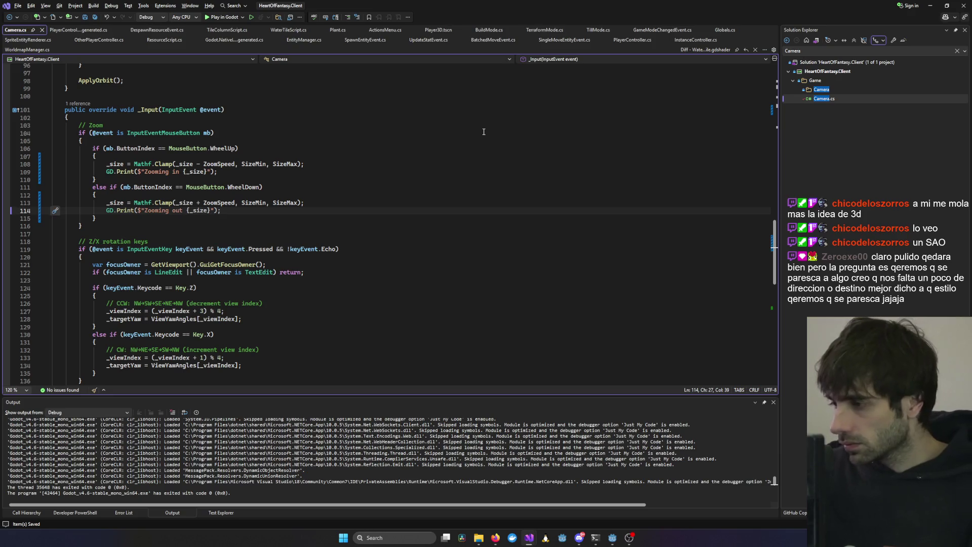
left_click(564, 217)
key("F5")
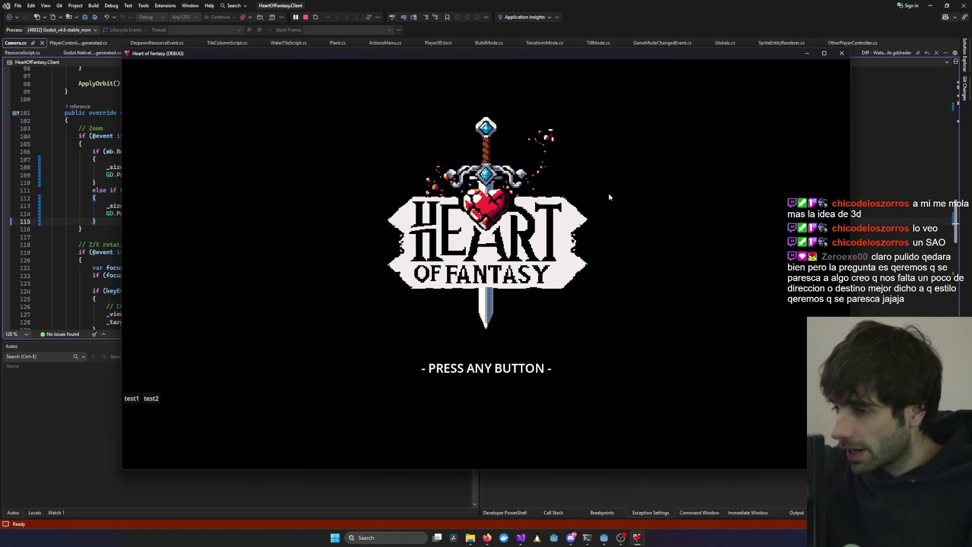
Step: Log in with the saved test account and enter the world with the existing character
left_click(549, 214)
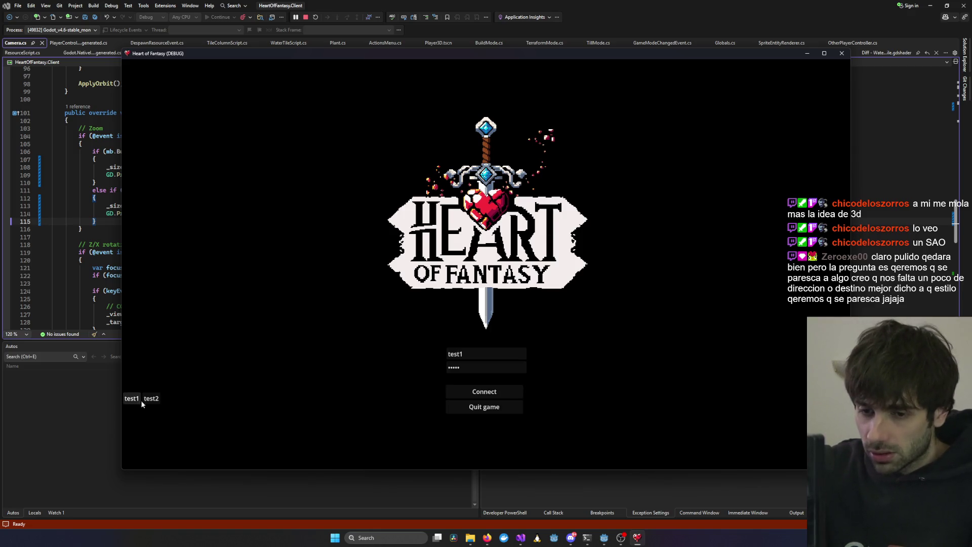
left_click(476, 393)
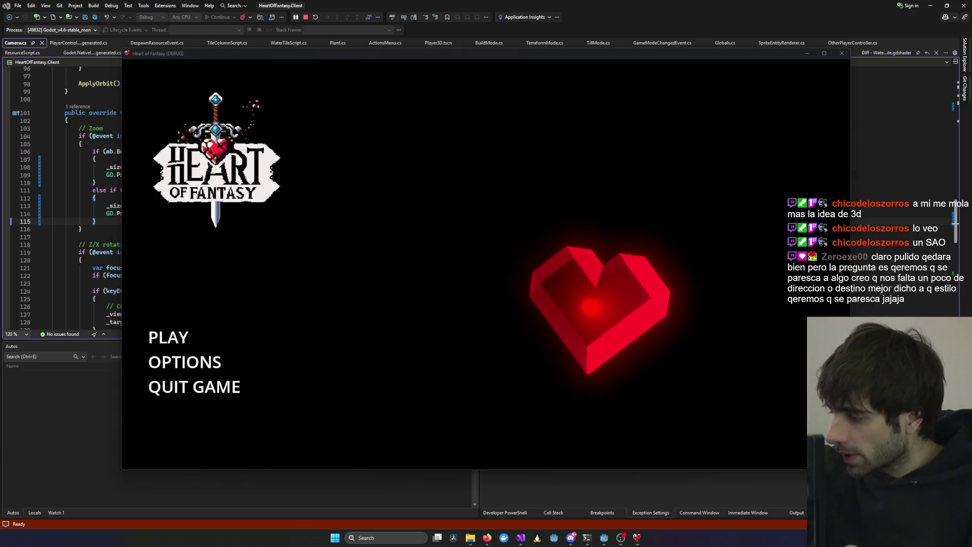
key("super+d")
key("super+d")
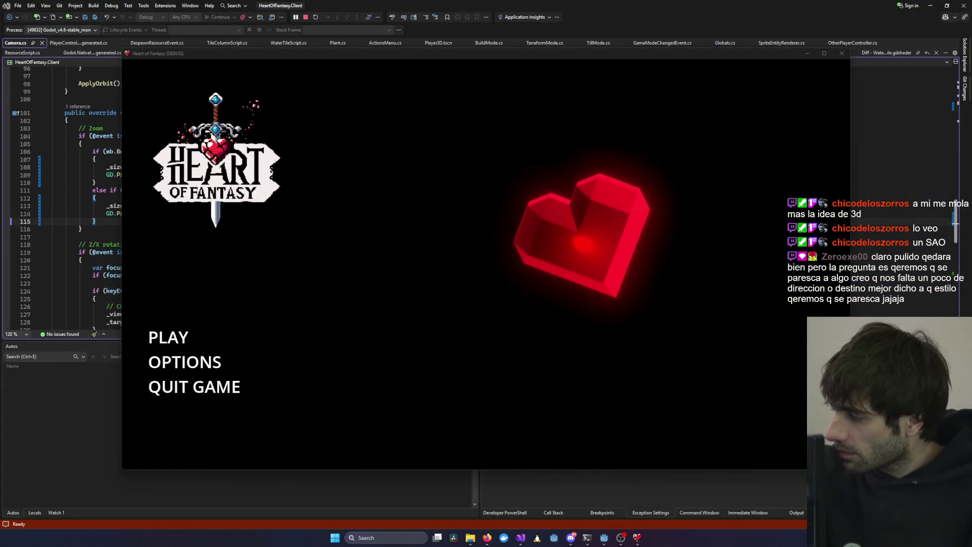
key("super+d")
key("super+d")
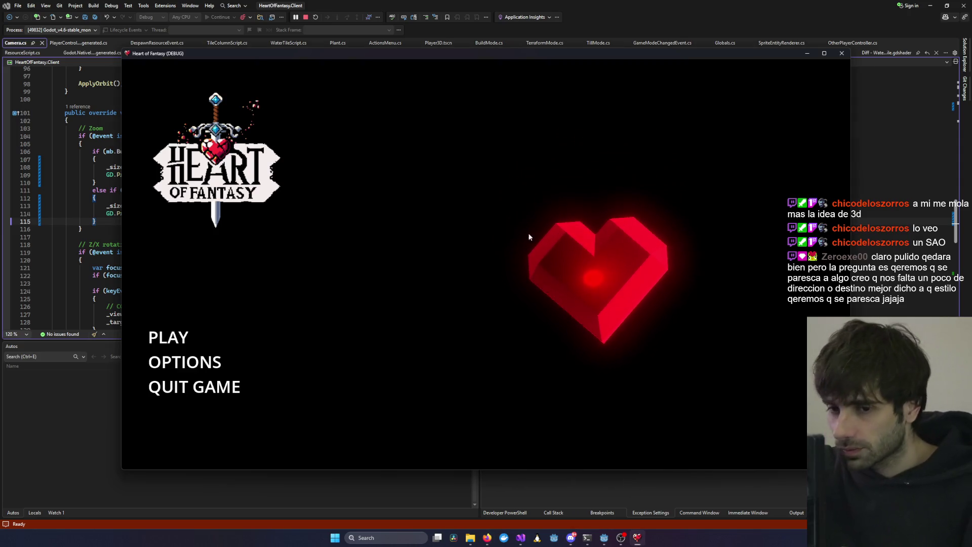
left_click(192, 333)
left_click(192, 333)
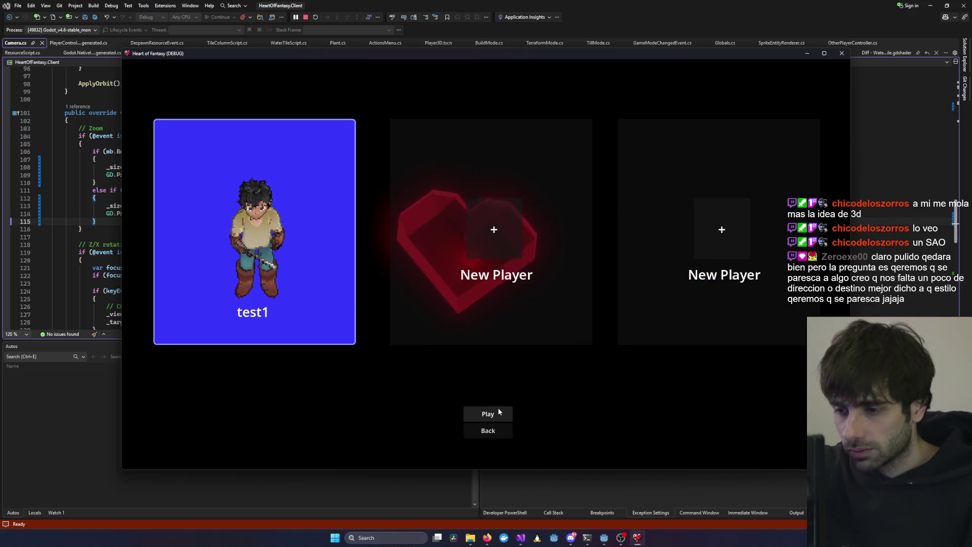
left_click(481, 414)
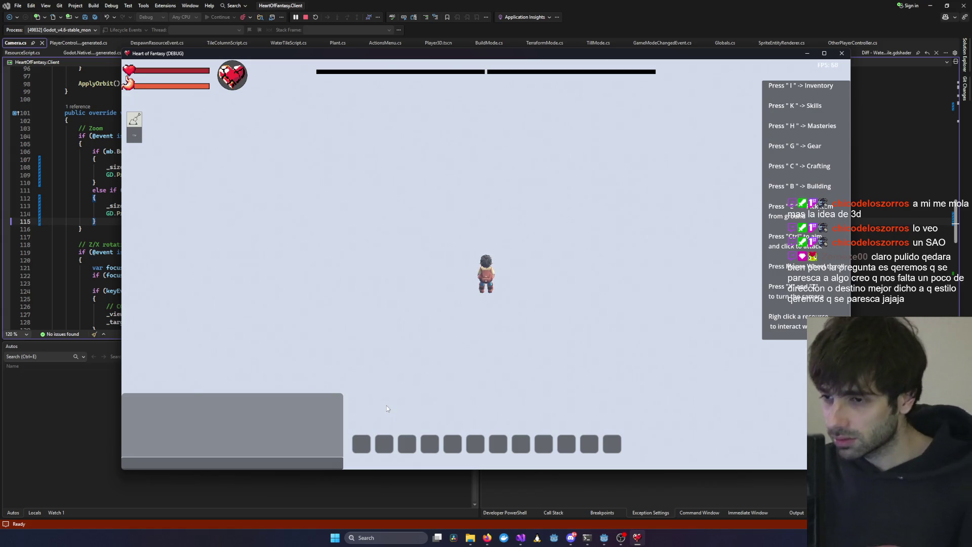
Step: Walk forward with W to check the camera, then close the game
key("w")
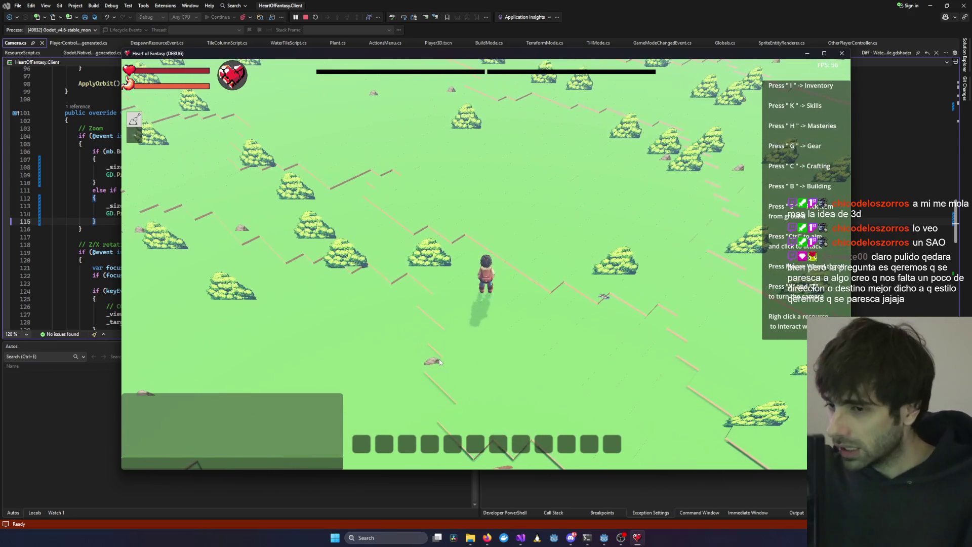
key("w")
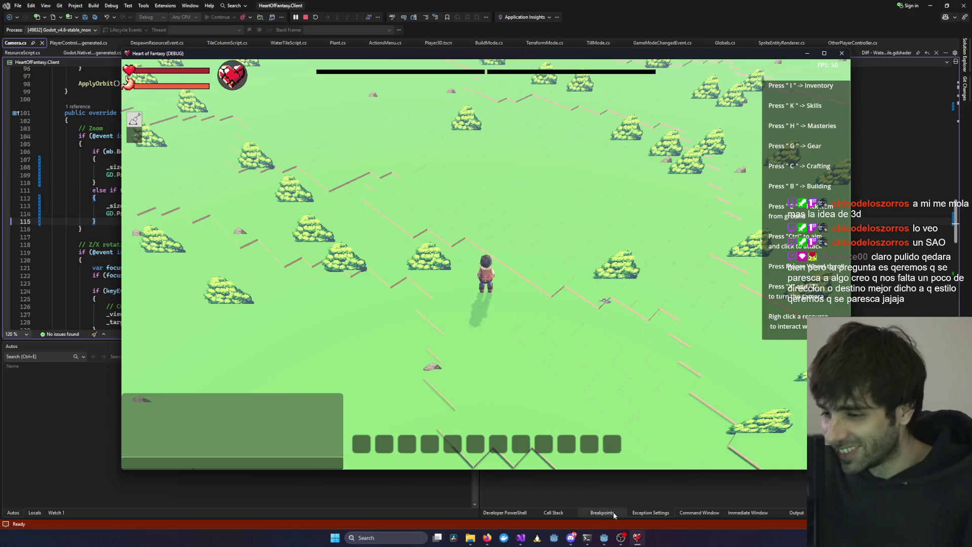
mouse_move(587, 538)
mouse_move(802, 505)
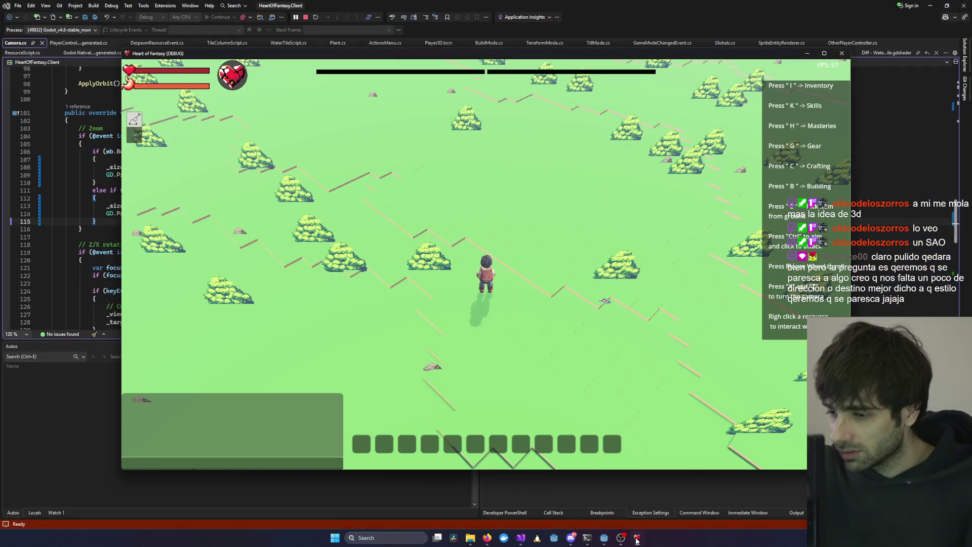
right_click(637, 538)
left_click(627, 518)
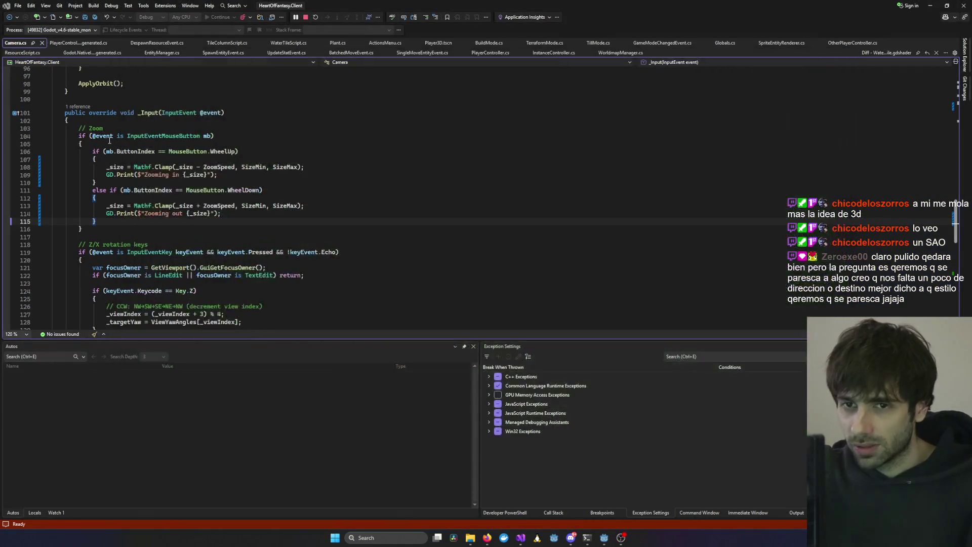
left_click(215, 154)
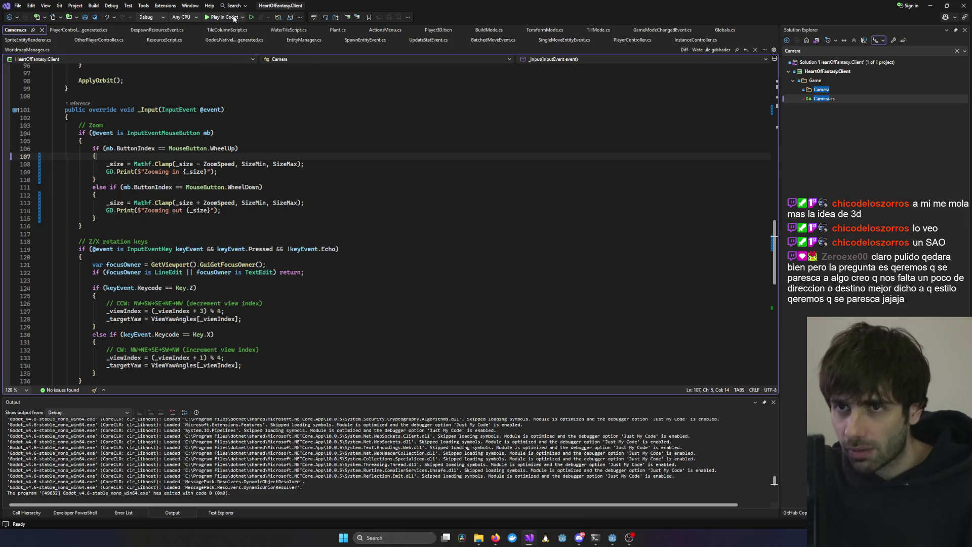
Step: Relaunch the game, log in with the test account and enter the world
left_click(234, 19)
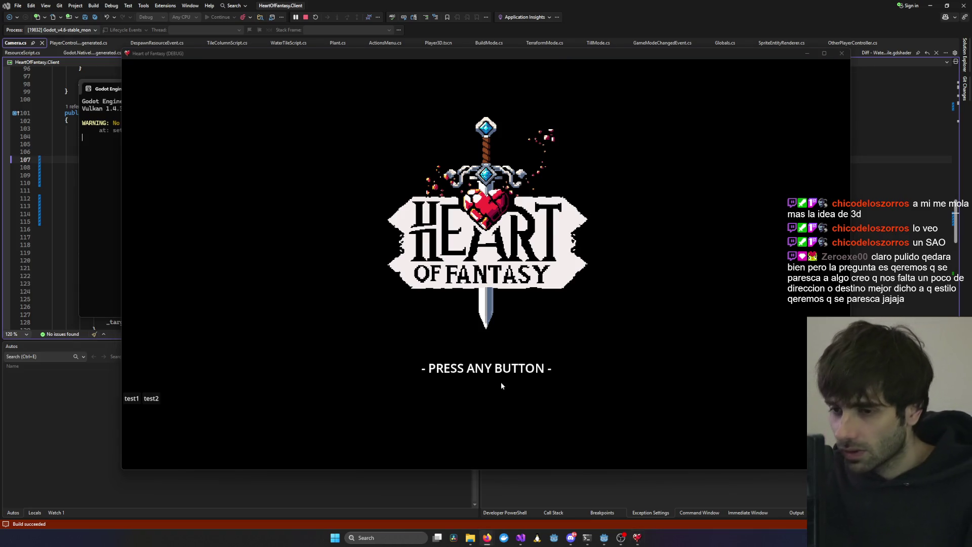
left_click(350, 391)
left_click(134, 400)
left_click(473, 391)
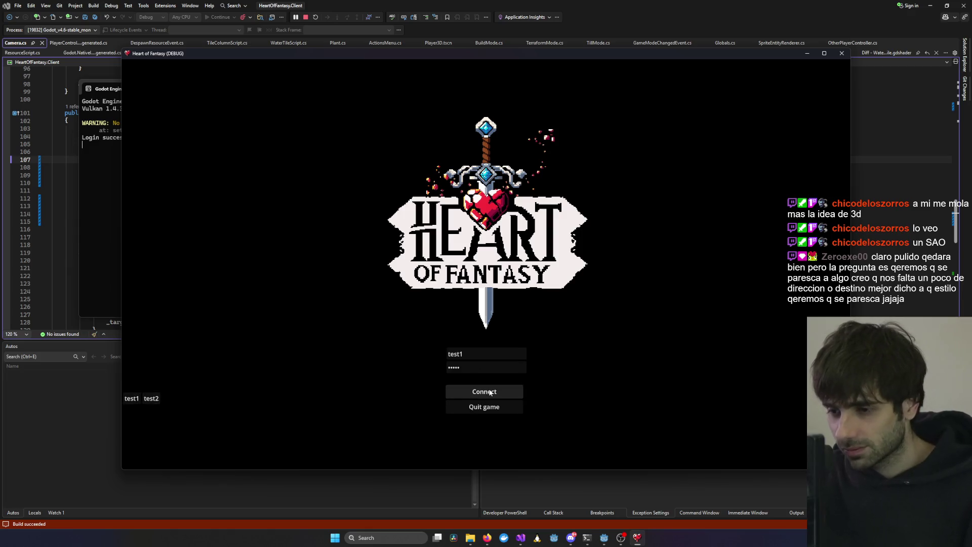
left_click(177, 339)
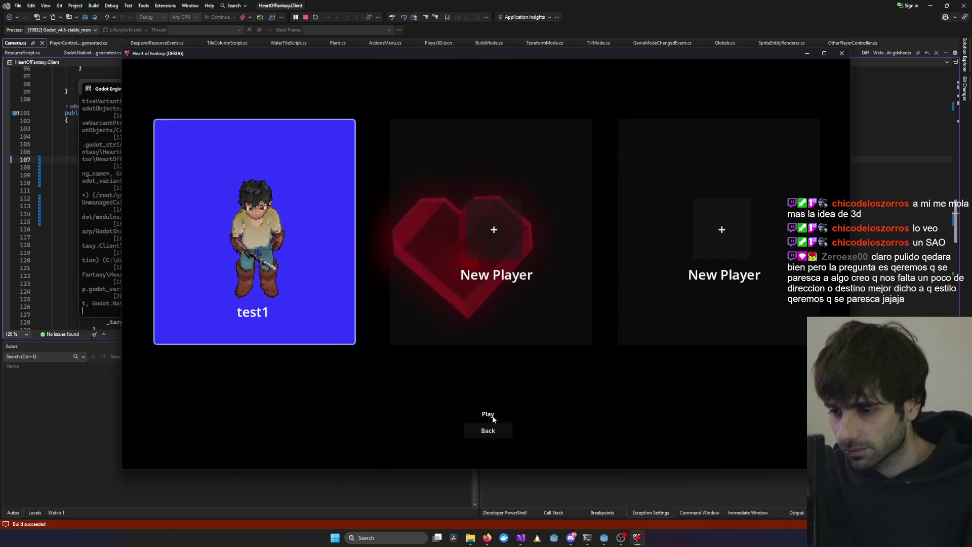
left_click(484, 413)
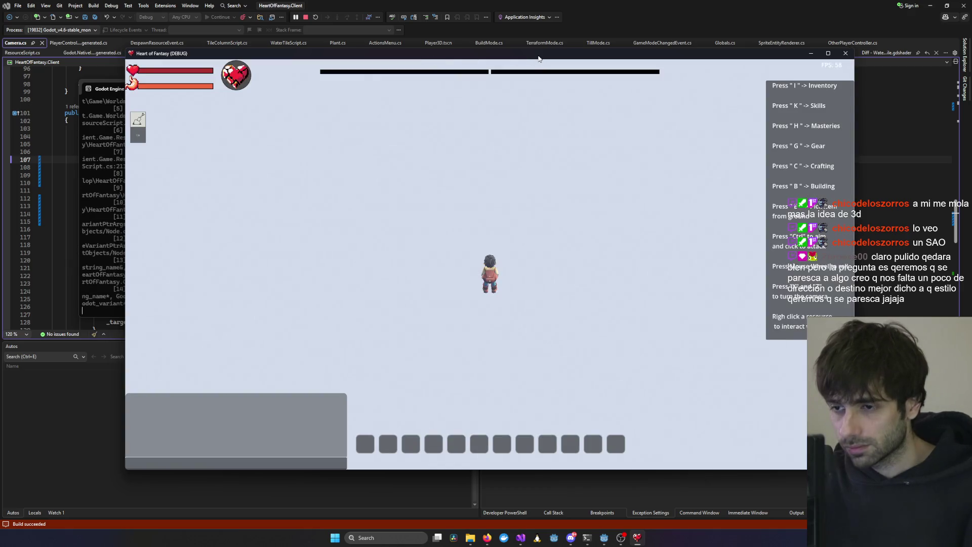
Step: Scroll the wheel up and down while watching the console clamp sizes at 5 and 80, then close
left_click_drag(538, 51, 697, 46)
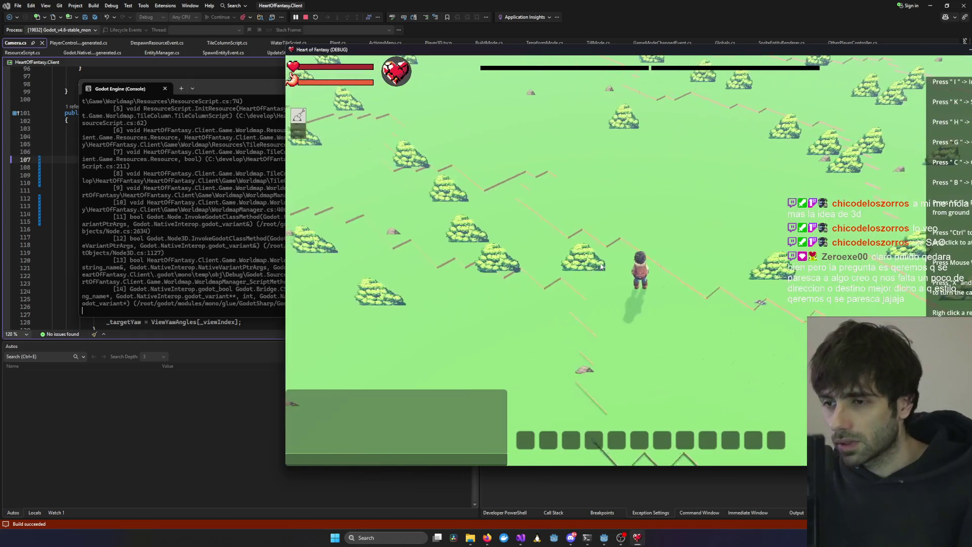
scroll(634, 282, "up", 6)
scroll(634, 283, "up", 10)
scroll(634, 282, "down", 20)
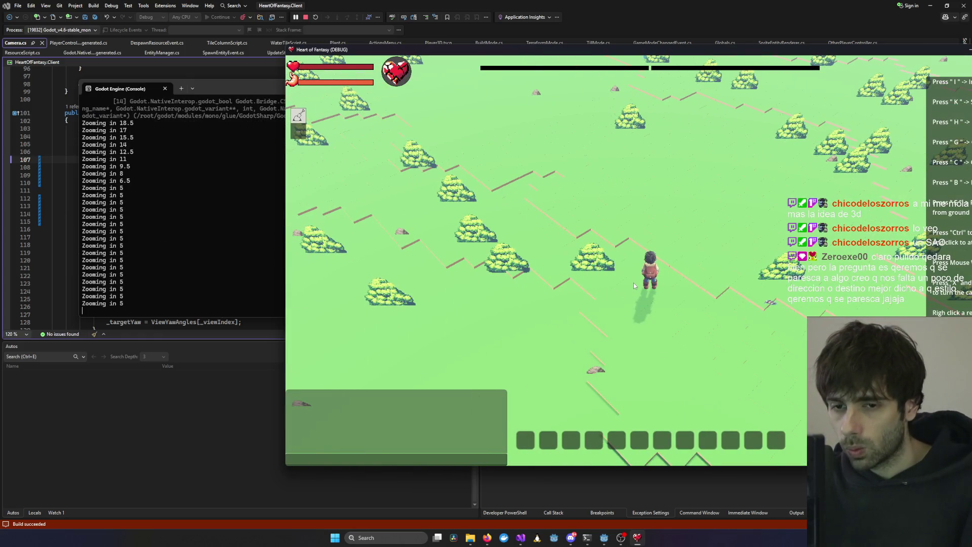
scroll(633, 284, "down", 12)
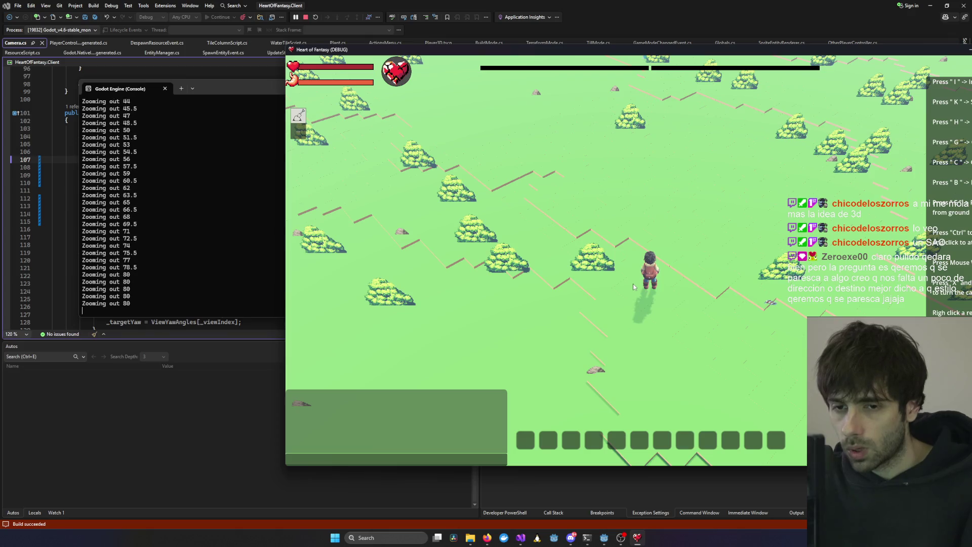
left_click_drag(891, 54, 716, 66)
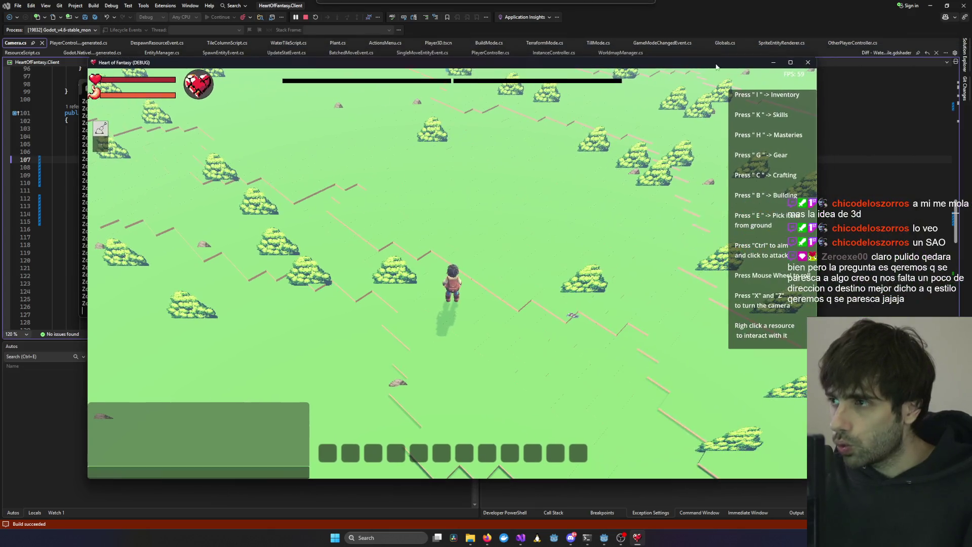
key("alt+F4")
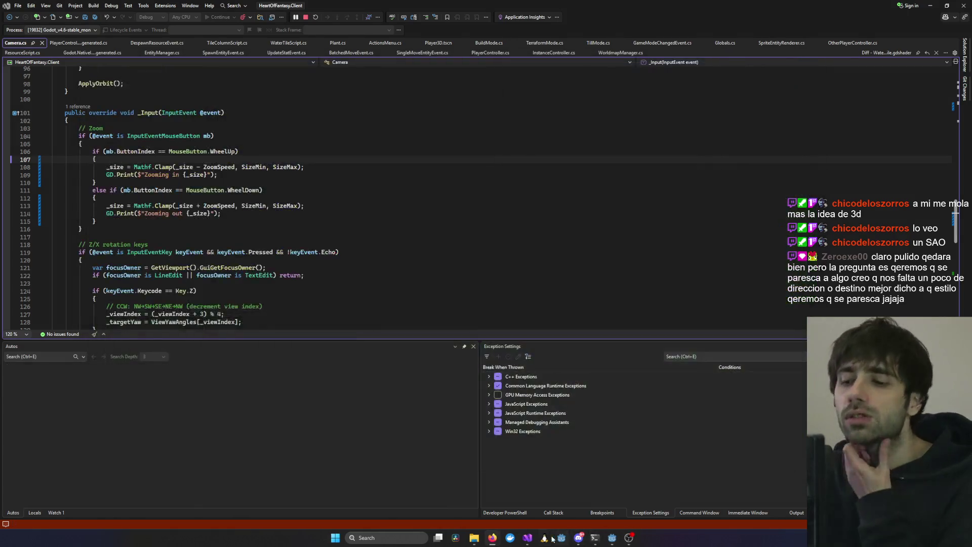
Step: Inspect ApplyOrbit's Size = _size assignment on line 152, then switch to Godot
mouse_move(530, 538)
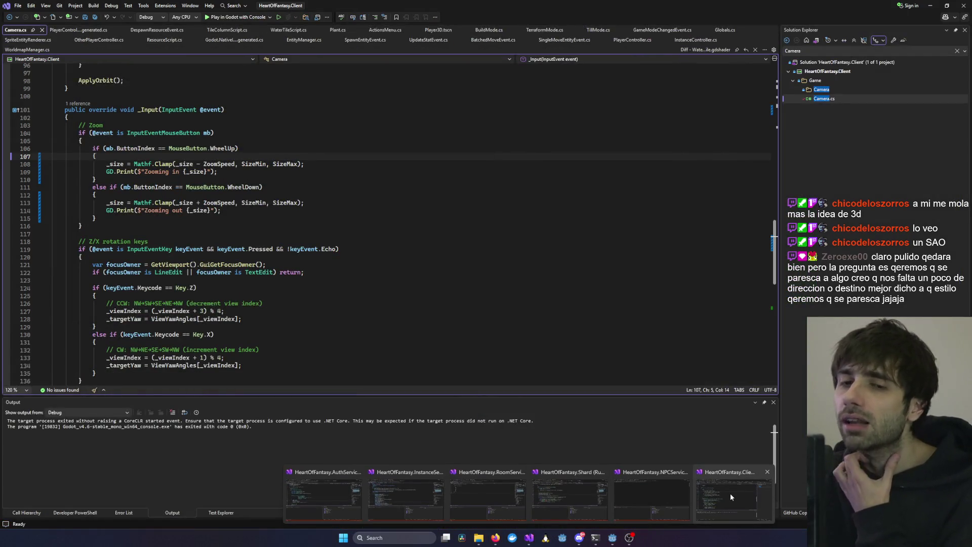
left_click(641, 317)
scroll(641, 316, "down", 10)
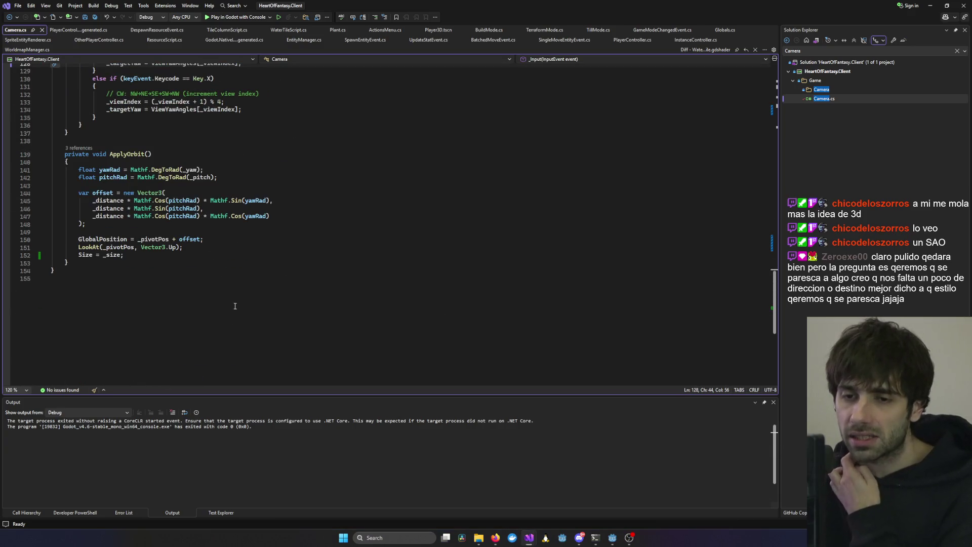
mouse_move(81, 256)
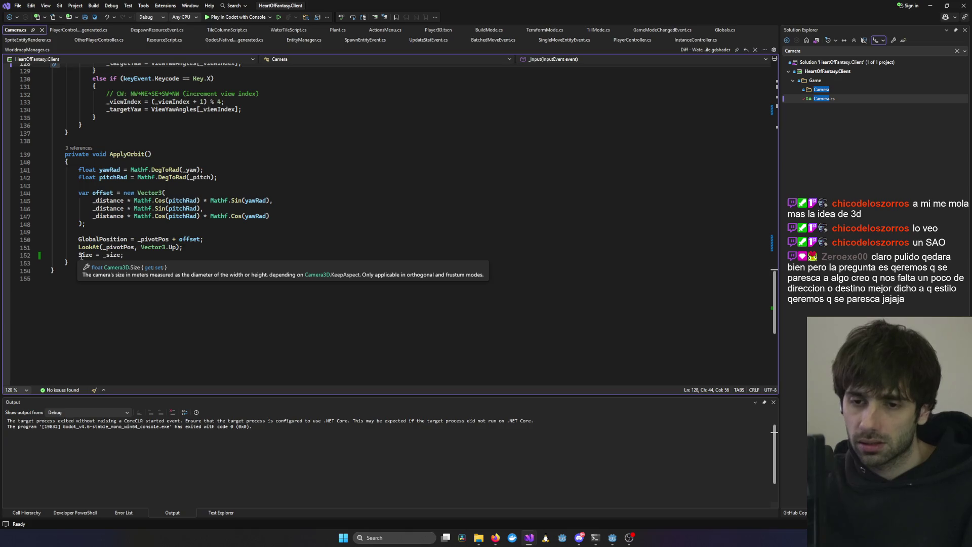
double_click(82, 257)
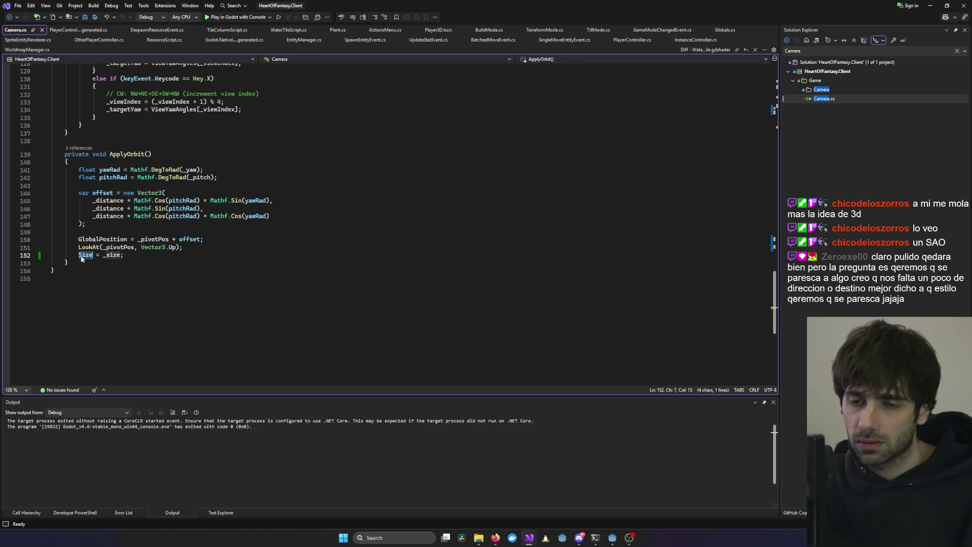
left_click(230, 271)
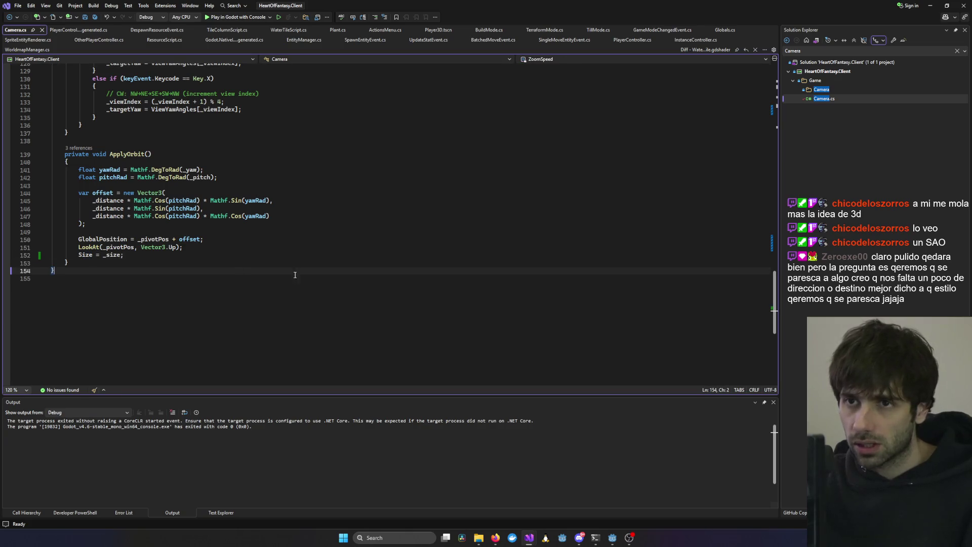
left_click(612, 540)
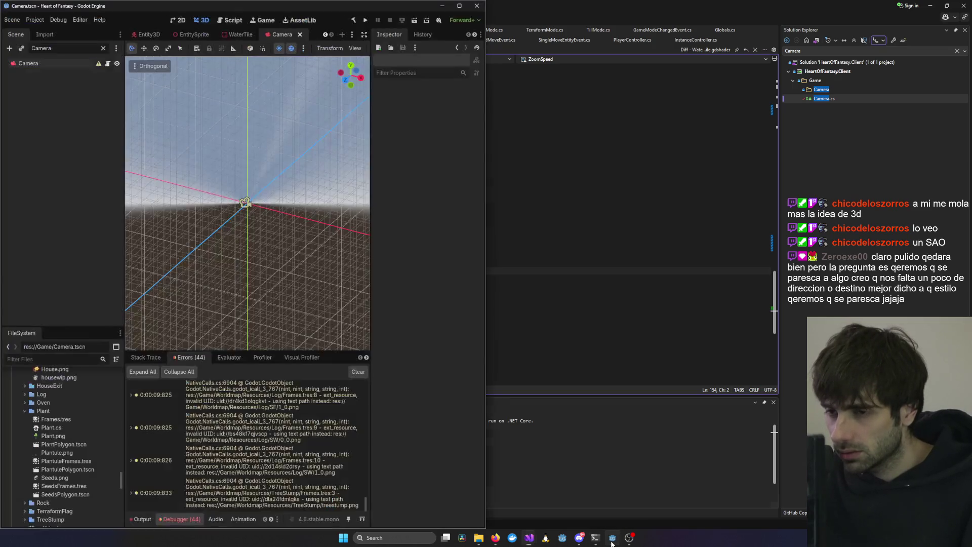
Step: Run the project, log in, and enter the world with the existing character
left_click(365, 22)
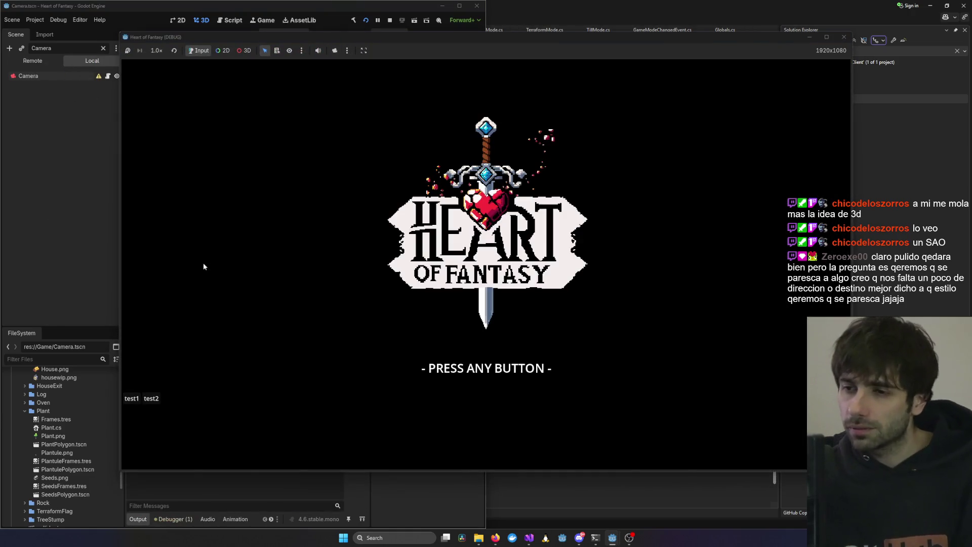
left_click(506, 393)
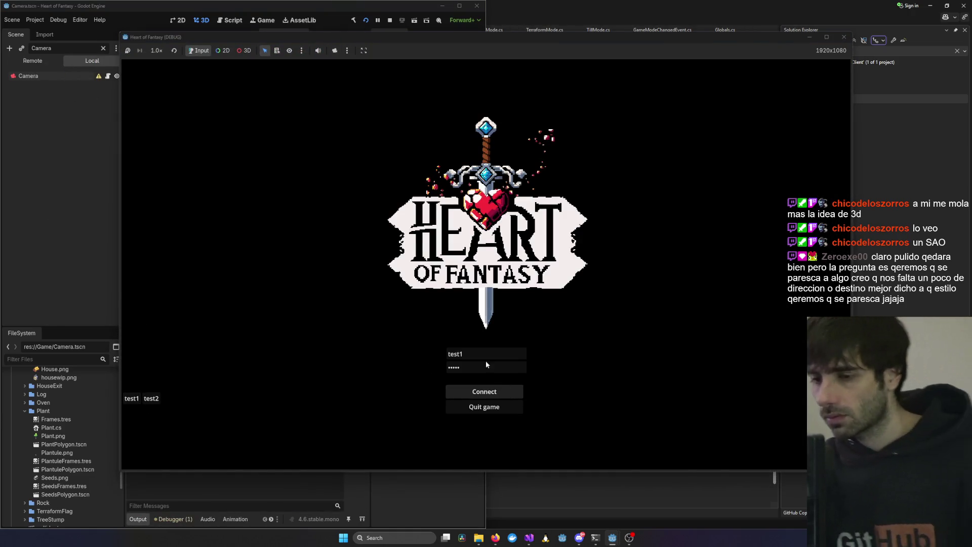
left_click(159, 337)
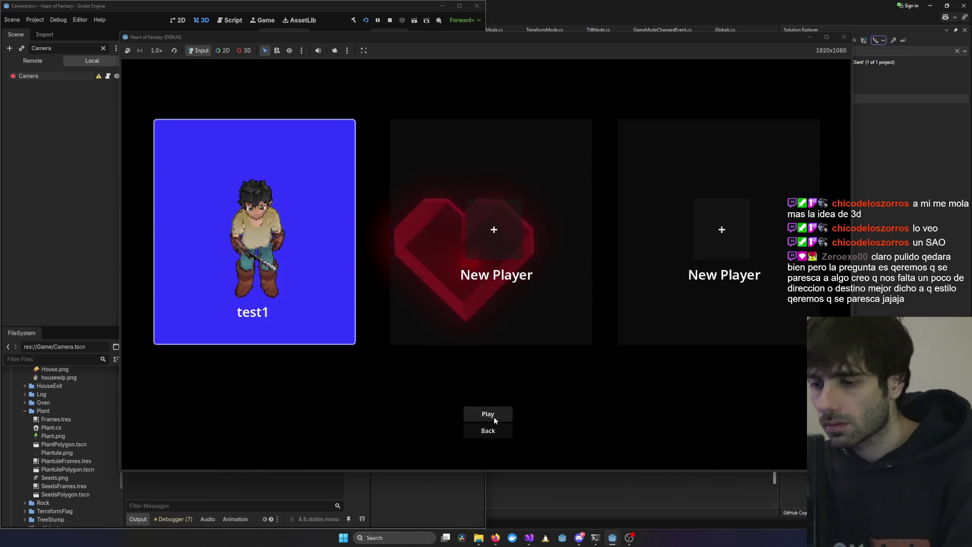
left_click(492, 415)
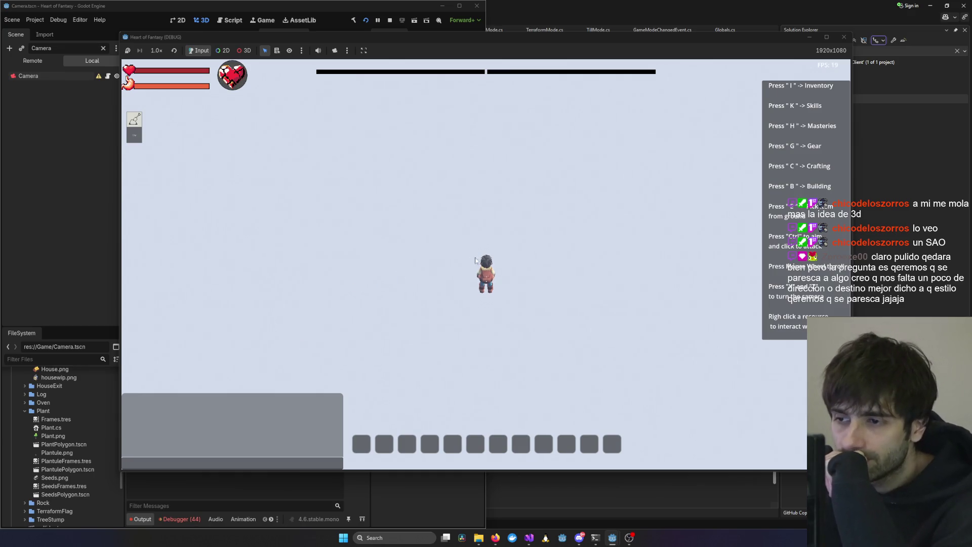
Step: Zoom out in-game and select the live Camera in the Remote scene tree
scroll(509, 262, "down", 4)
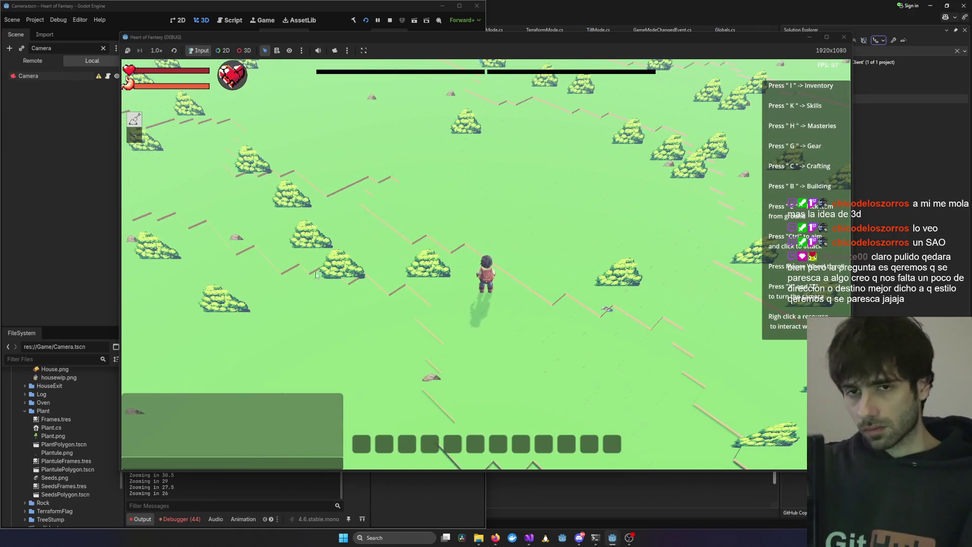
left_click(33, 60)
left_click(31, 93)
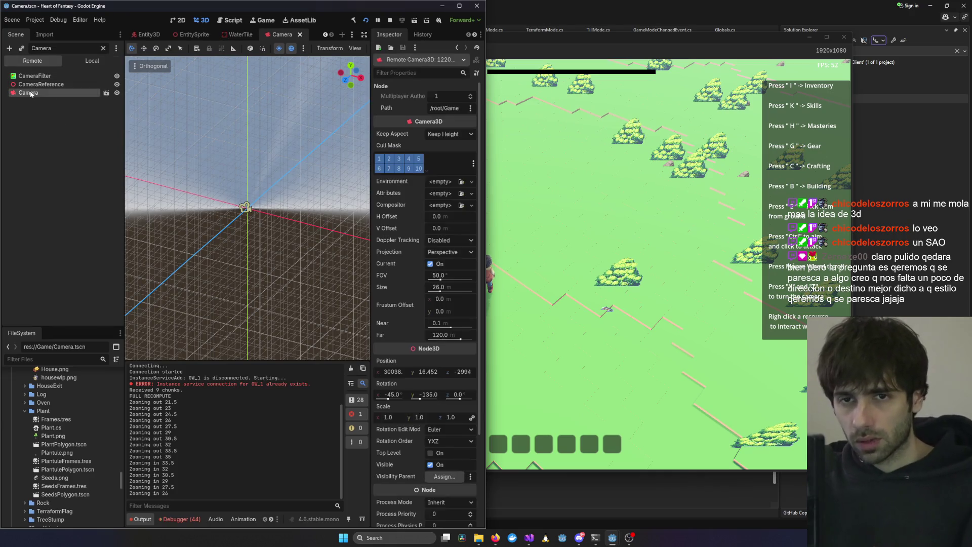
Step: Raise the live camera Size to about 45 and switch its projection to Orthogonal
left_click(35, 76)
left_click(28, 92)
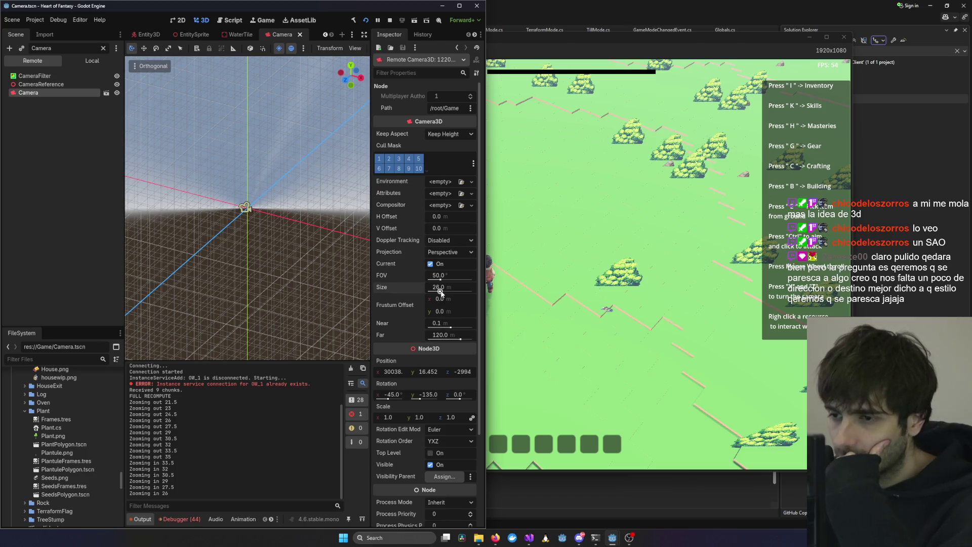
left_click_drag(440, 292, 444, 292)
left_click(44, 180)
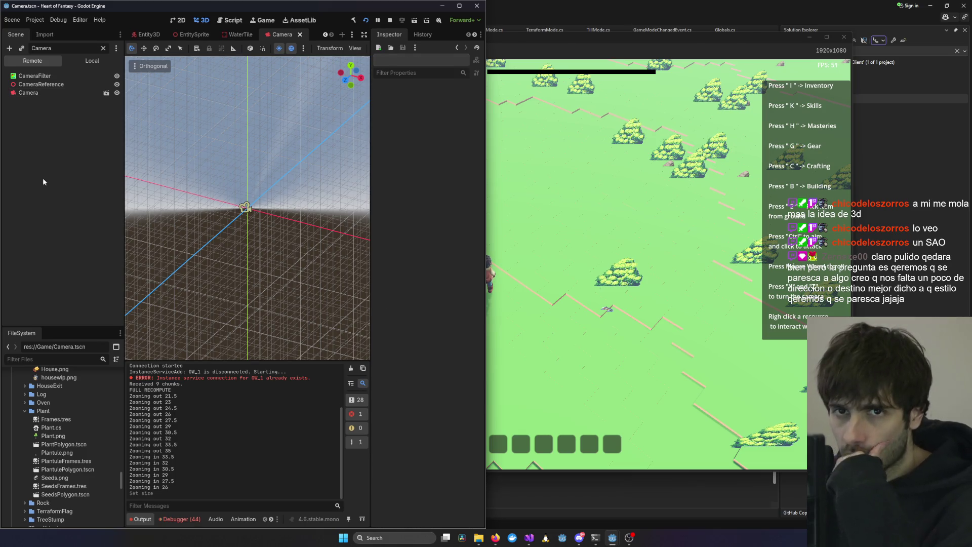
left_click(36, 93)
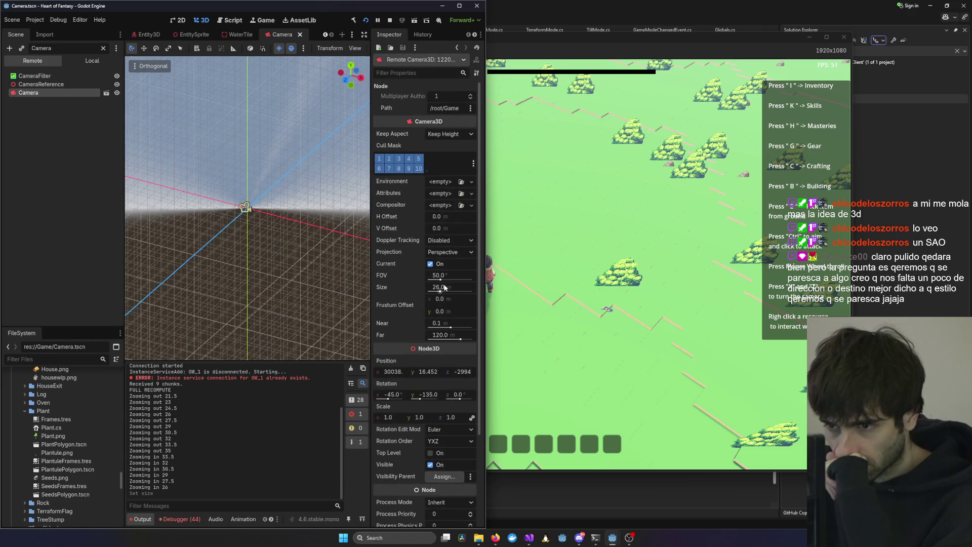
left_click_drag(444, 287, 448, 292)
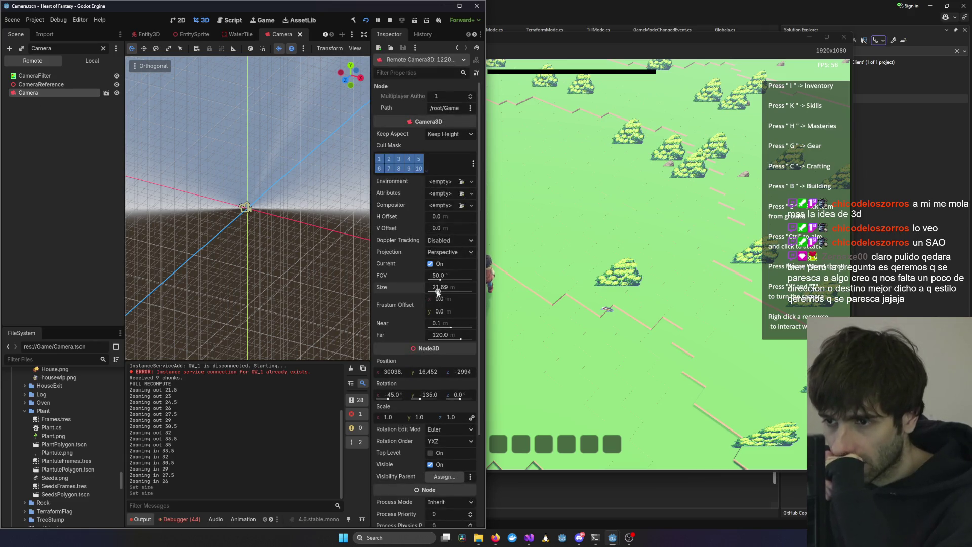
left_click(446, 252)
left_click(445, 273)
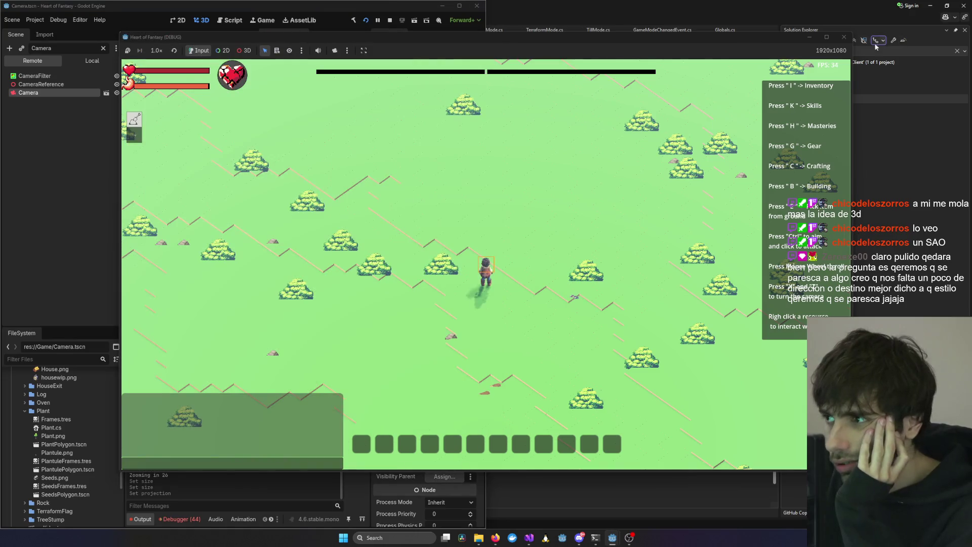
Step: Stop the game, set Camera.tscn's Projection to Orthogonal, and start debugging from Visual Studio
key("F8")
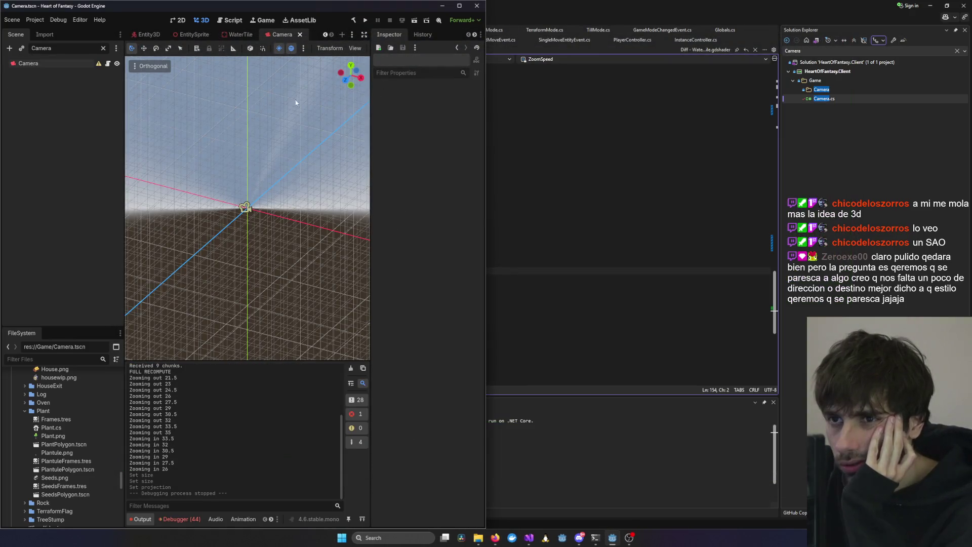
left_click(76, 61)
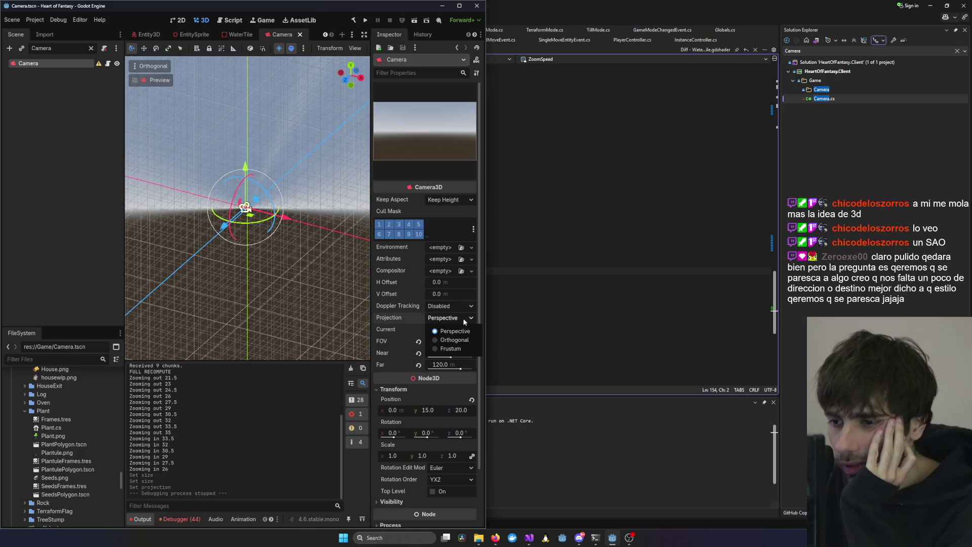
left_click(447, 340)
left_click(339, 221)
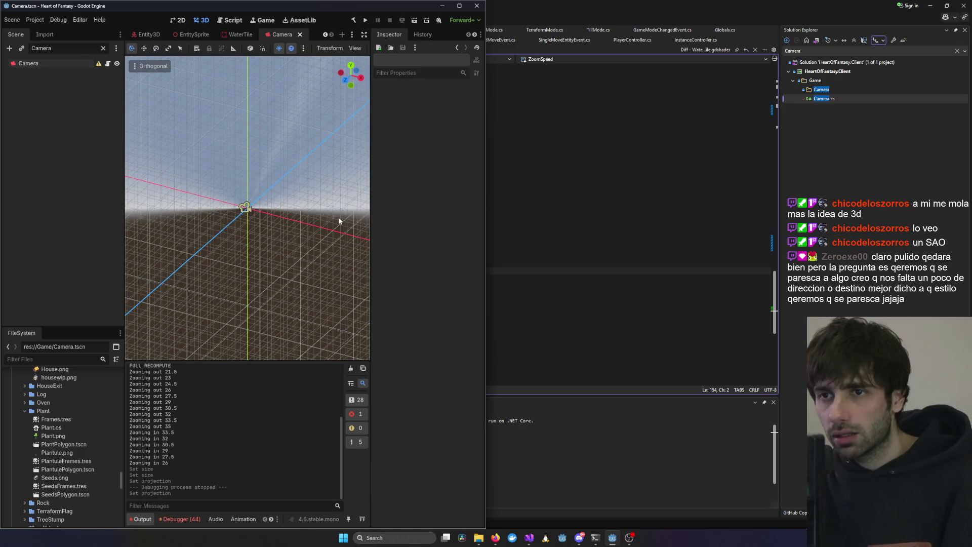
left_click(586, 209)
left_click(238, 17)
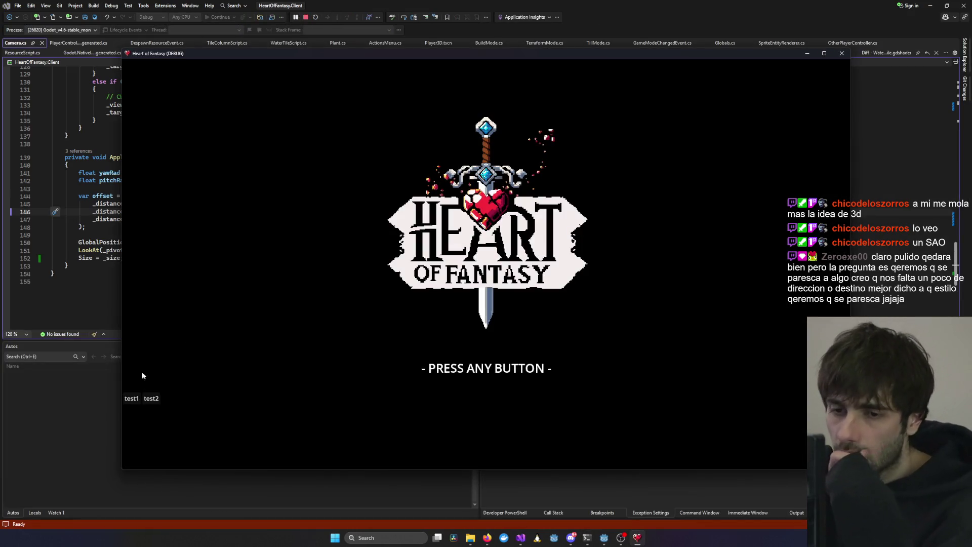
Step: Pass the title screen, log in, and enter the world with the existing character
left_click(143, 375)
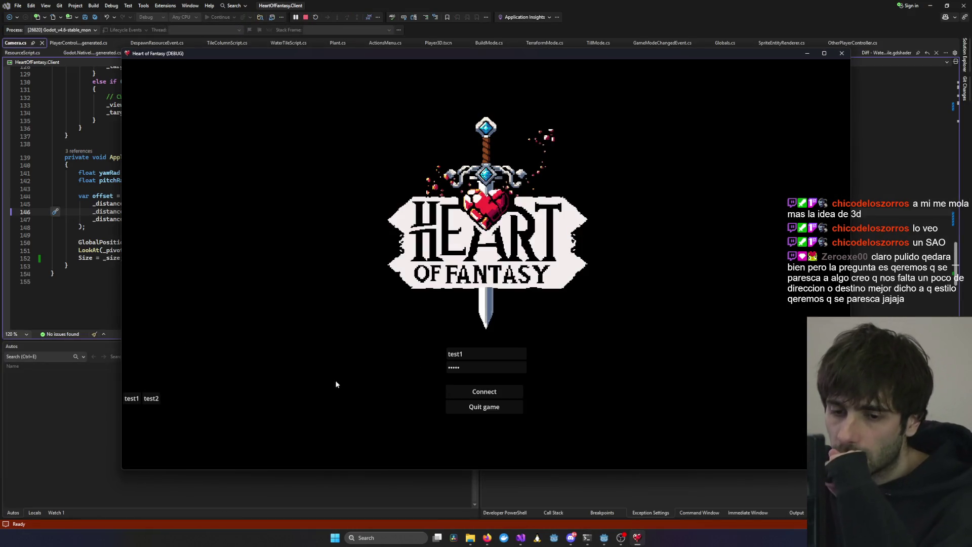
left_click(501, 392)
left_click(165, 336)
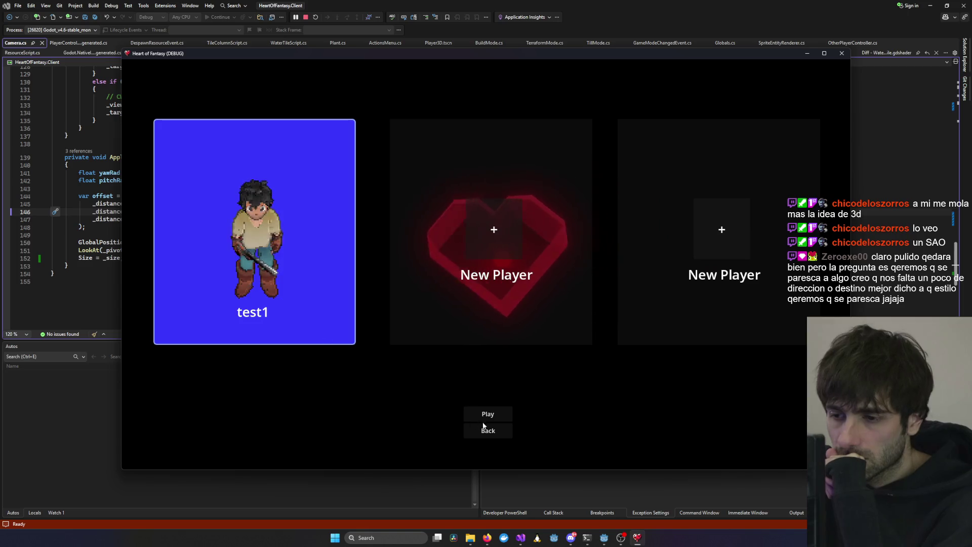
left_click(480, 416)
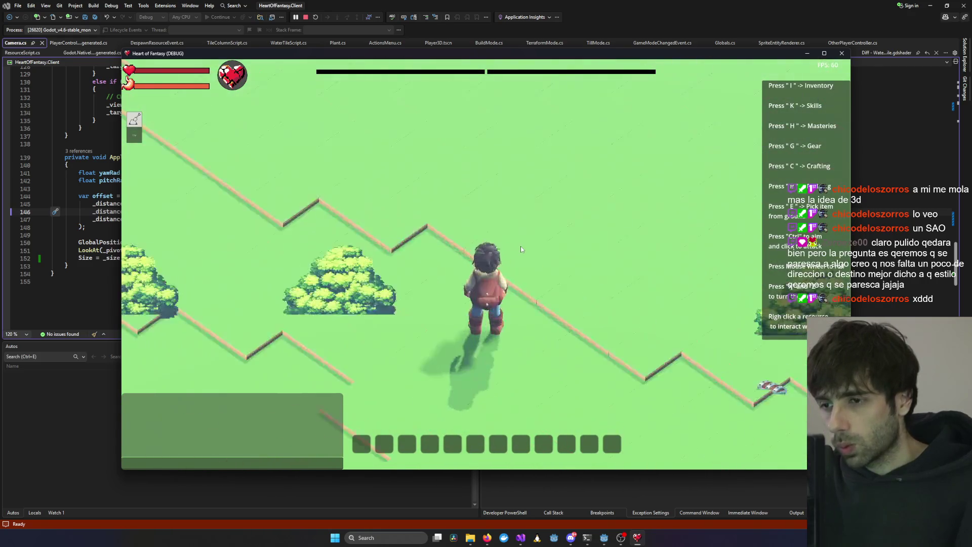
Step: Zoom out to reveal the whole diamond-shaped terrain, then close the game and return to Godot
scroll(521, 249, "down", 10)
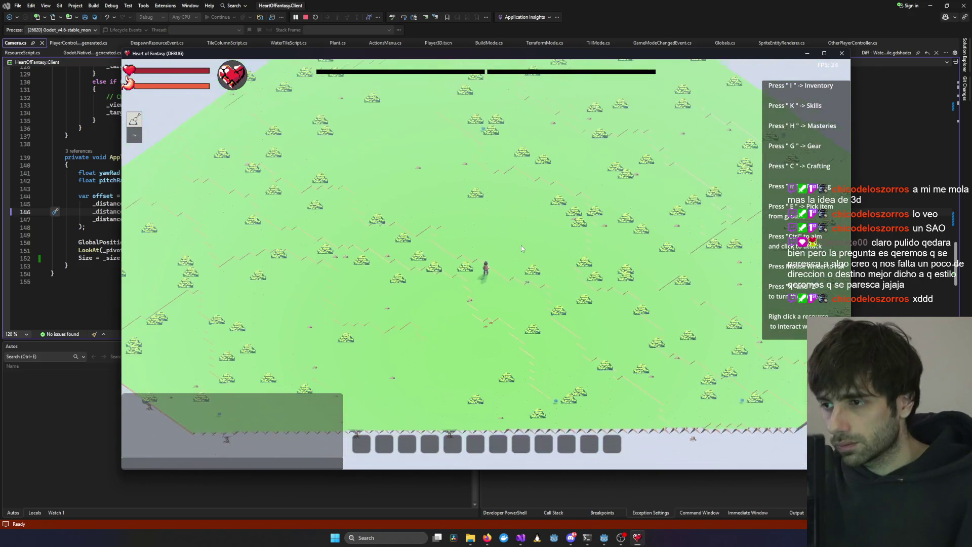
scroll(643, 298, "down", 5)
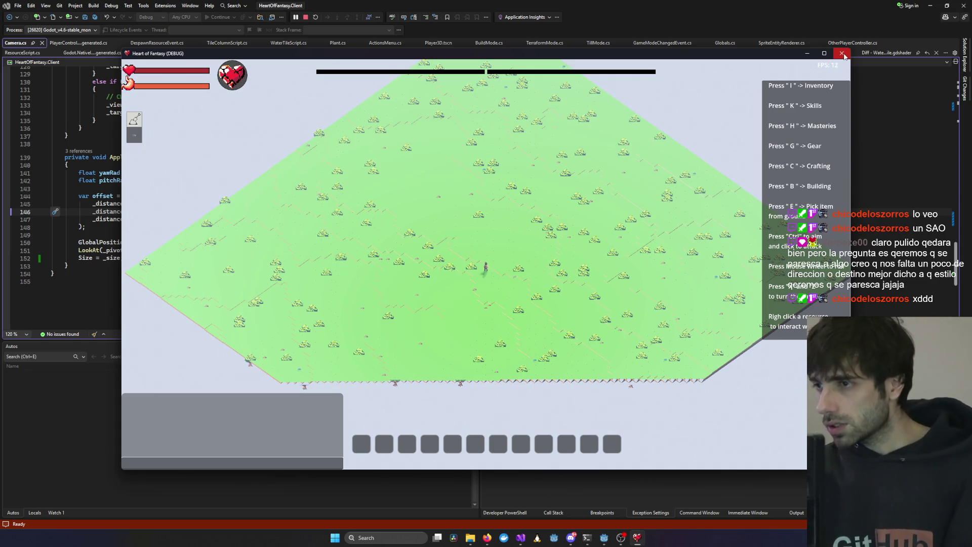
key("alt+F4")
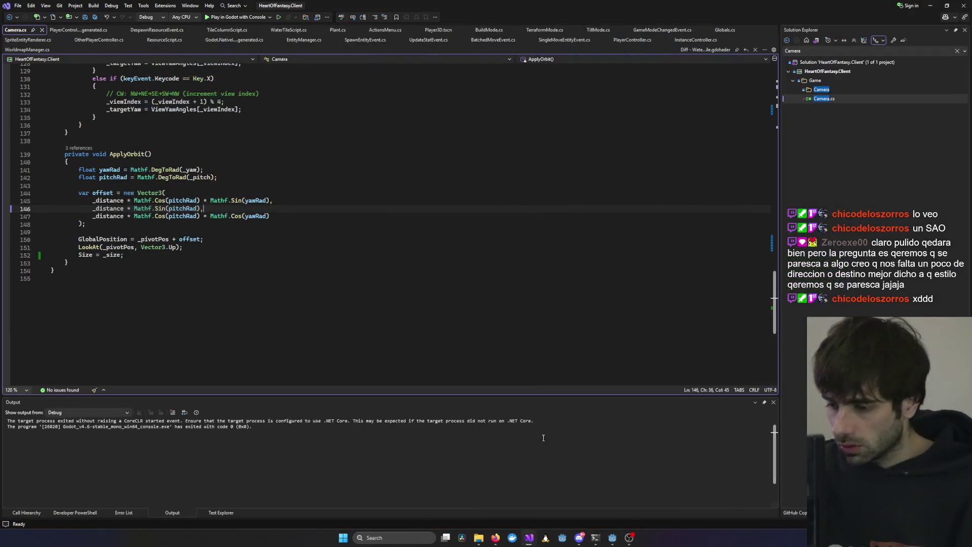
left_click(613, 538)
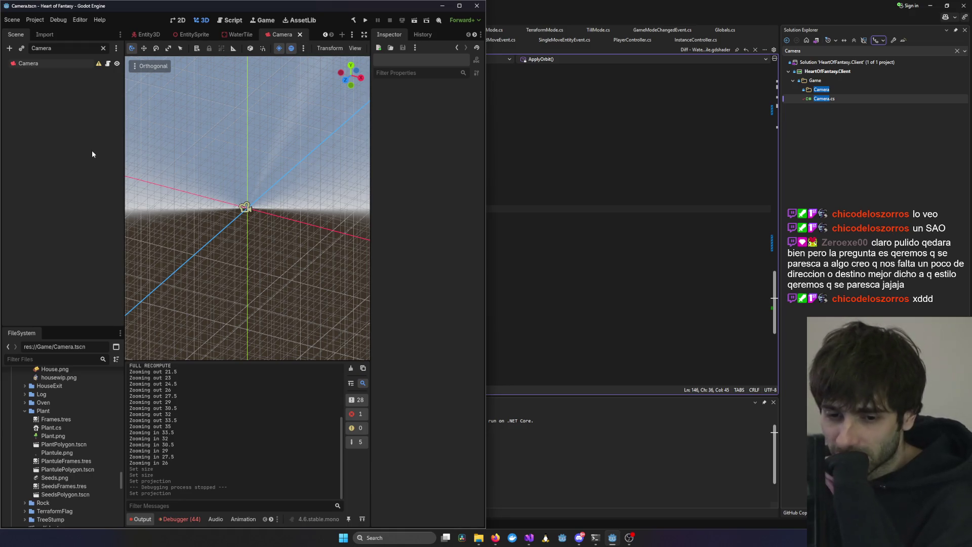
Step: Run the project from Godot, log in, and enter the world as test1
left_click(61, 64)
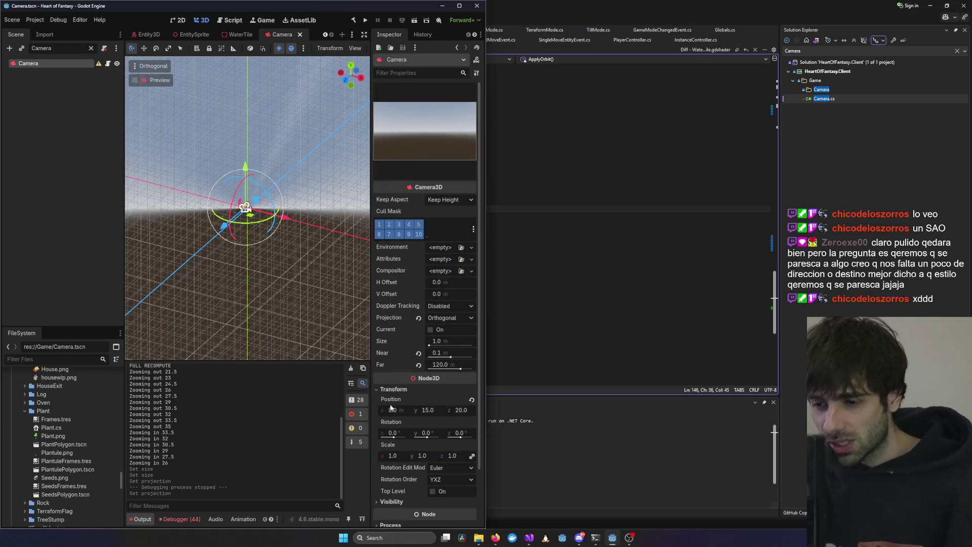
left_click(365, 20)
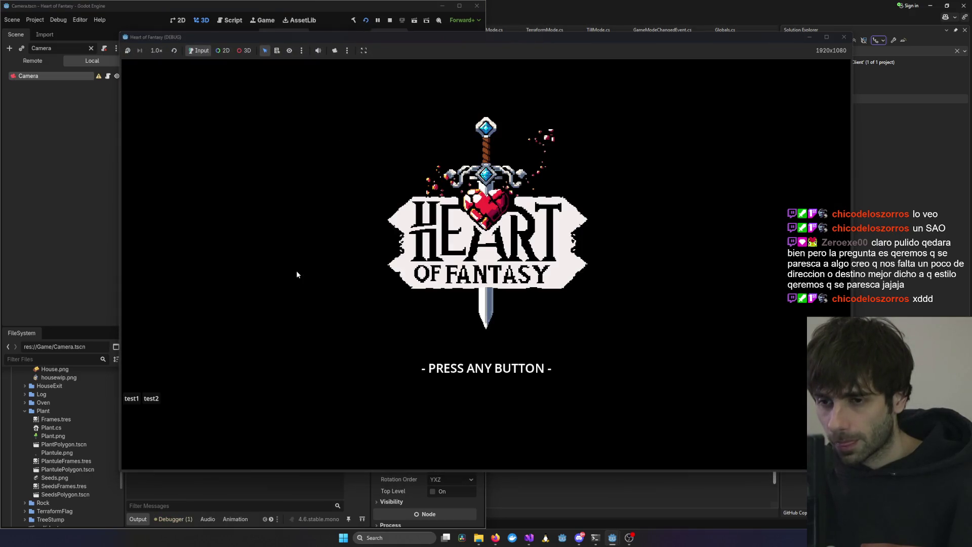
left_click(296, 274)
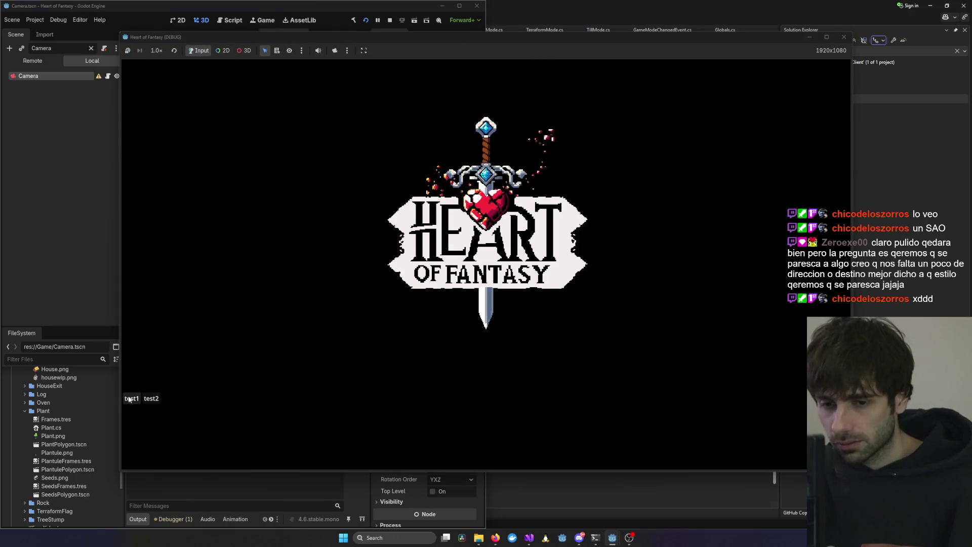
left_click(485, 394)
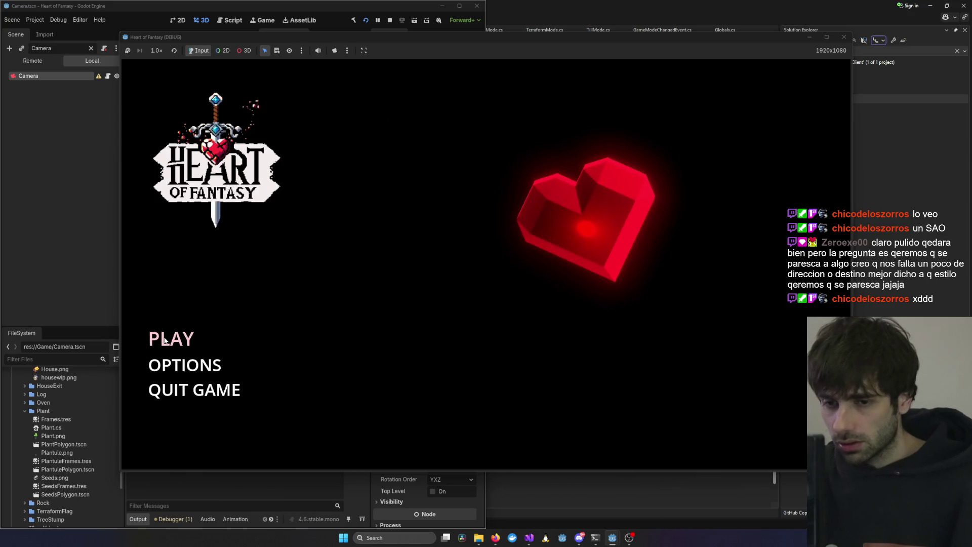
left_click(168, 337)
left_click(497, 414)
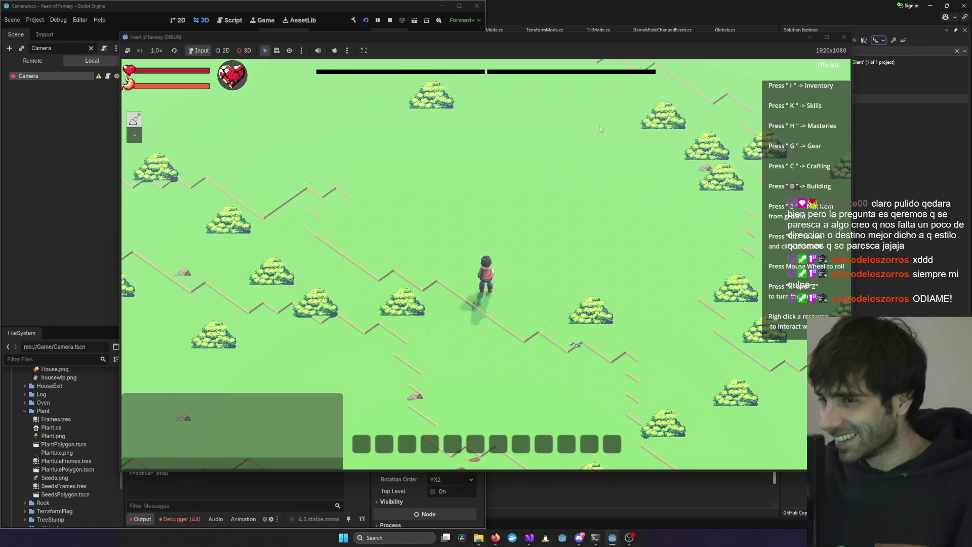
Step: Zoom out to size 80 and place the game window to the right of the editor
scroll(588, 299, "down", 5)
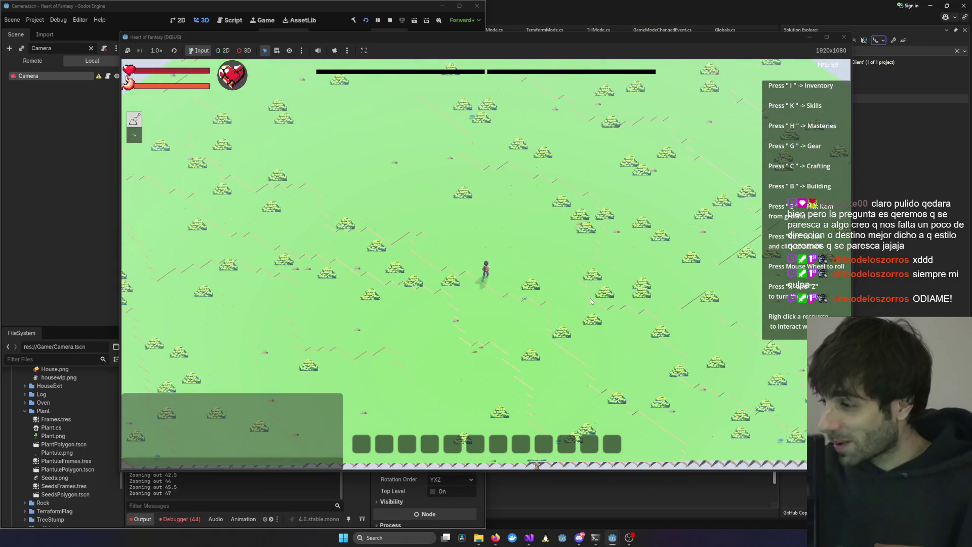
scroll(590, 300, "down", 20)
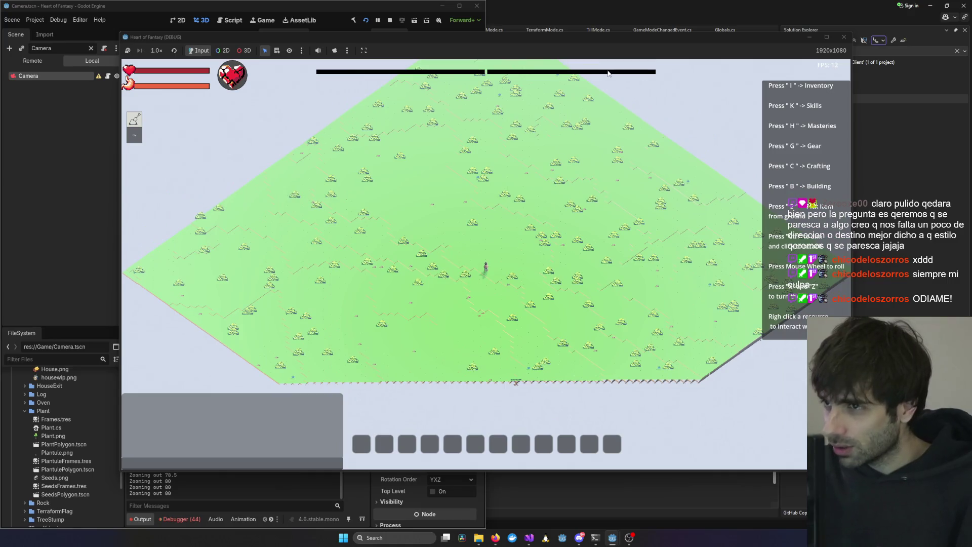
mouse_move(635, 41)
left_mouse_down()
mouse_move(668, 76)
mouse_move(946, 129)
mouse_move(970, 152)
left_mouse_up()
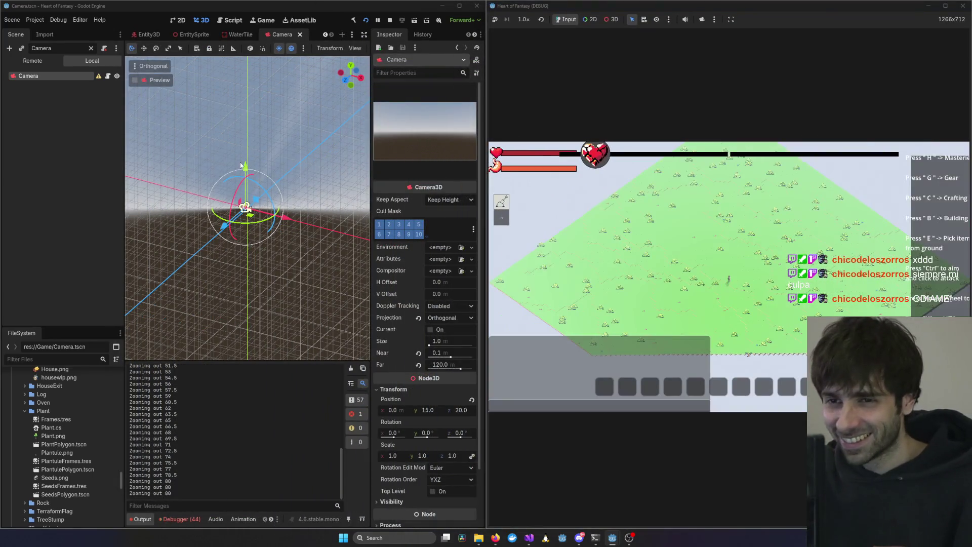
Step: On the live remote Camera, lower Near to 0.001 and widen FOV to 59.2
left_click(242, 234)
left_click(32, 60)
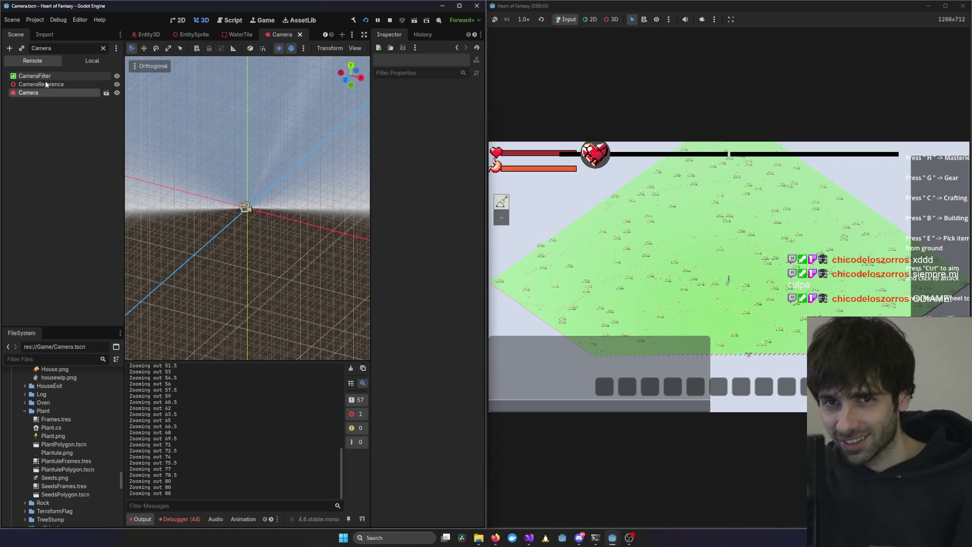
left_click(29, 92)
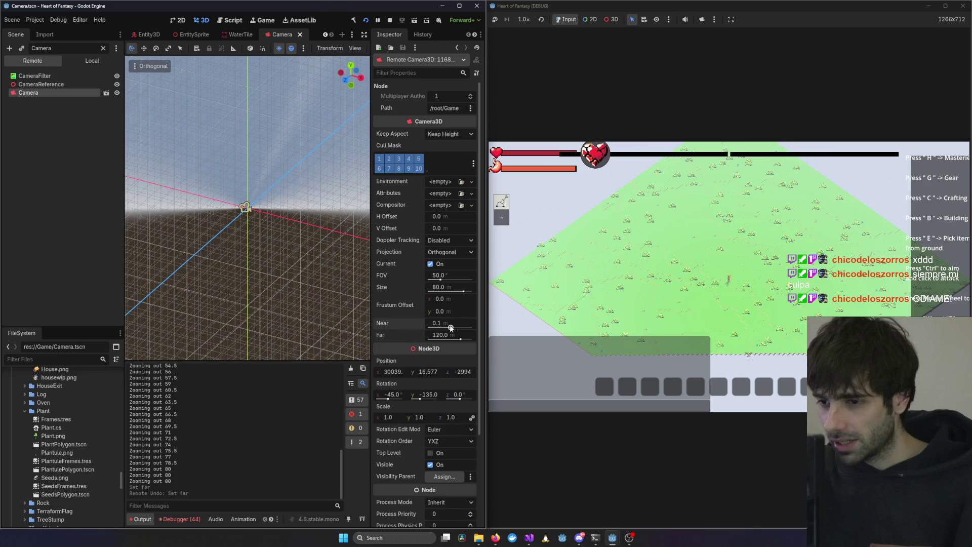
left_click_drag(450, 328, 445, 329)
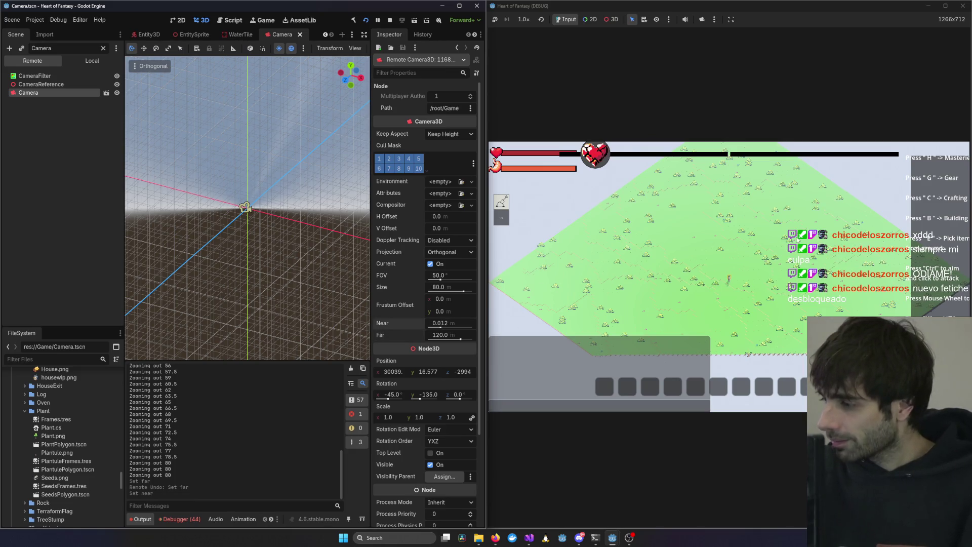
left_click_drag(440, 327, 439, 328)
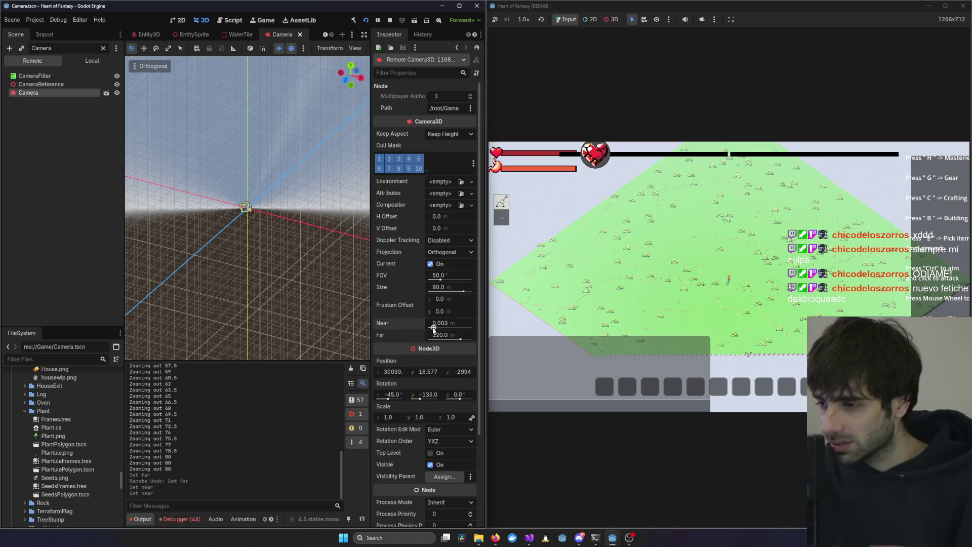
left_click_drag(433, 328, 429, 329)
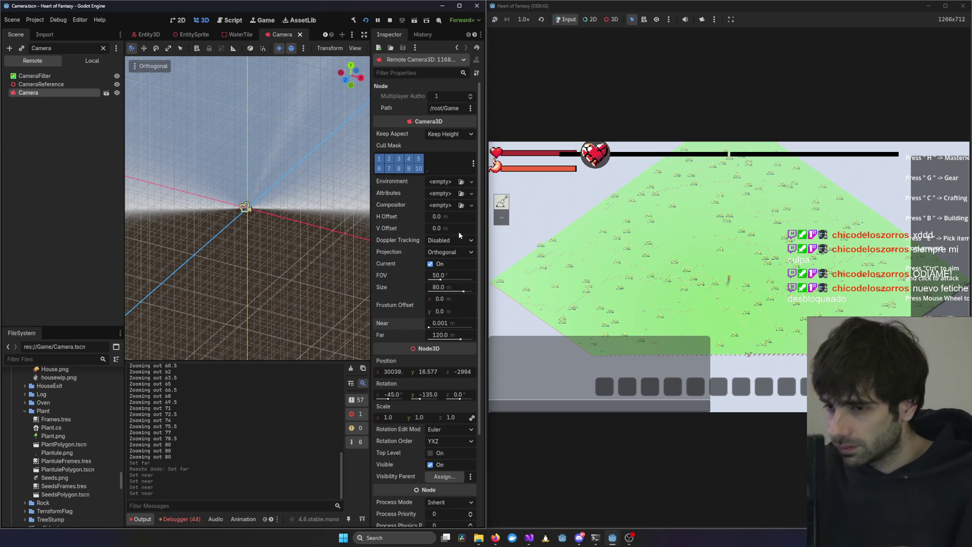
mouse_move(441, 279)
left_mouse_down()
mouse_move(457, 280)
mouse_move(444, 285)
left_mouse_up()
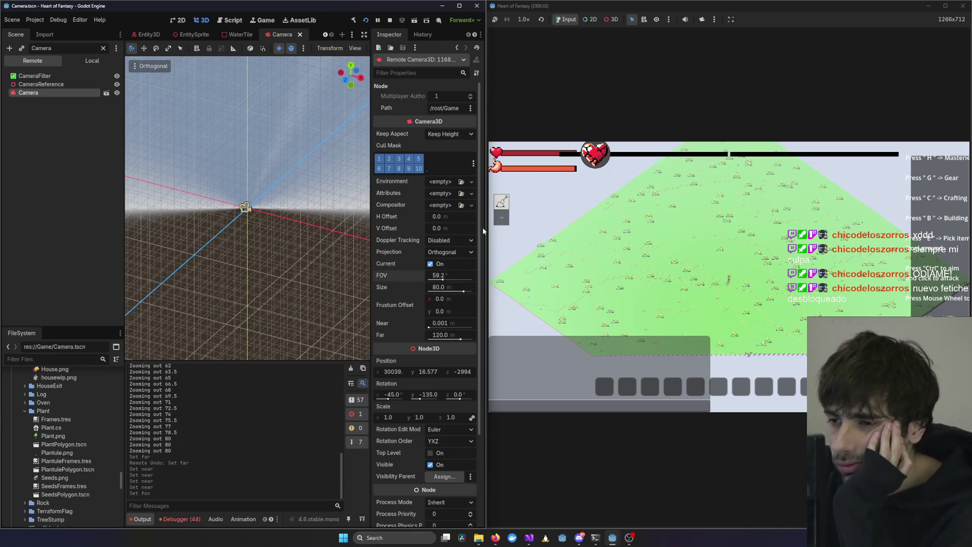
Step: Try a higher Position Y and shallower Rotation X, restore the position, then select CameraFilter
scroll(482, 258, "down", 1)
scroll(482, 258, "down", 1)
scroll(482, 266, "down", 1)
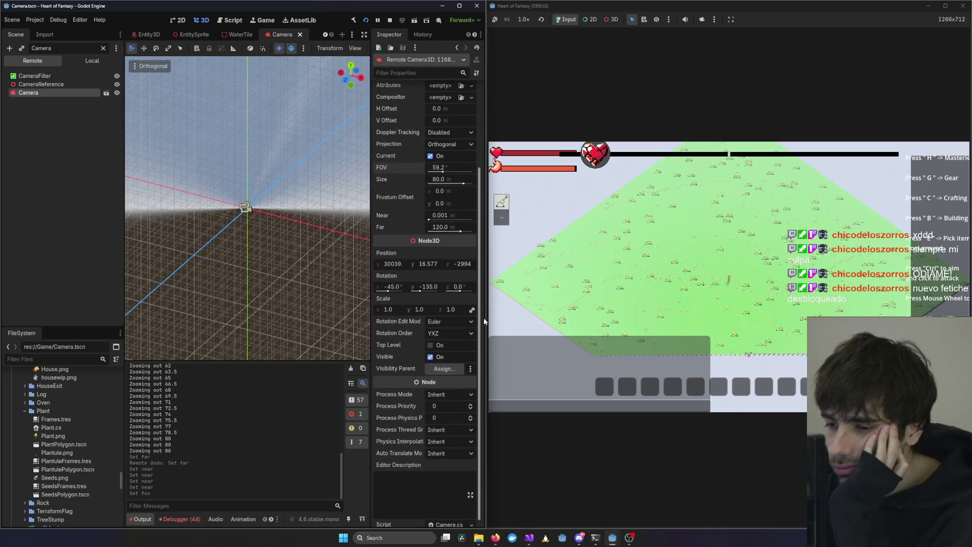
scroll(485, 314, "down", 1)
scroll(484, 314, "up", 4)
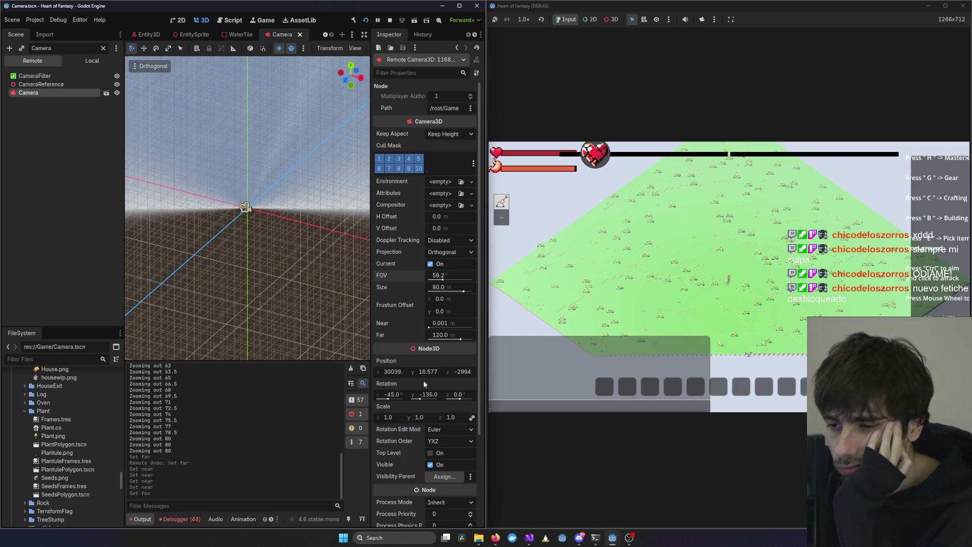
left_click_drag(428, 371, 437, 372)
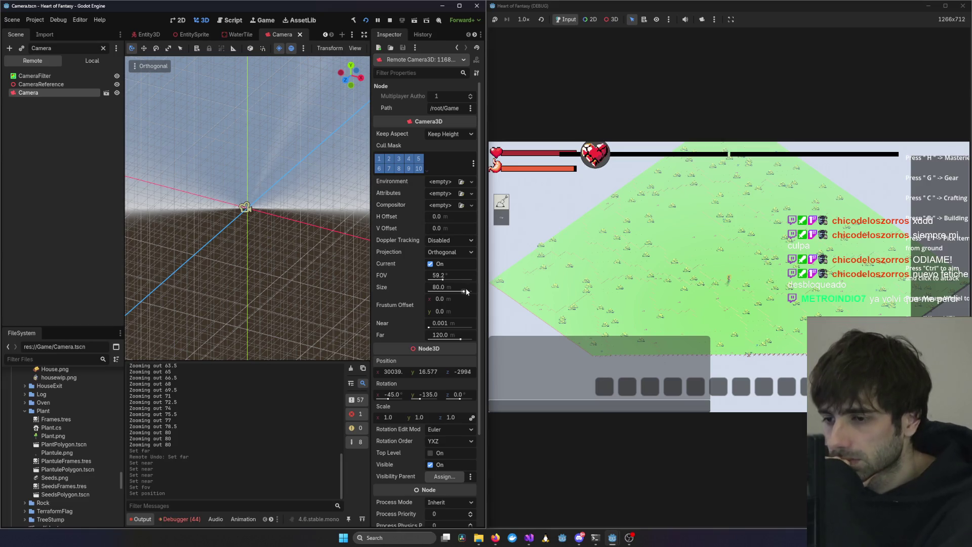
scroll(441, 446, "down", 3)
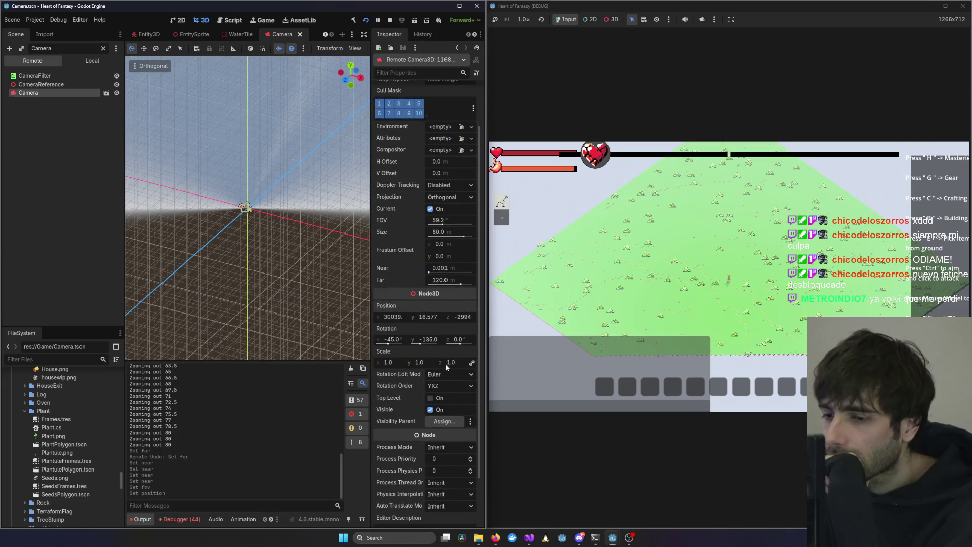
left_click(421, 346)
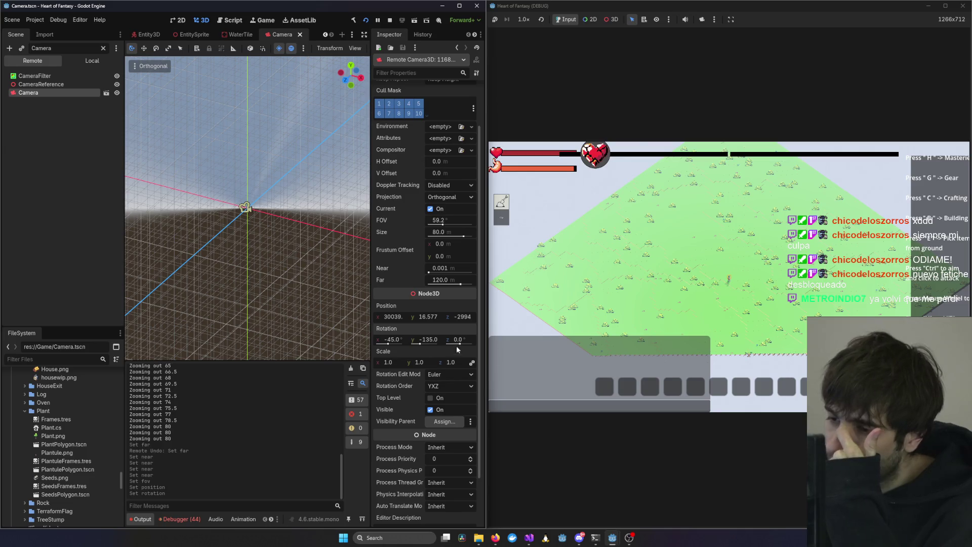
left_click_drag(391, 345, 392, 344)
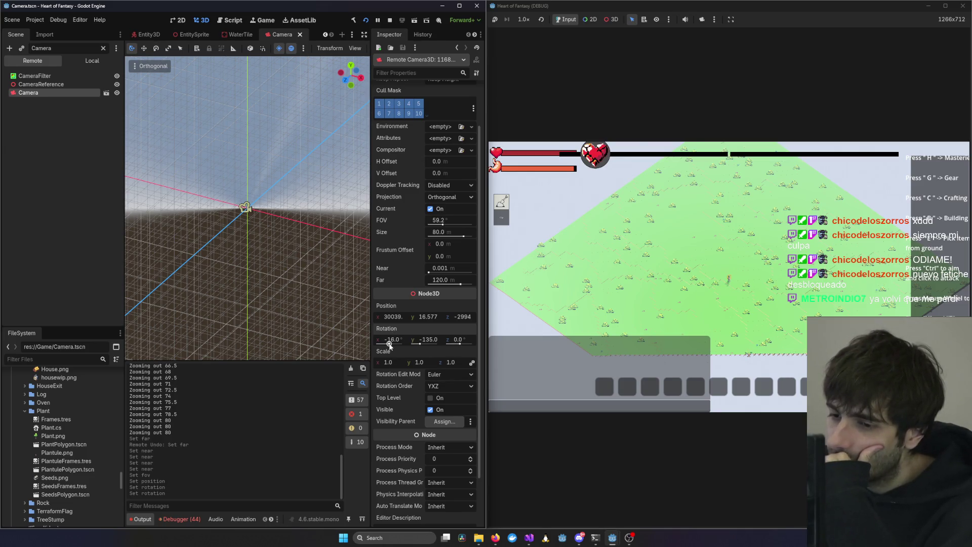
left_click(462, 318)
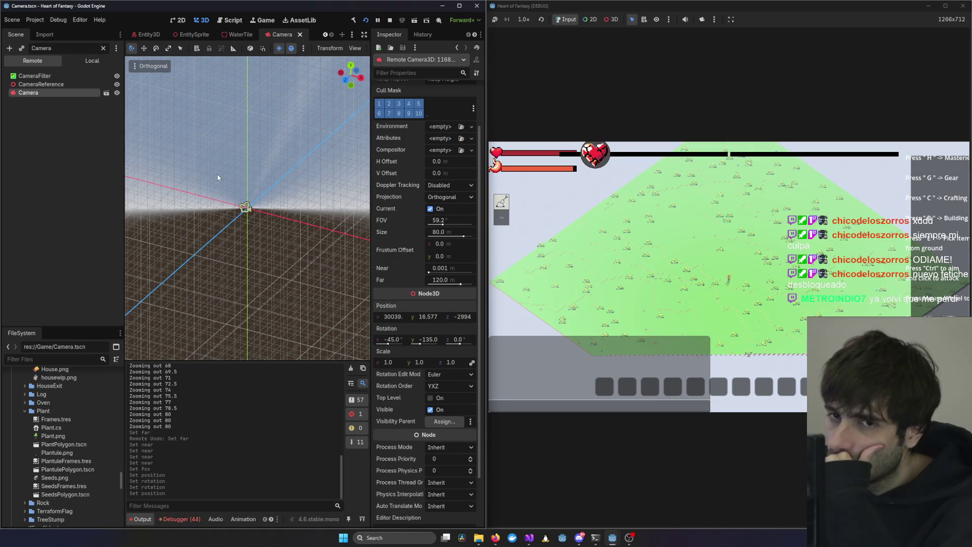
left_click(34, 76)
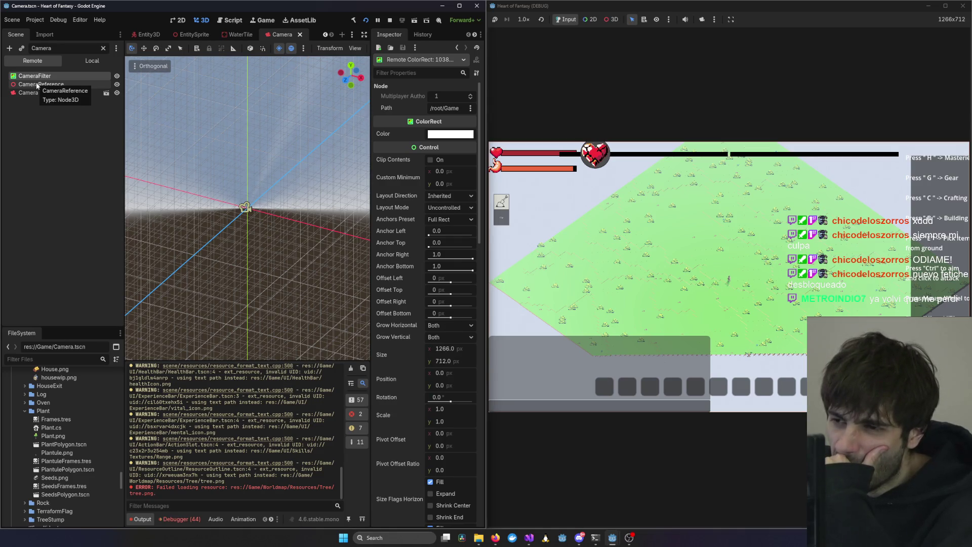
Step: Nudge the CameraFilter overlay's size, then undo the trial rotation and position changes
mouse_move(445, 348)
left_mouse_down()
mouse_move(434, 373)
mouse_move(453, 402)
mouse_move(441, 401)
mouse_move(451, 399)
left_mouse_up()
key("ctrl+z")
key("ctrl+z")
key("ctrl+z")
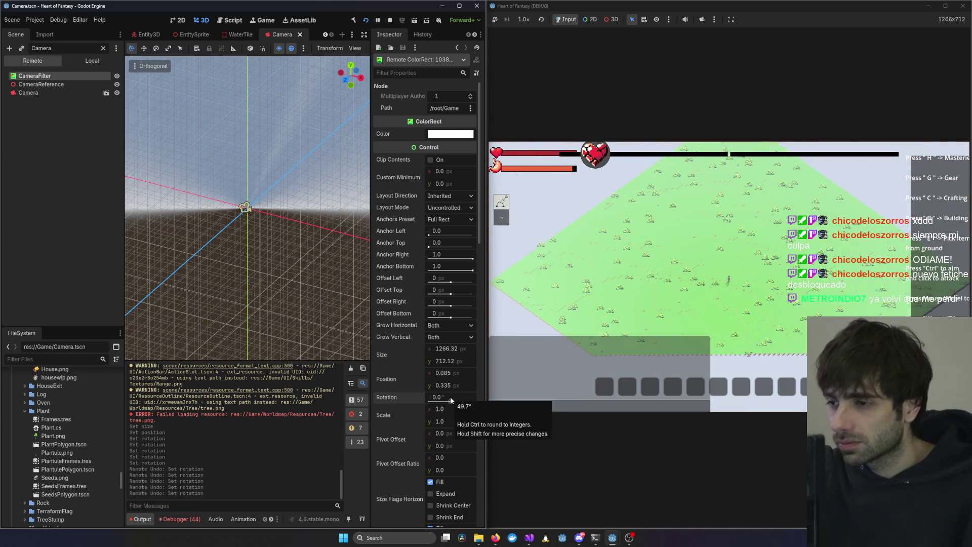
key("ctrl+z")
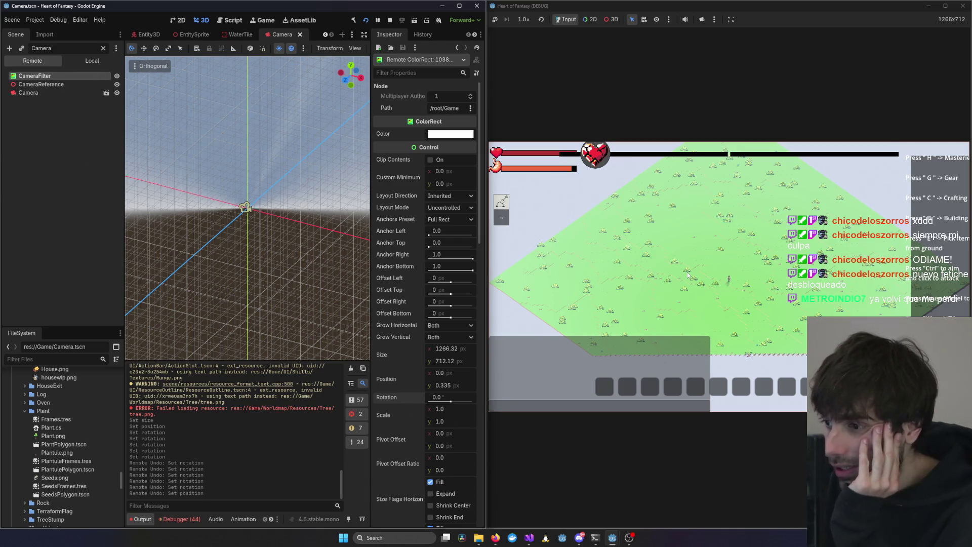
Step: Wheel-zoom the running game down to size 35 and back out to 65
scroll(689, 274, "down", 8)
scroll(691, 223, "up", 14)
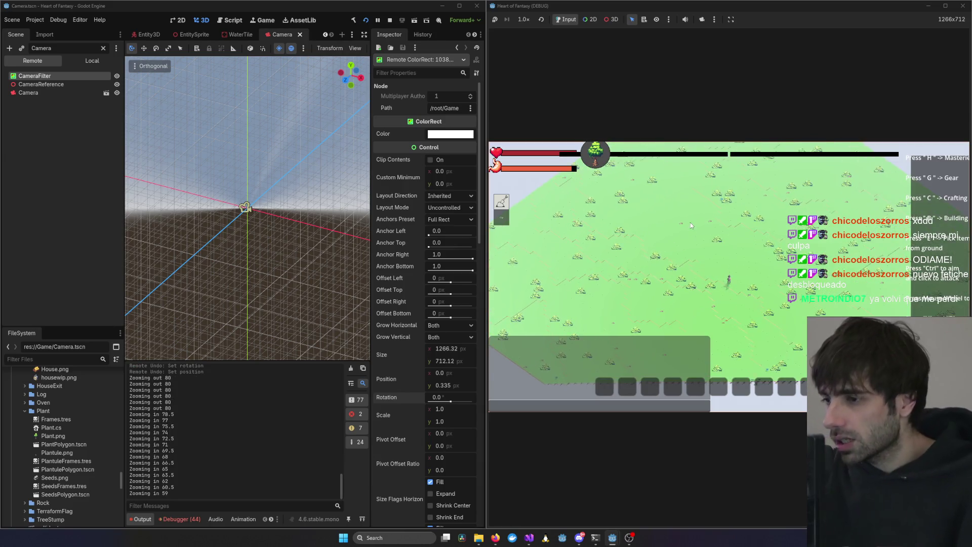
scroll(690, 223, "up", 16)
scroll(753, 309, "down", 16)
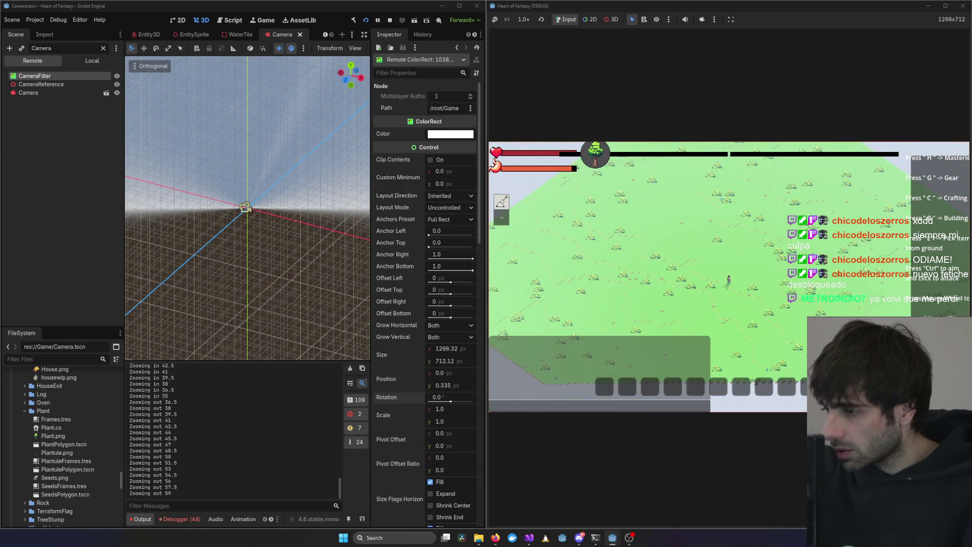
scroll(753, 309, "down", 4)
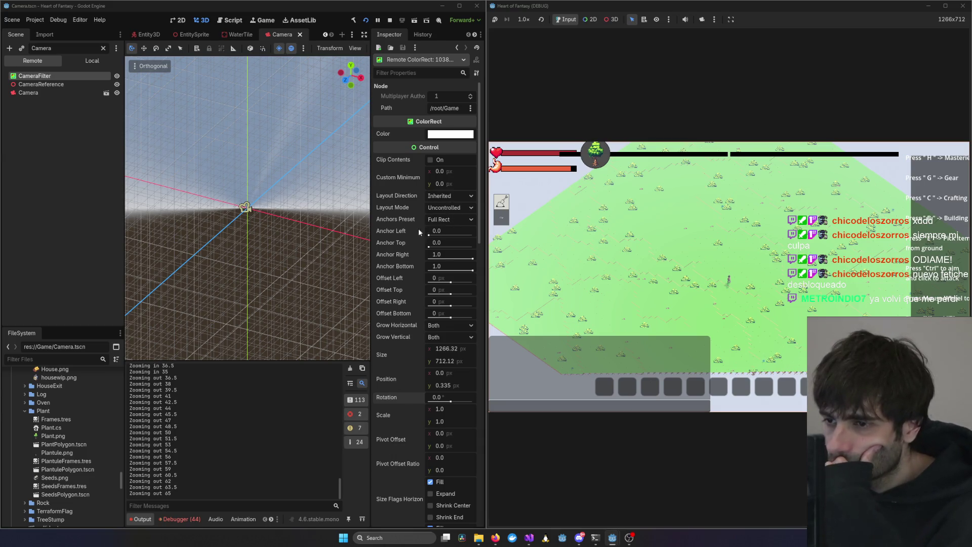
left_click(34, 93)
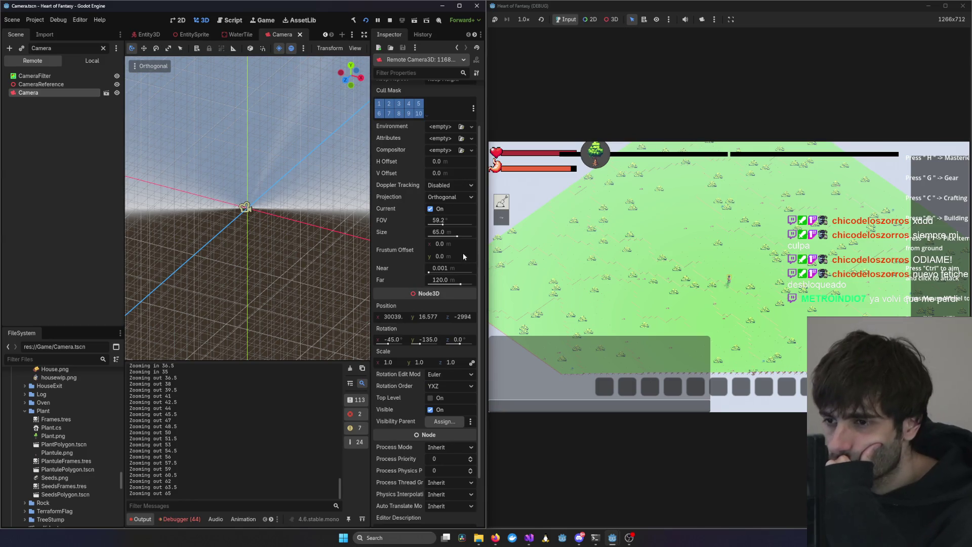
Step: Try Doppler Tracking Idle and Perspective projection, restore Orthogonal, and toggle Current off and on
left_click(445, 186)
left_click(439, 208)
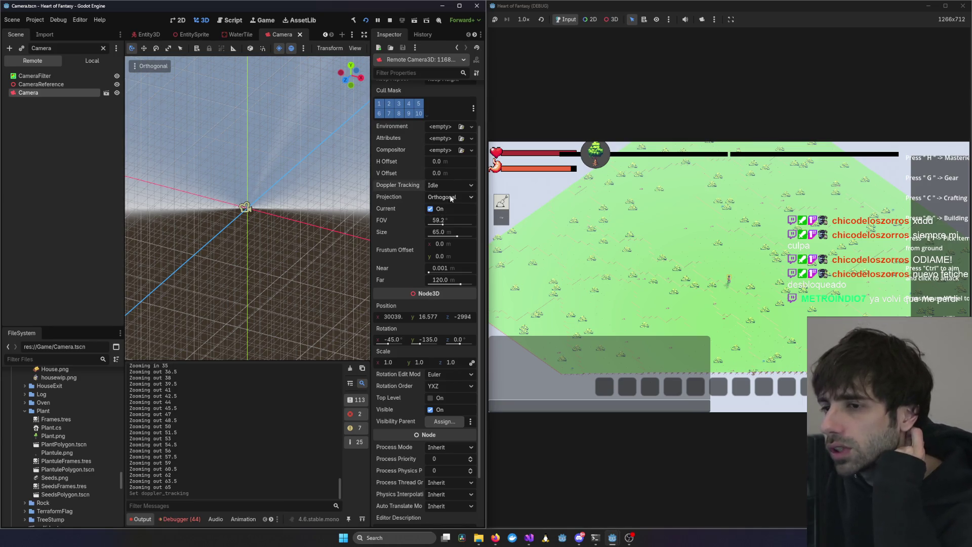
left_click(445, 197)
left_click(447, 209)
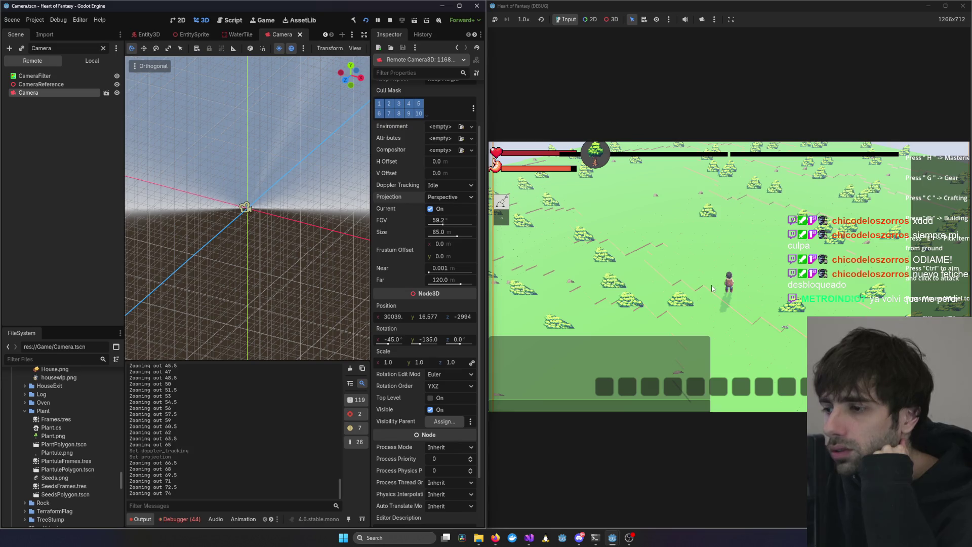
scroll(711, 287, "down", 10)
scroll(711, 286, "up", 8)
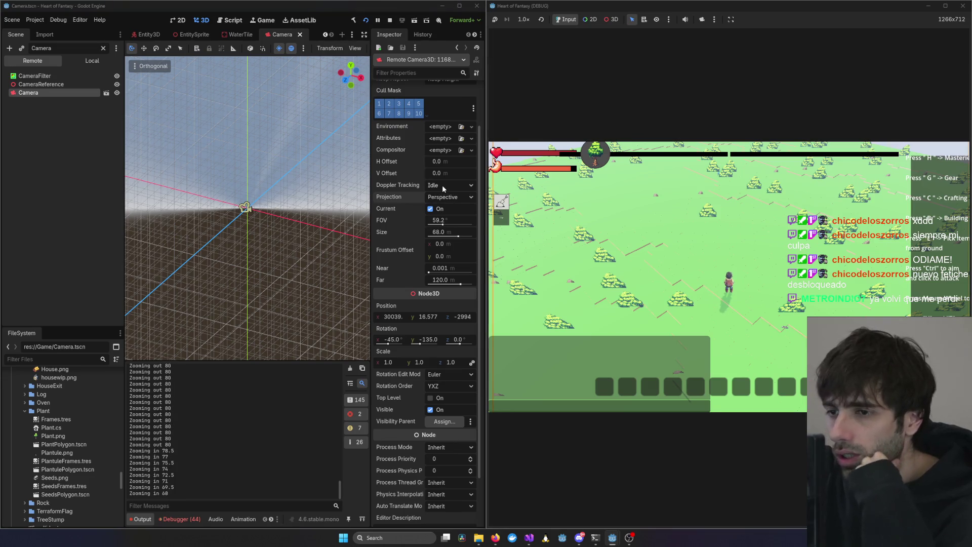
left_click(442, 184)
left_click(442, 198)
left_click(443, 198)
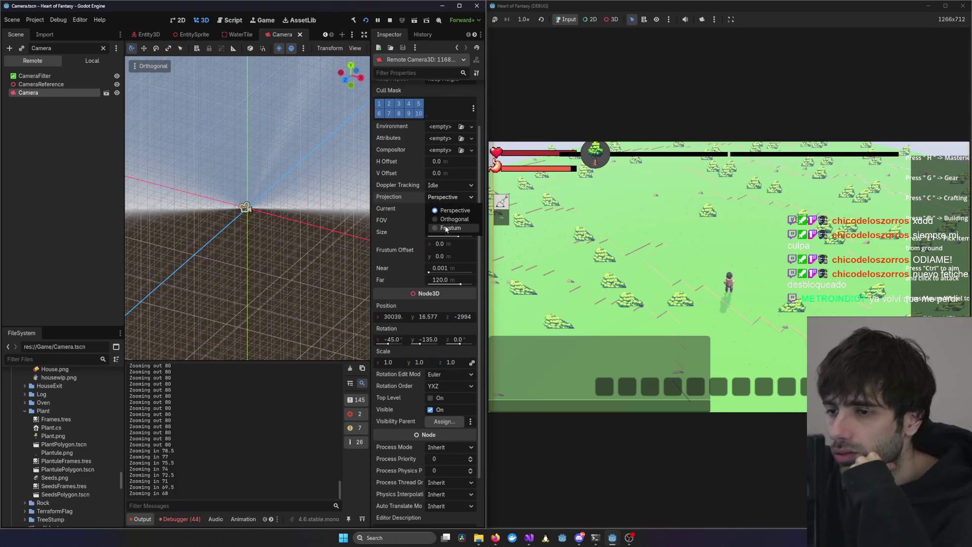
left_click(445, 219)
left_click(456, 208)
left_click(456, 209)
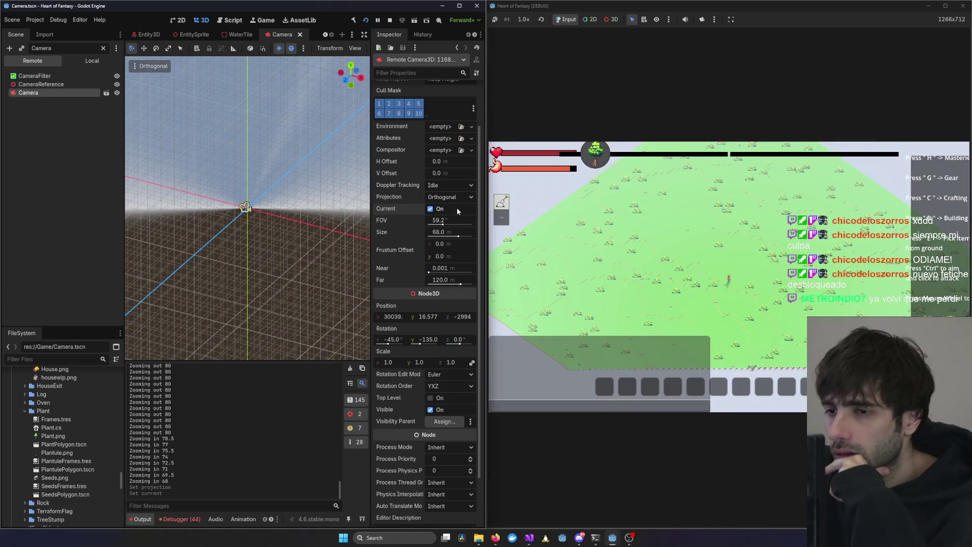
Step: Switch the live camera to Frustum projection, then back to Orthogonal
left_click(450, 197)
left_click(454, 230)
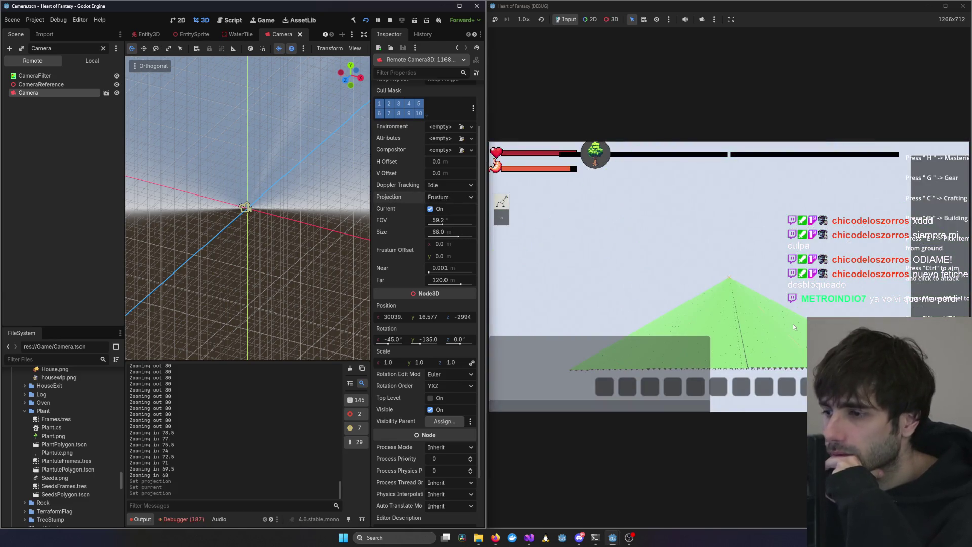
scroll(790, 320, "up", 20)
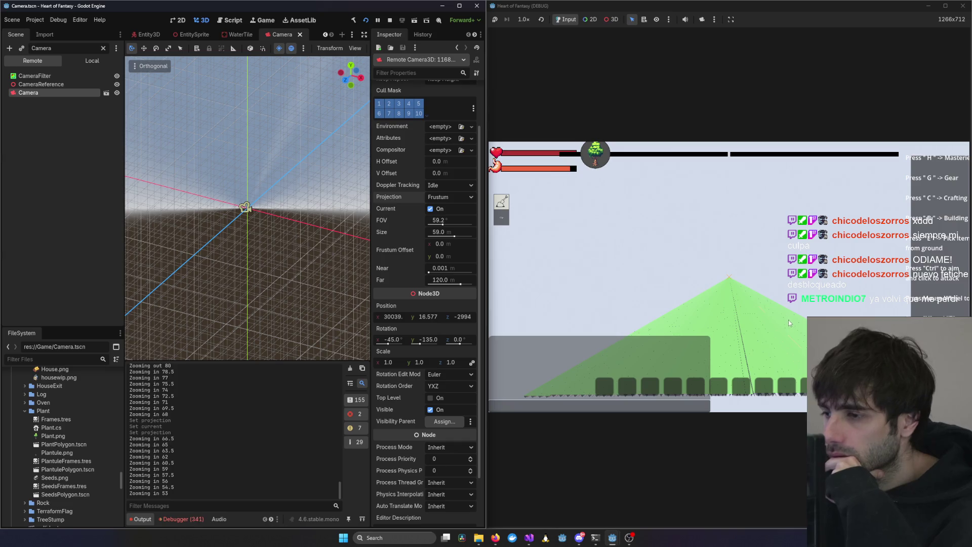
left_click(450, 197)
left_click(453, 218)
Step: Wheel-zoom the game to the minimum size 5, then ease back out to 14
scroll(760, 305, "up", 14)
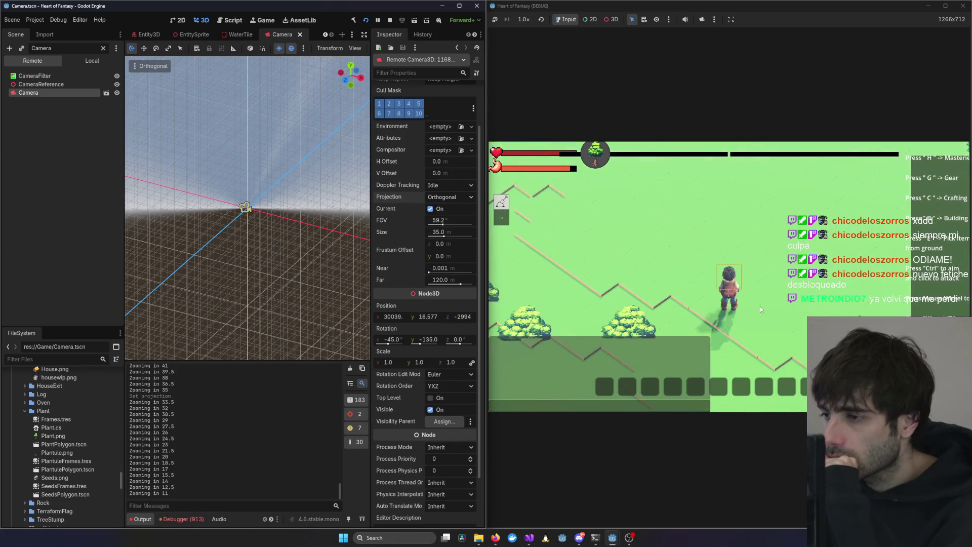
scroll(758, 305, "down", 20)
scroll(757, 306, "down", 12)
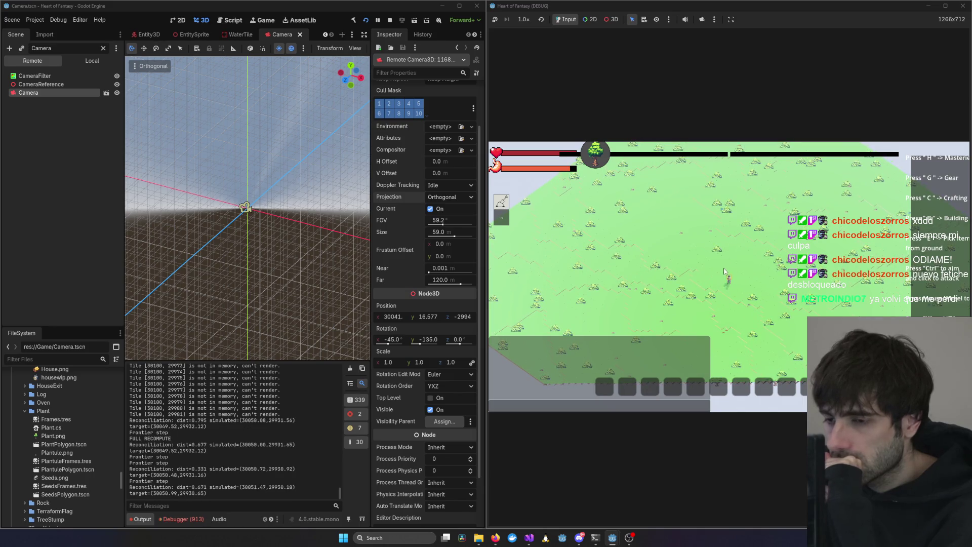
scroll(724, 271, "up", 20)
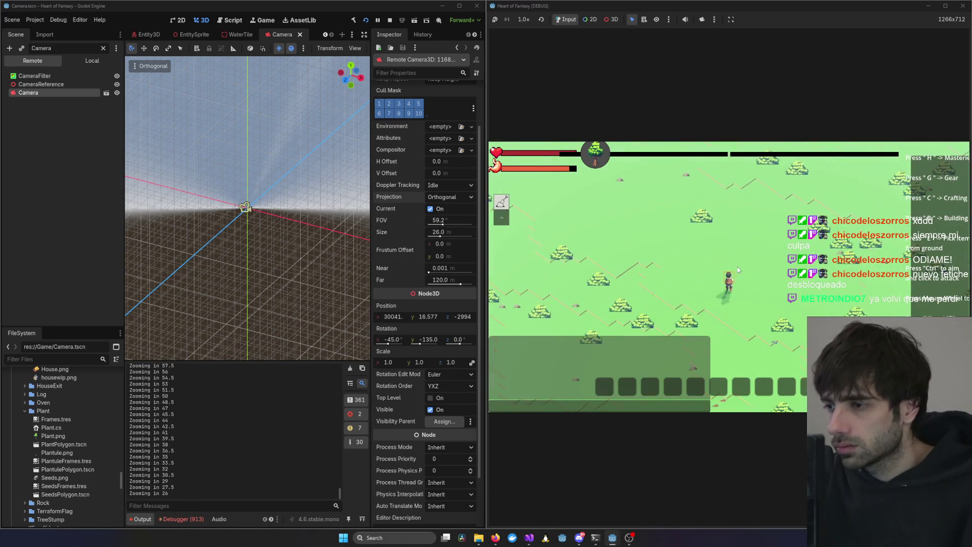
scroll(738, 266, "up", 14)
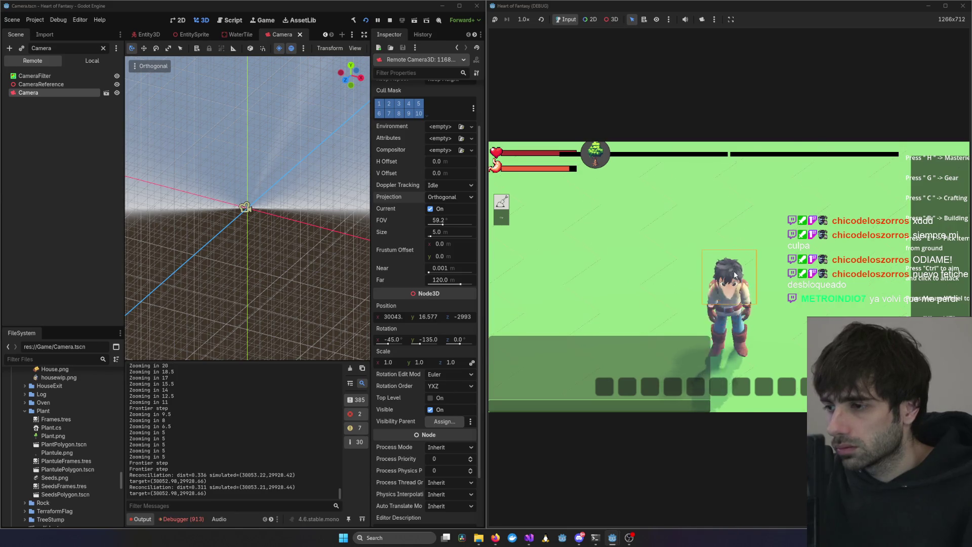
scroll(735, 275, "down", 6)
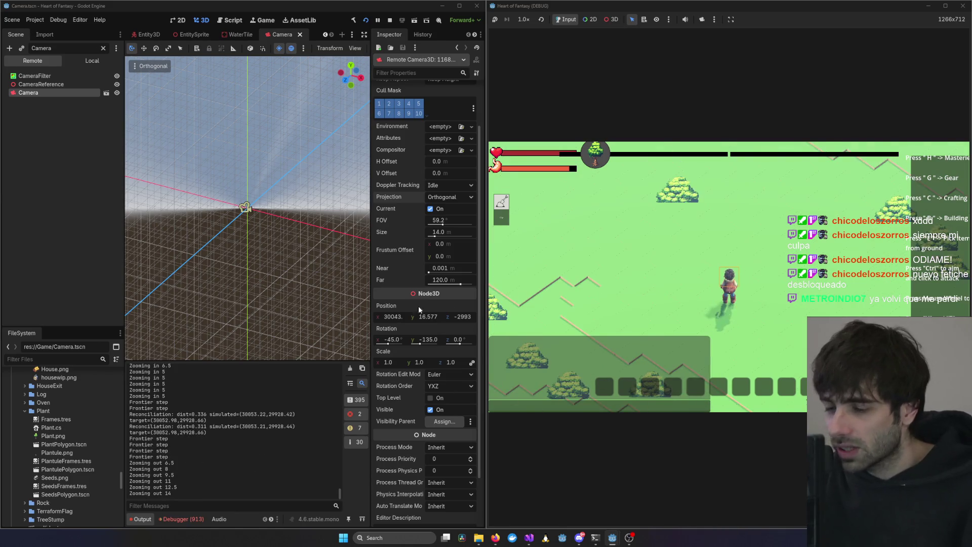
left_click(445, 374)
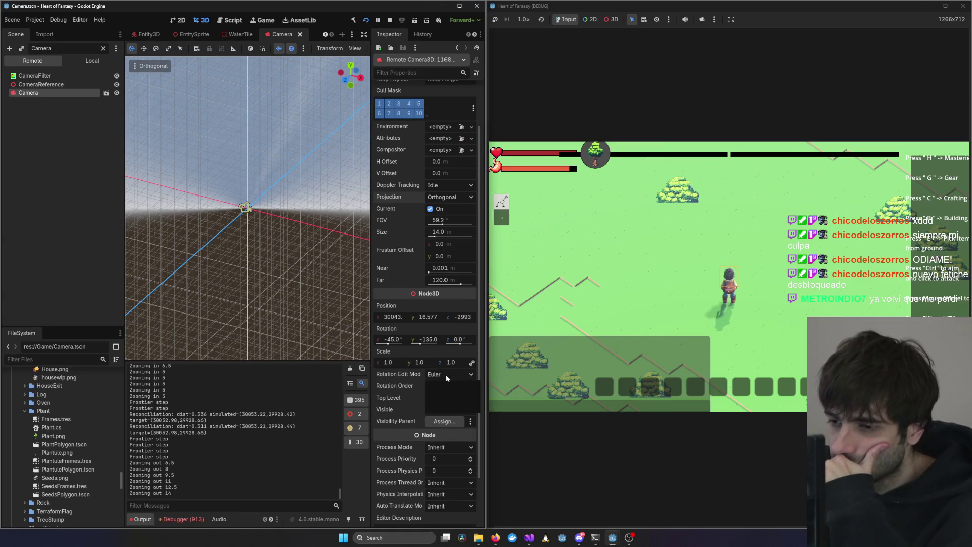
Step: Show the camera rotation as a Quaternion and zoom out until Size clamps at 80
left_click(443, 398)
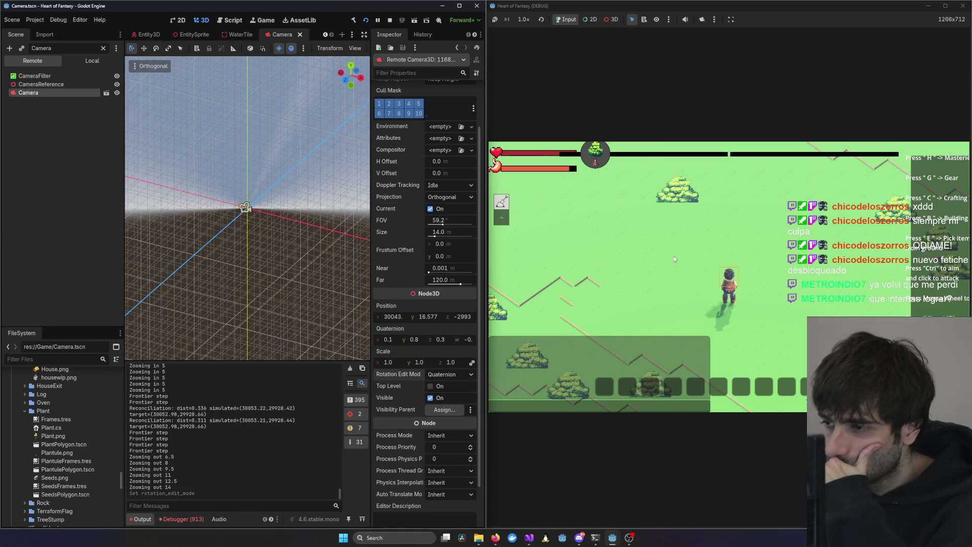
scroll(674, 259, "down", 20)
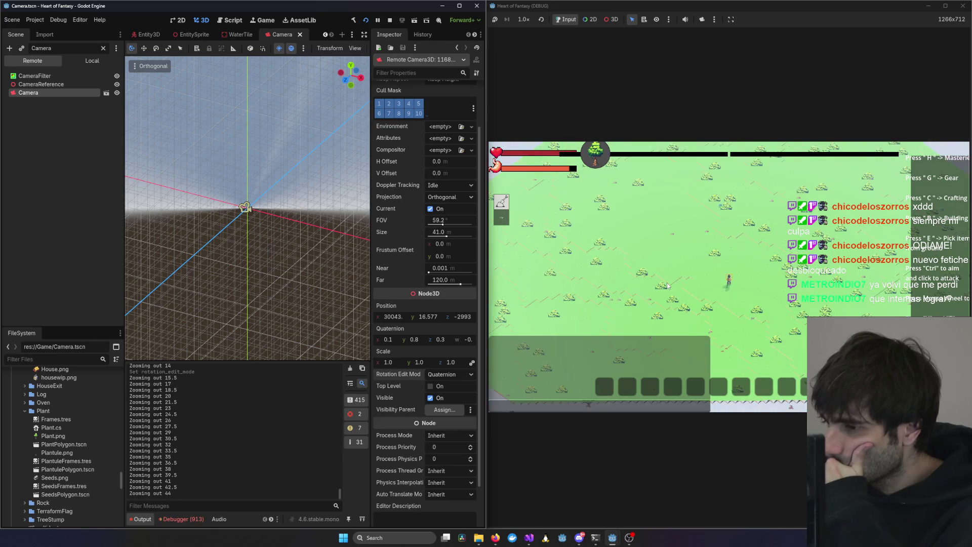
scroll(667, 287, "down", 18)
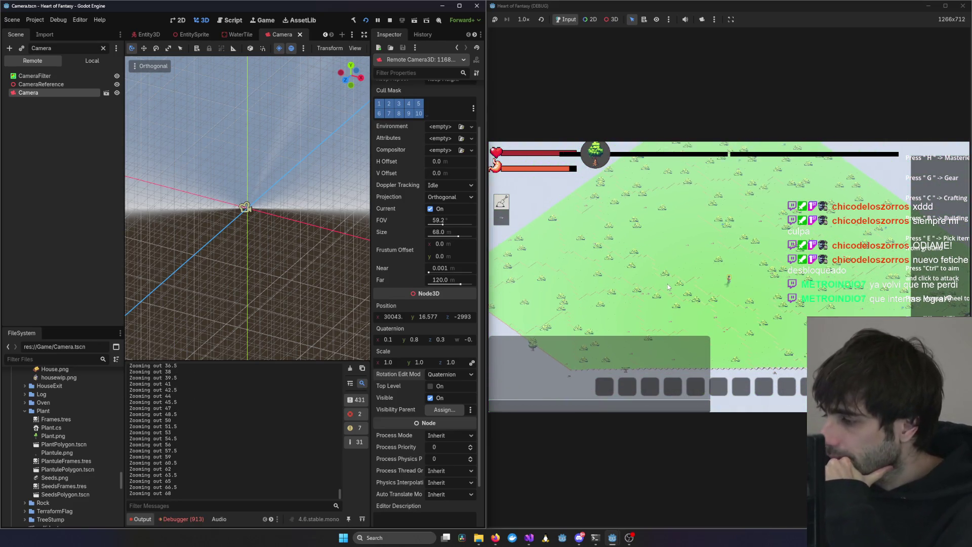
scroll(668, 285, "down", 8)
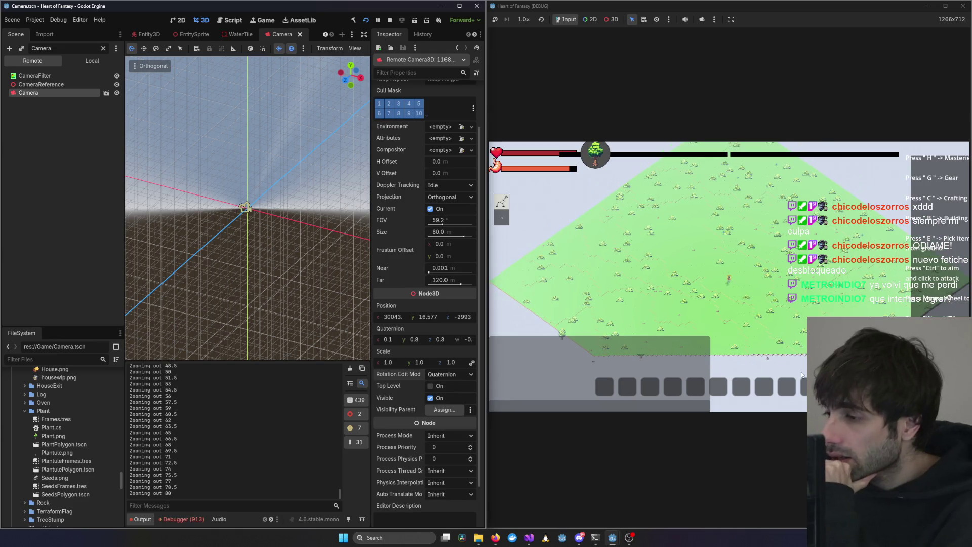
scroll(683, 349, "down", 4)
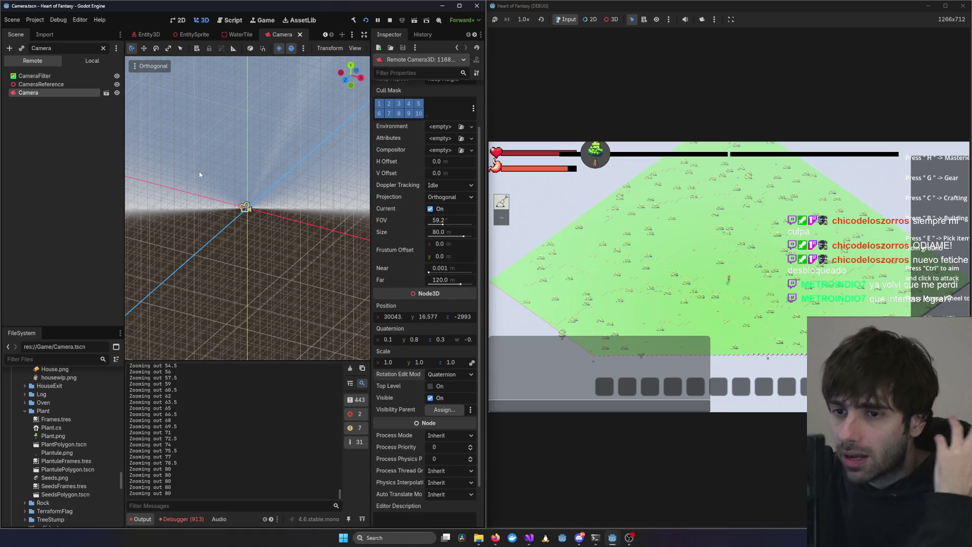
mouse_move(199, 175)
left_mouse_down()
mouse_move(231, 196)
mouse_move(216, 56)
left_mouse_up()
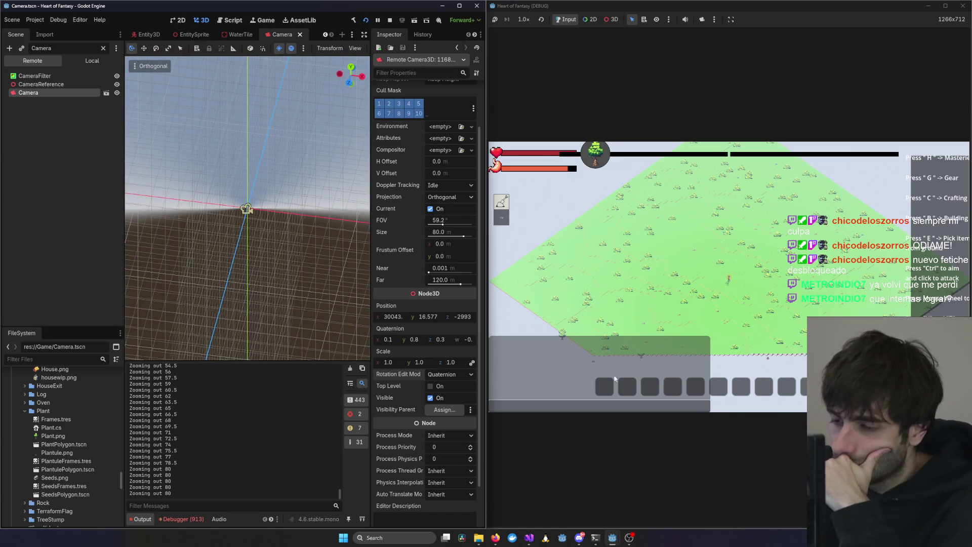
mouse_move(529, 538)
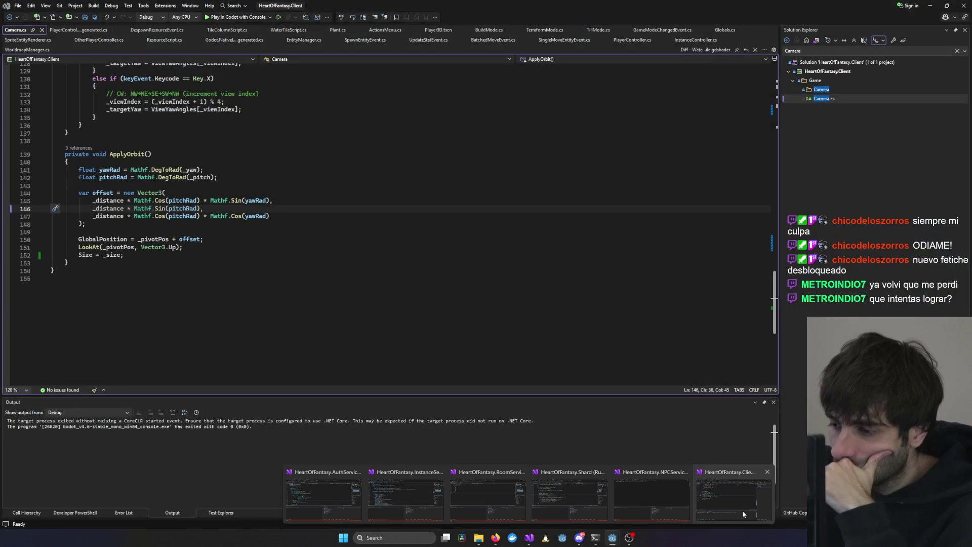
Step: Review the _distance uses in Camera.cs and undo the size-based zoom edits
left_click(743, 511)
scroll(335, 265, "up", 20)
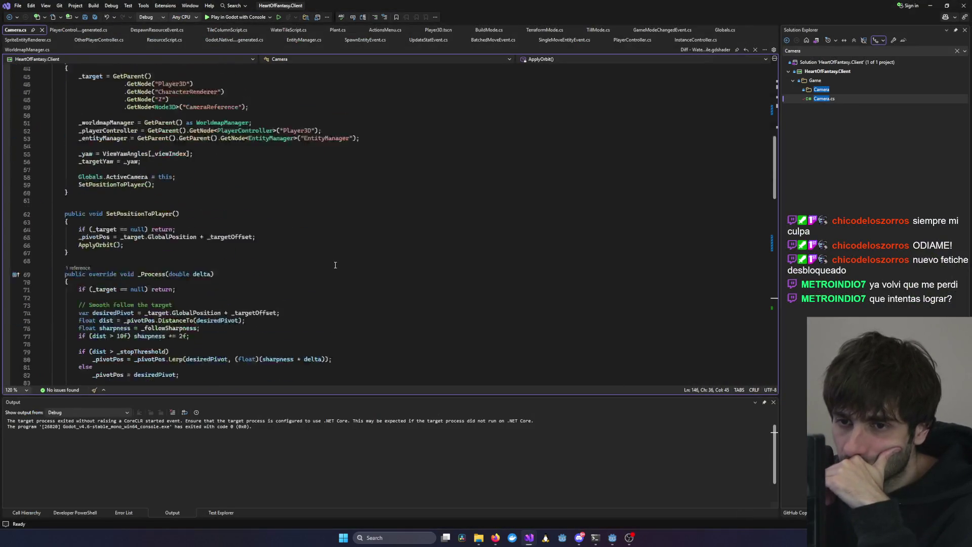
scroll(335, 265, "up", 12)
double_click(124, 189)
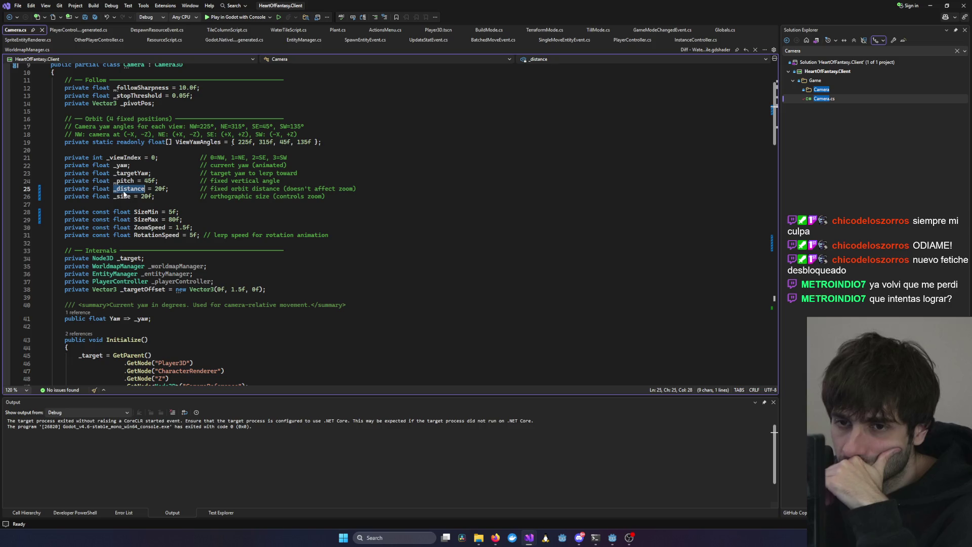
scroll(145, 193, "down", 15)
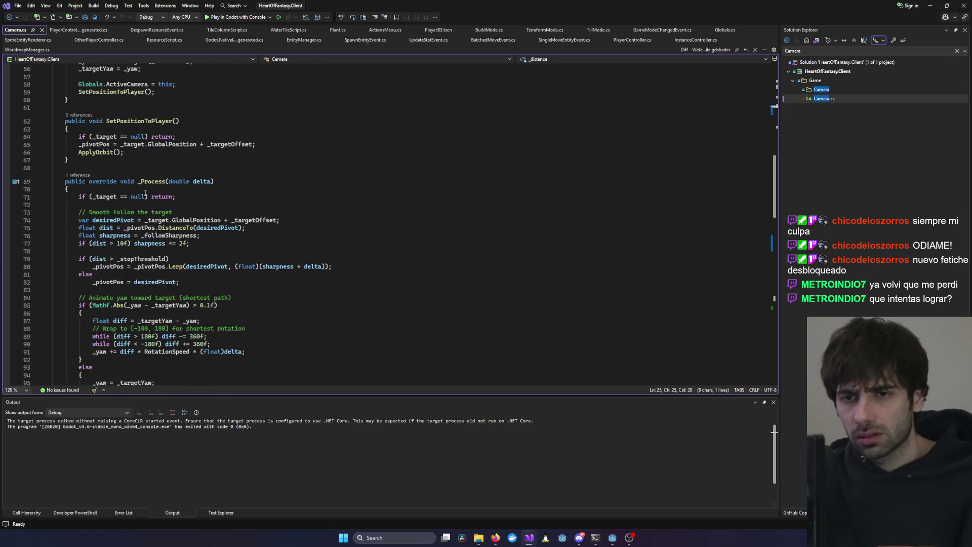
scroll(248, 213, "down", 20)
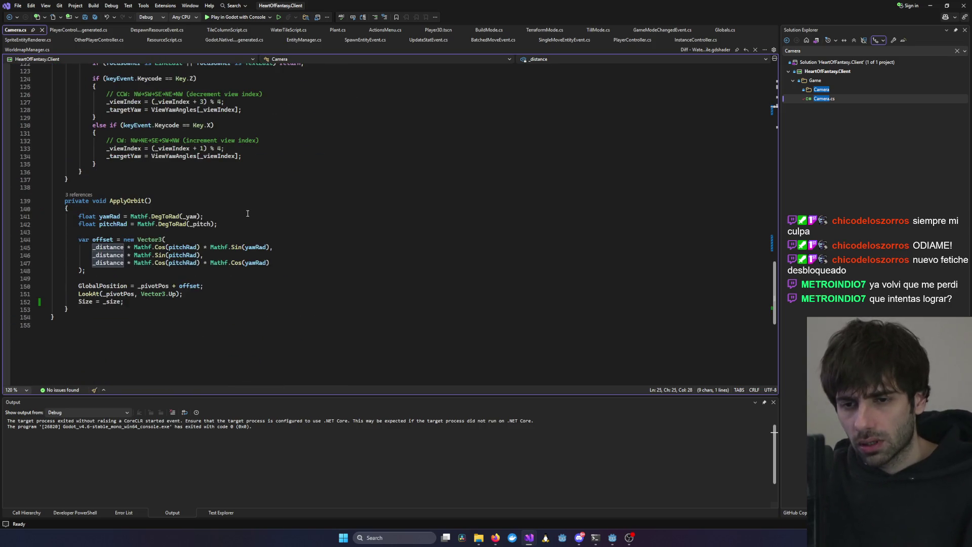
left_click(248, 213)
key("ctrl+z")
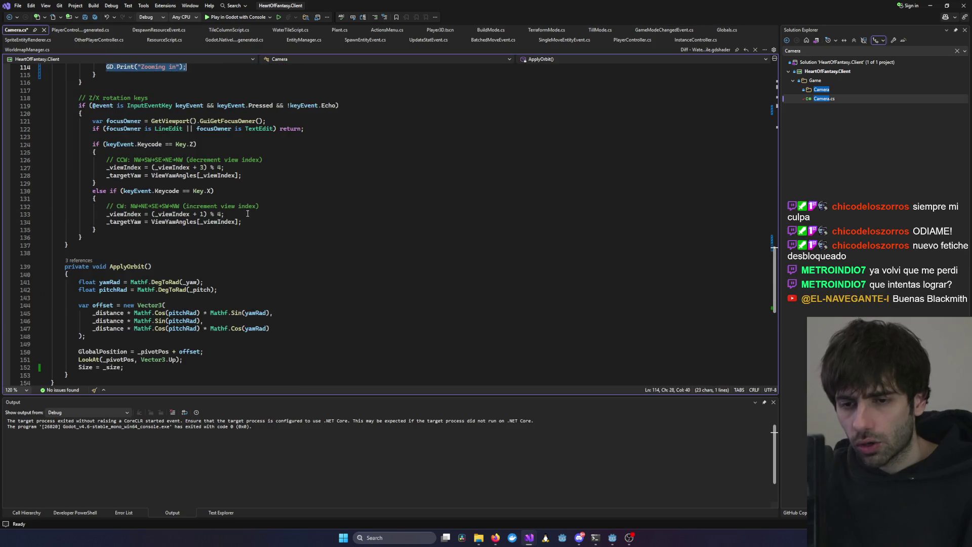
key("ctrl+z")
key("ctrl+z")
key("ctrl+z")
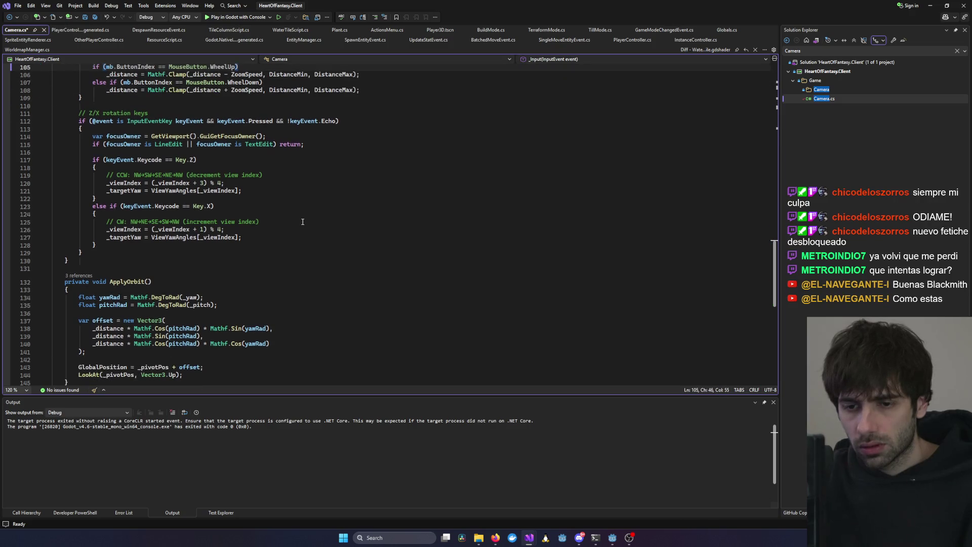
Step: Restore the size-based zoom code and save Camera.cs
scroll(303, 221, "down", 3)
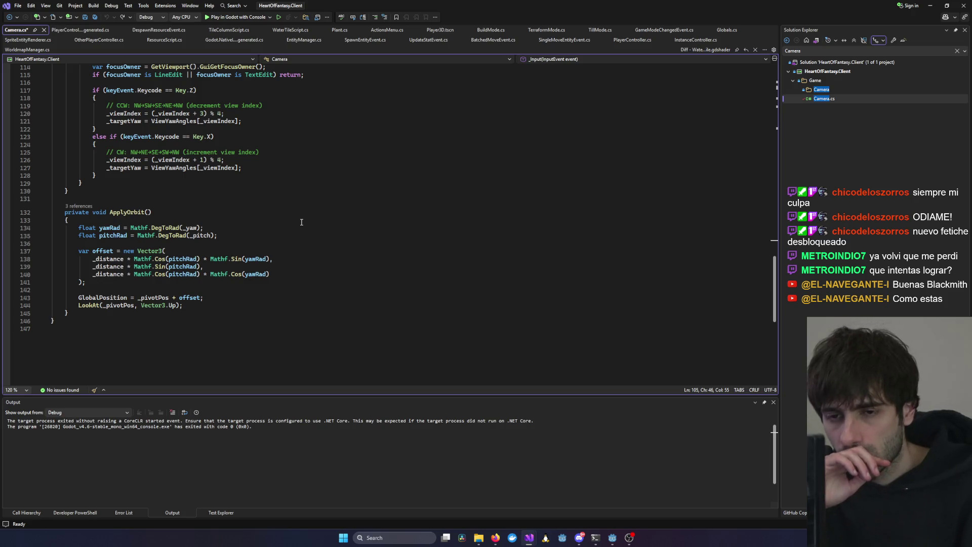
double_click(100, 251)
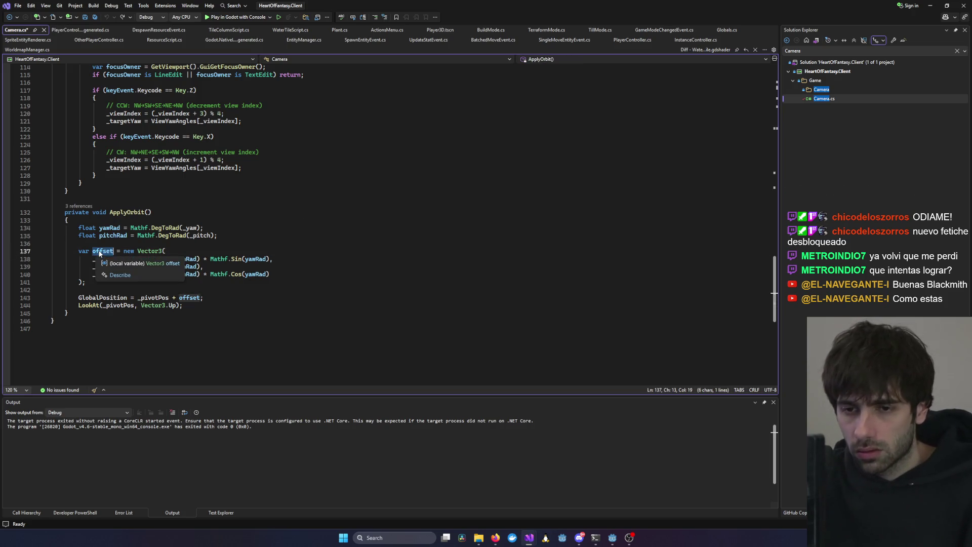
left_click(271, 228)
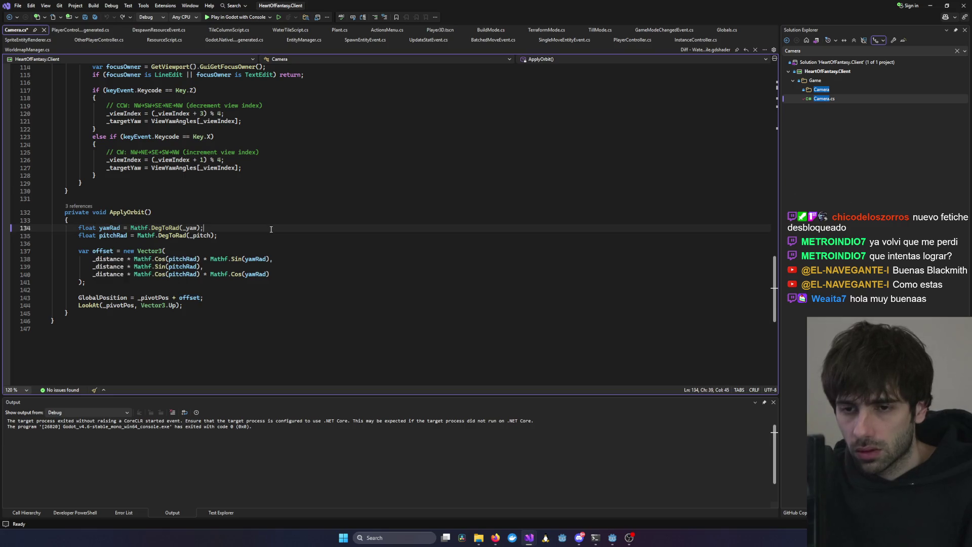
key("ctrl+z")
key("ctrl+z")
key("ctrl+z")
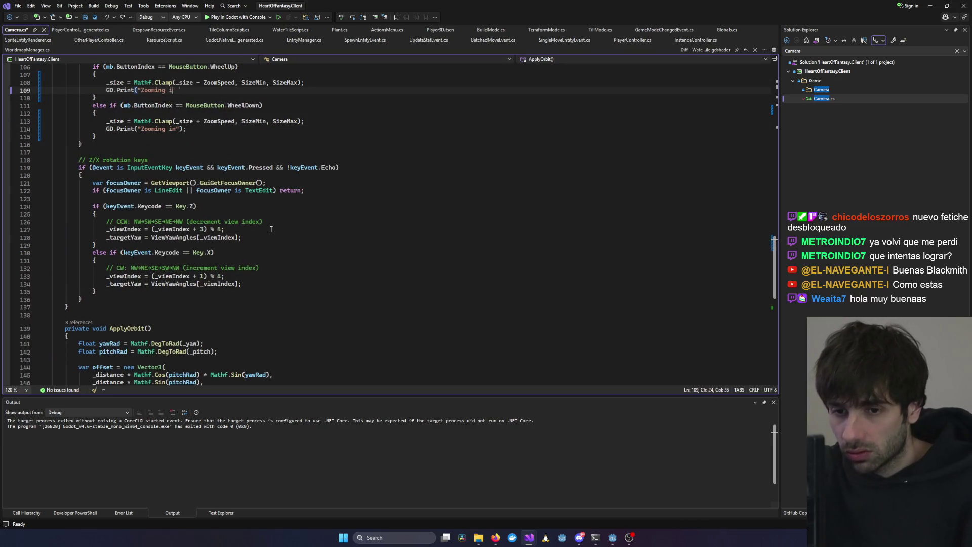
left_click(272, 223)
key("ctrl+s")
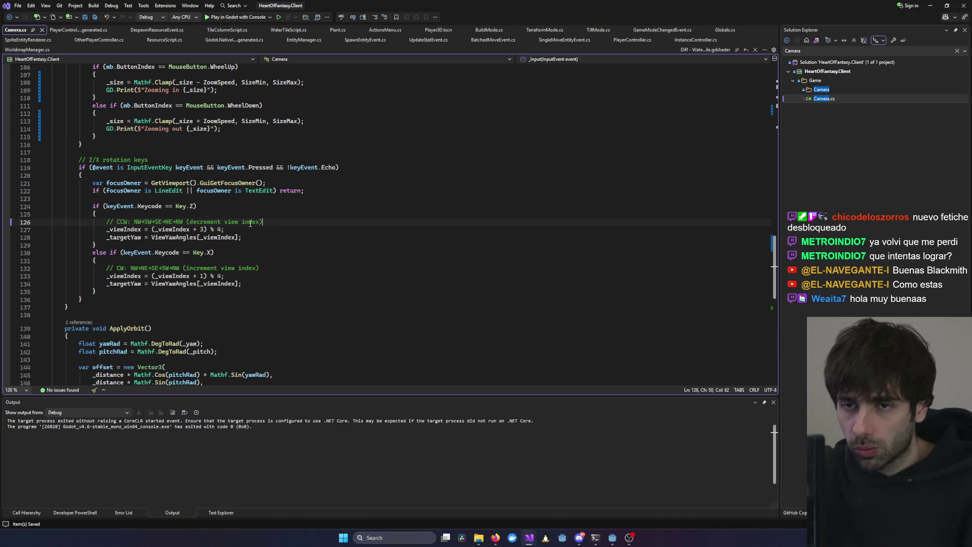
Step: Change the orbit _distance on line 25 from 20f to 40f and run the game
scroll(161, 205, "up", 20)
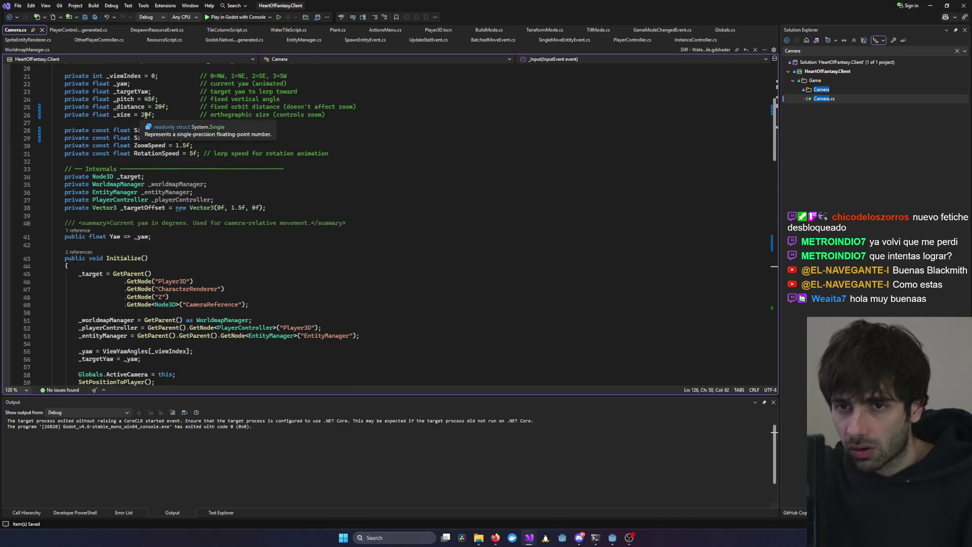
double_click(158, 107)
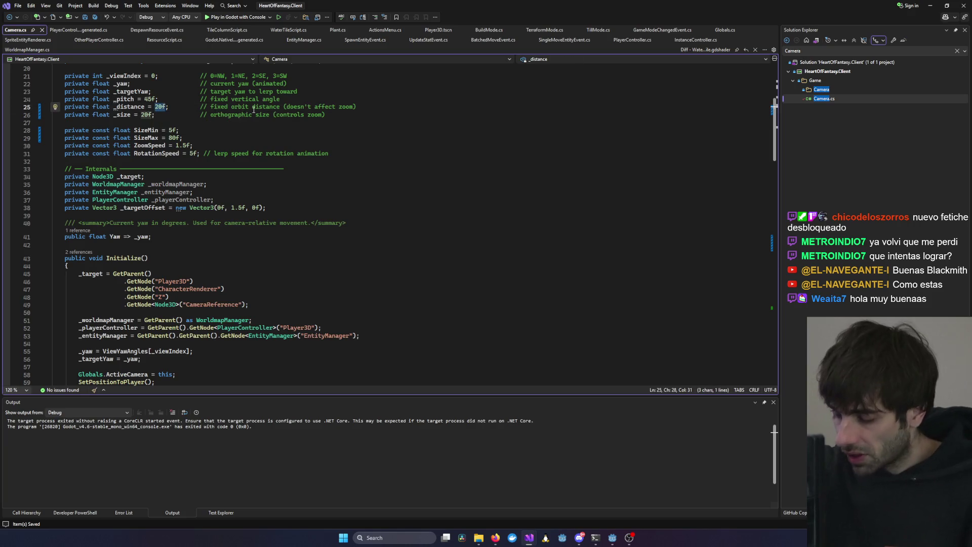
key("Right")
key("Left")
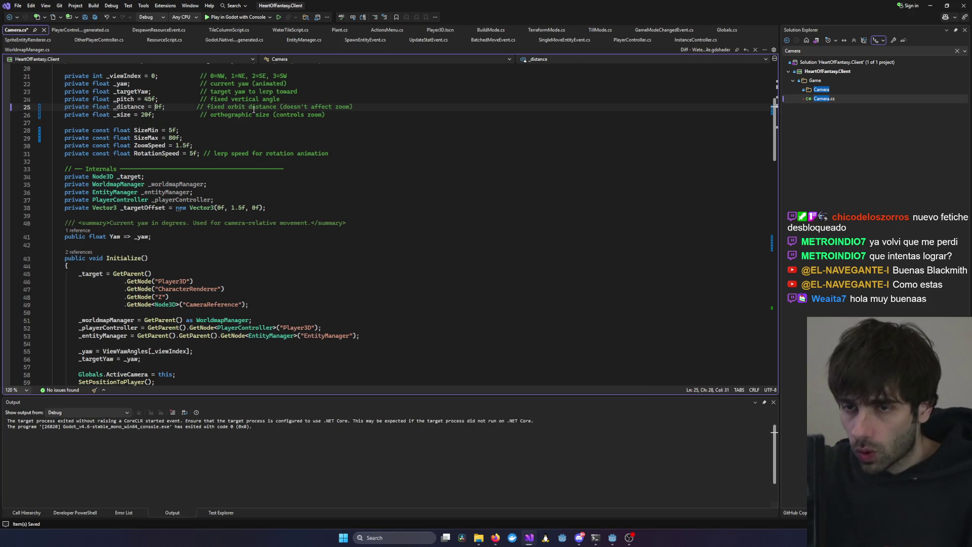
key("Delete")
type("4")
key("F5")
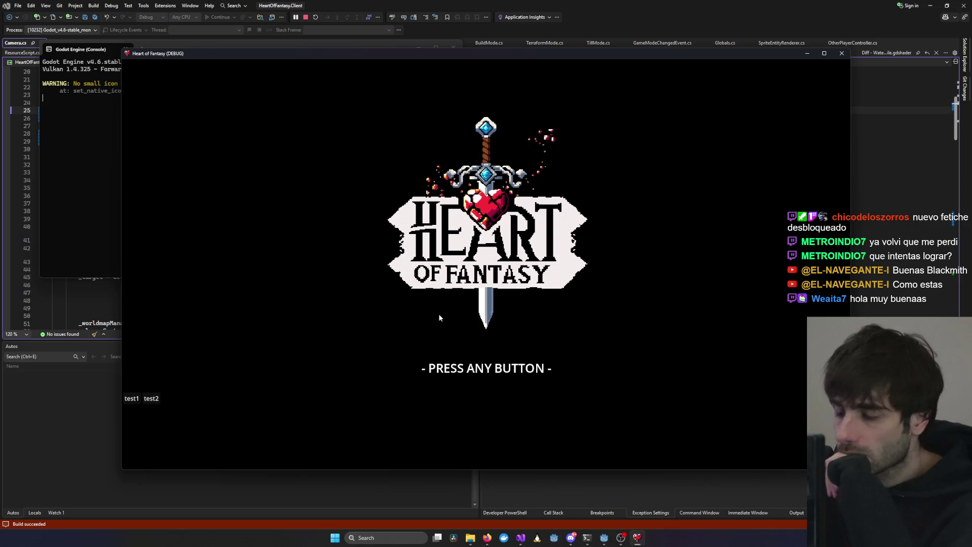
Step: Log in with the test account and enter the world as the test character
left_click(438, 314)
left_click(147, 398)
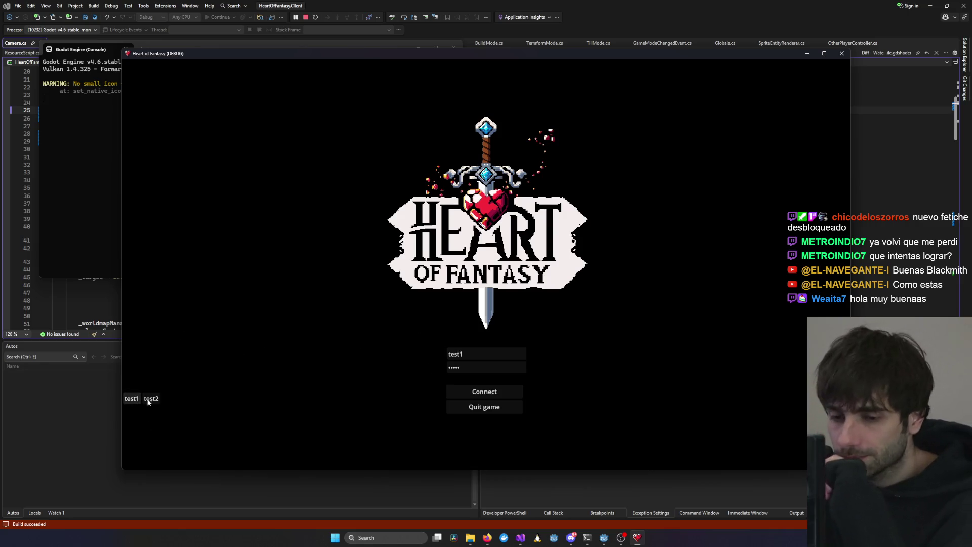
left_click(488, 393)
left_click(192, 333)
left_click(197, 306)
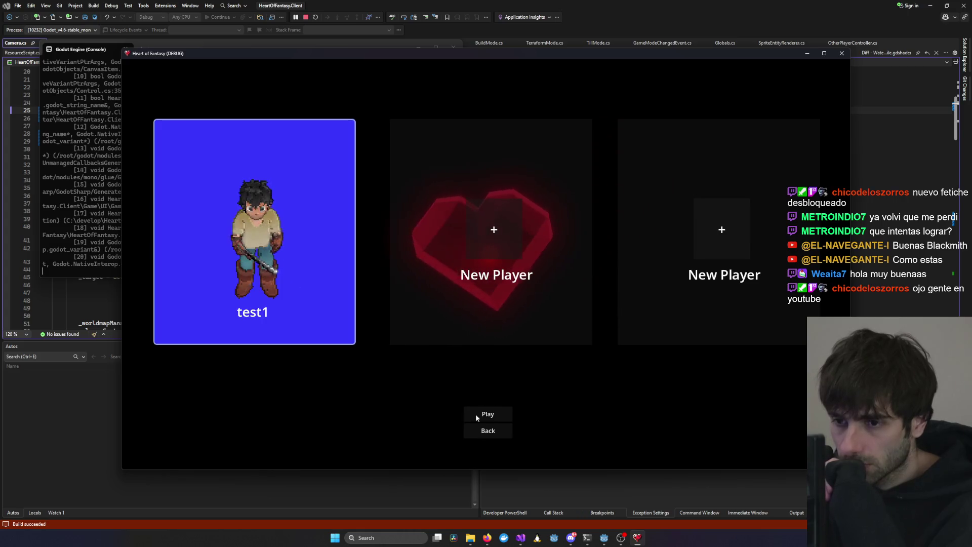
left_click(477, 414)
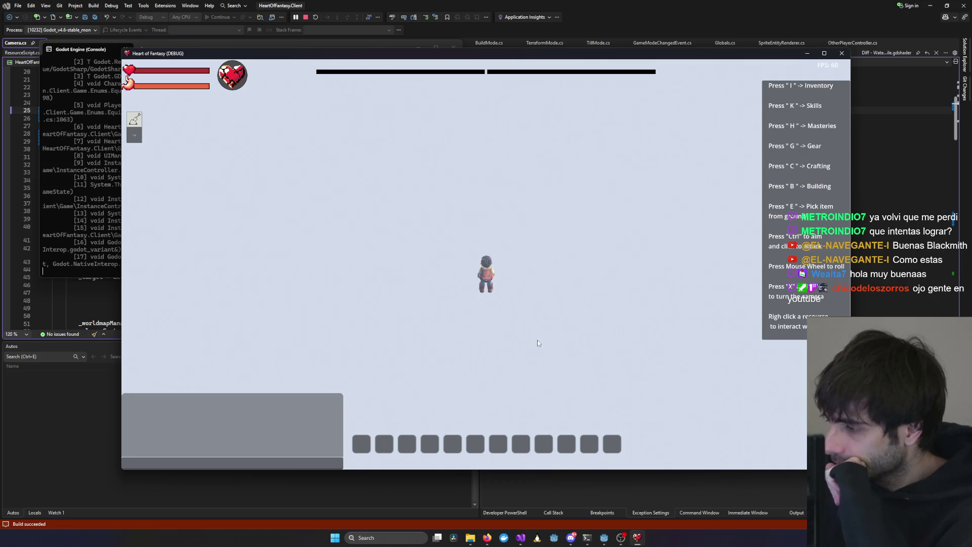
Step: Zoom the camera between sizes 5 and 80, then close the game
scroll(535, 345, "down", 5)
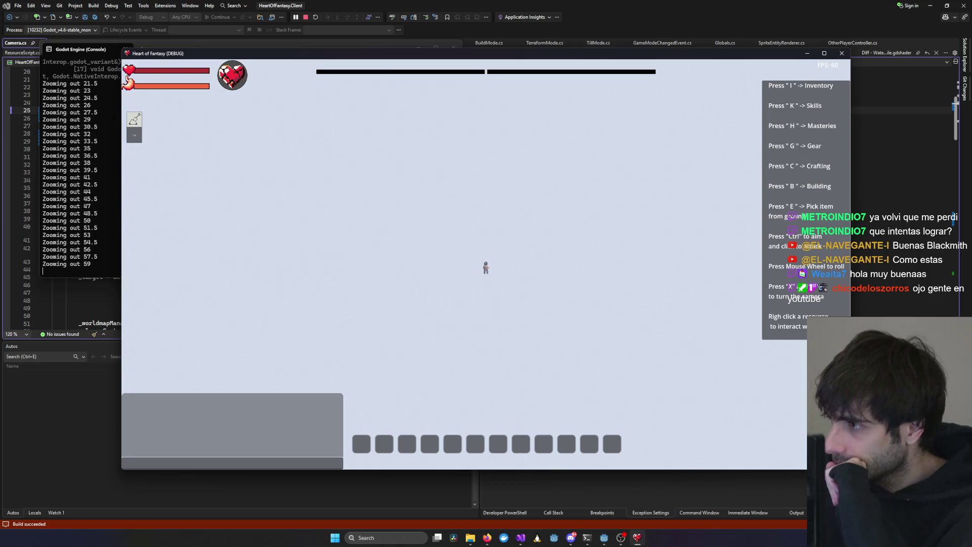
key("alt+Tab")
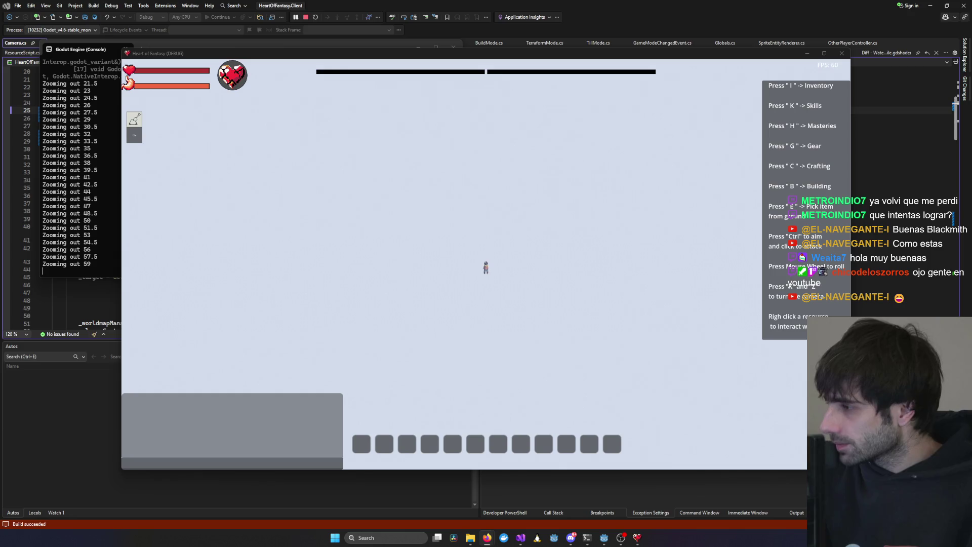
key("alt+Tab")
scroll(559, 300, "down", 15)
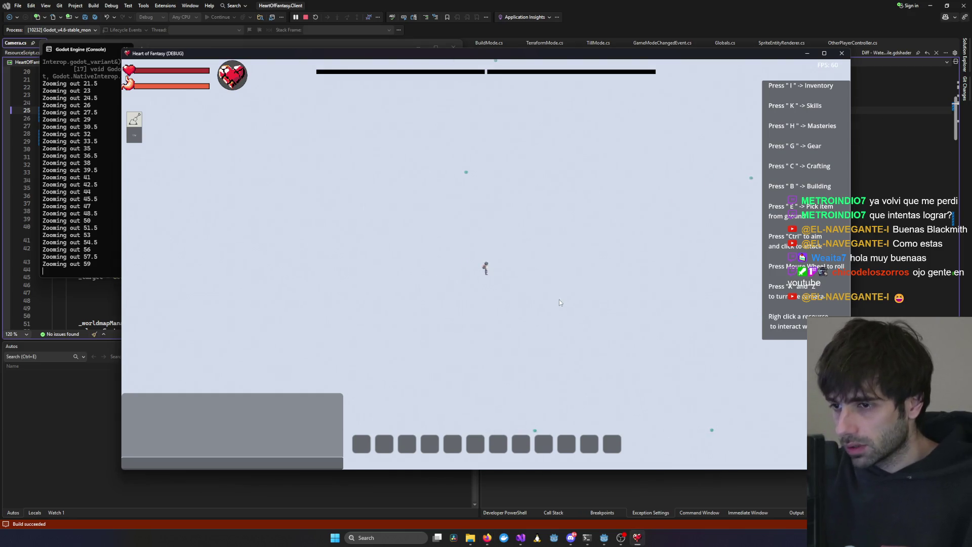
scroll(530, 297, "up", 20)
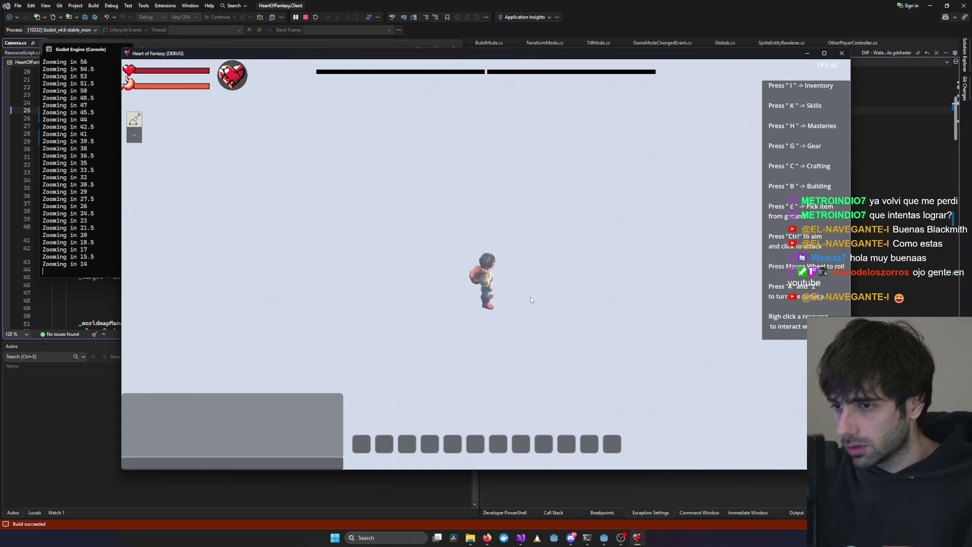
scroll(531, 297, "up", 10)
scroll(531, 297, "down", 10)
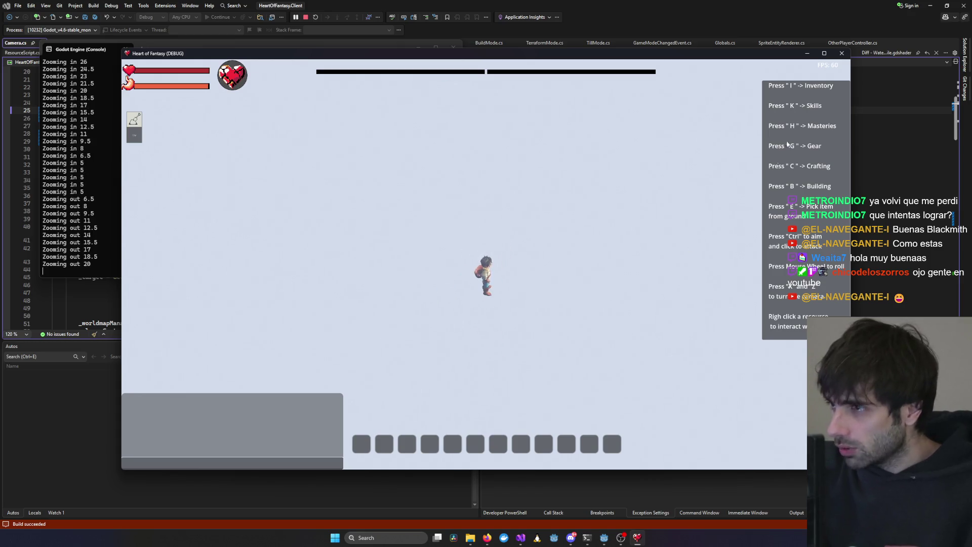
left_click(843, 55)
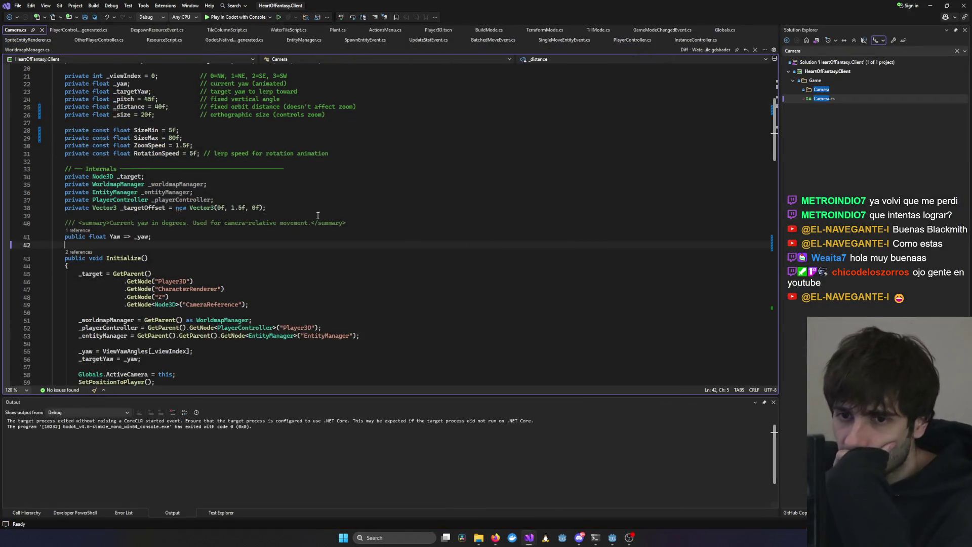
Step: Change the orbit _distance from 40f to 10f and launch the game
left_click(142, 115)
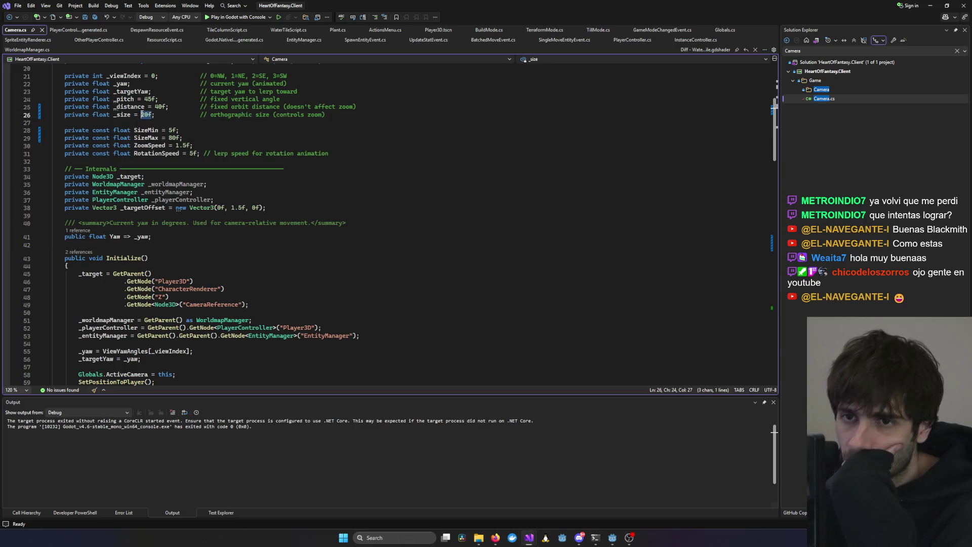
left_click(159, 106)
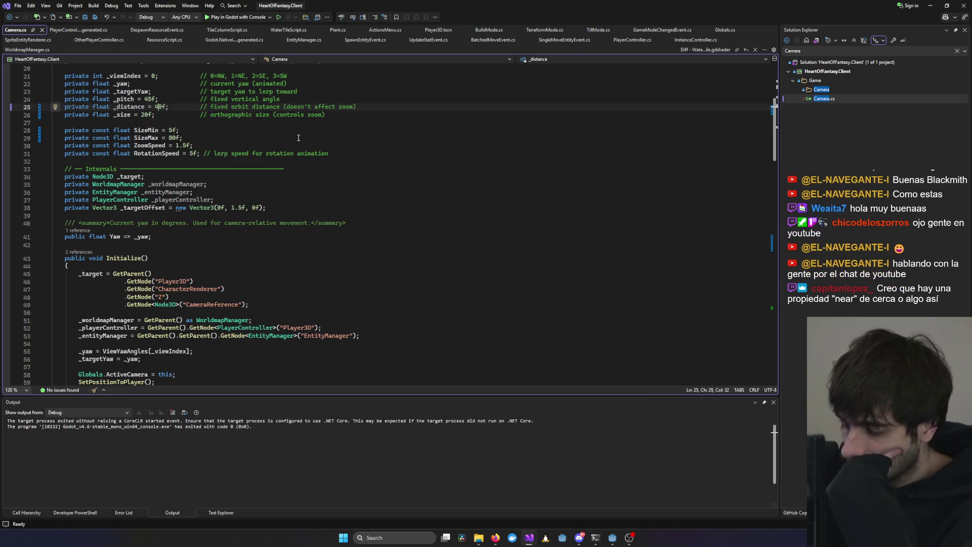
key("BackSpace")
type("1")
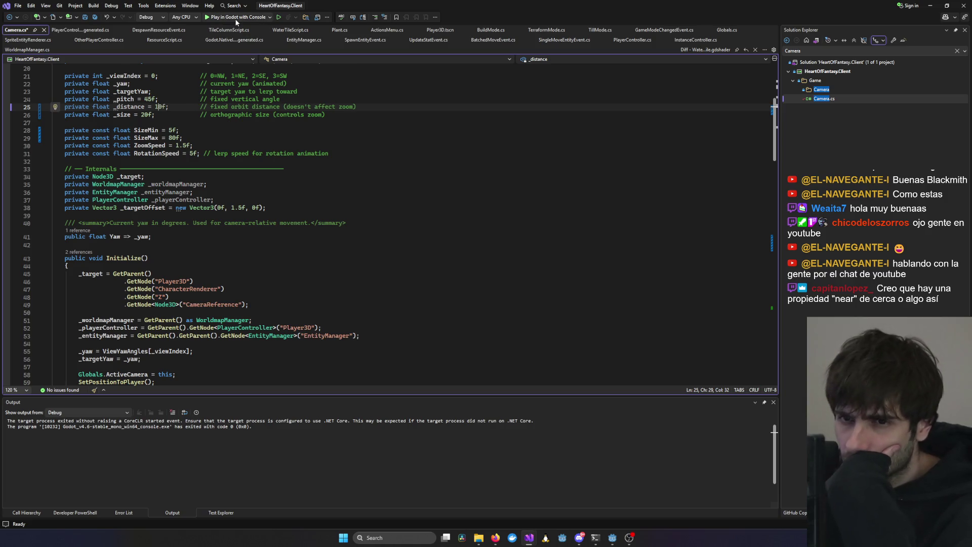
left_click(236, 19)
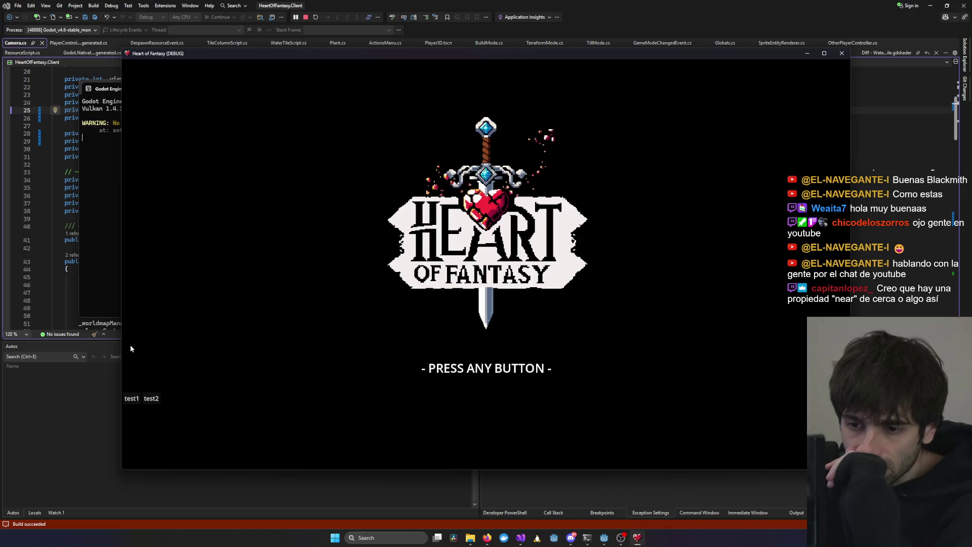
Step: Log in and enter the world with the test character
left_click(130, 347)
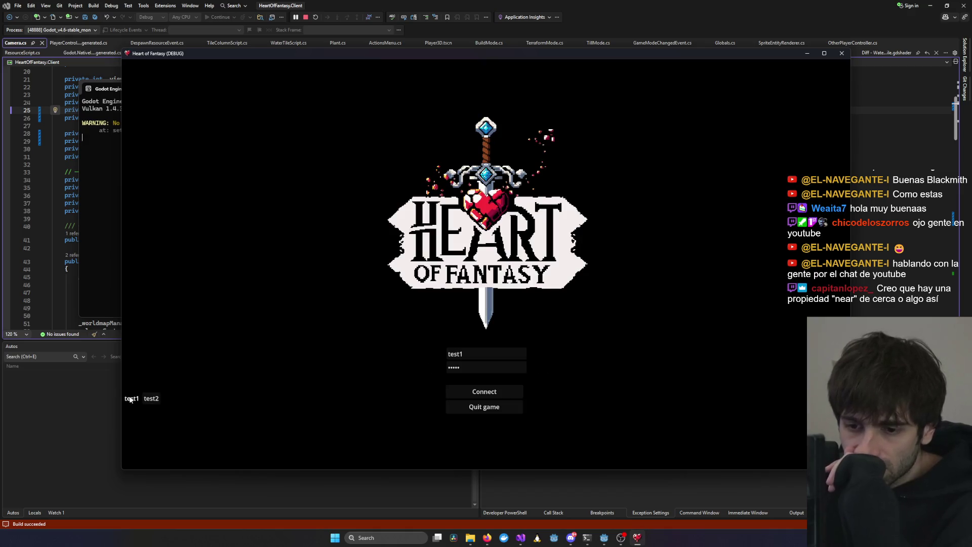
left_click(496, 396)
left_click(169, 335)
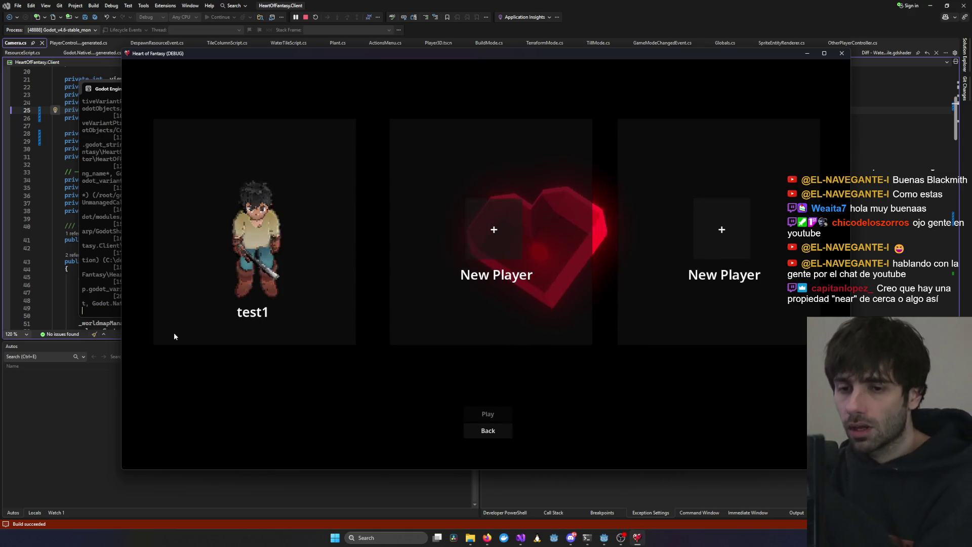
left_click(174, 335)
left_click(488, 414)
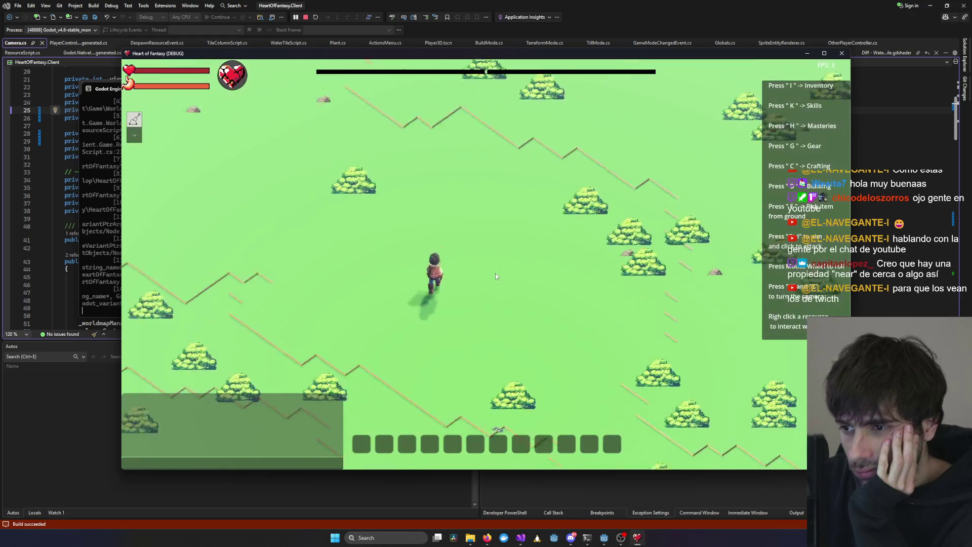
Step: Zoom the camera far out and back in, then close the game
scroll(487, 272, "down", 14)
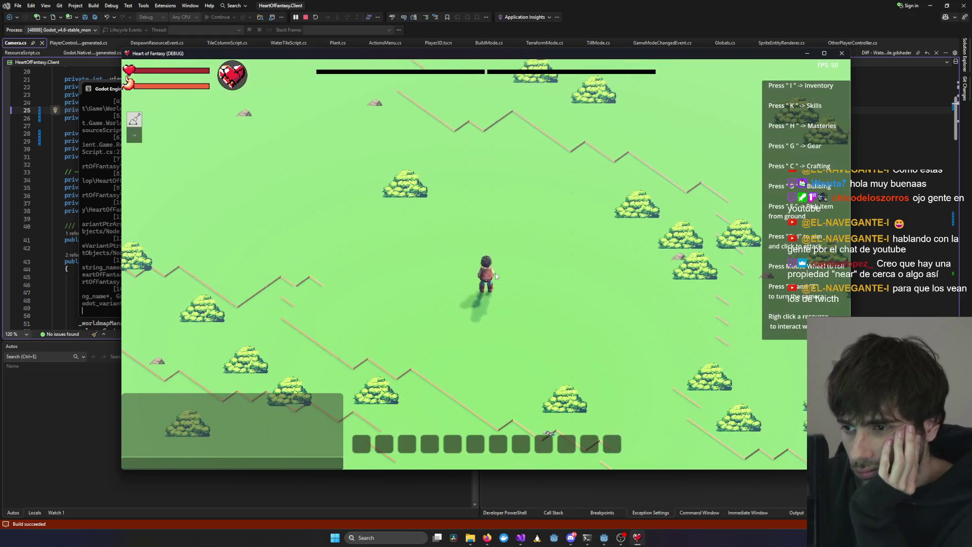
scroll(481, 268, "down", 12)
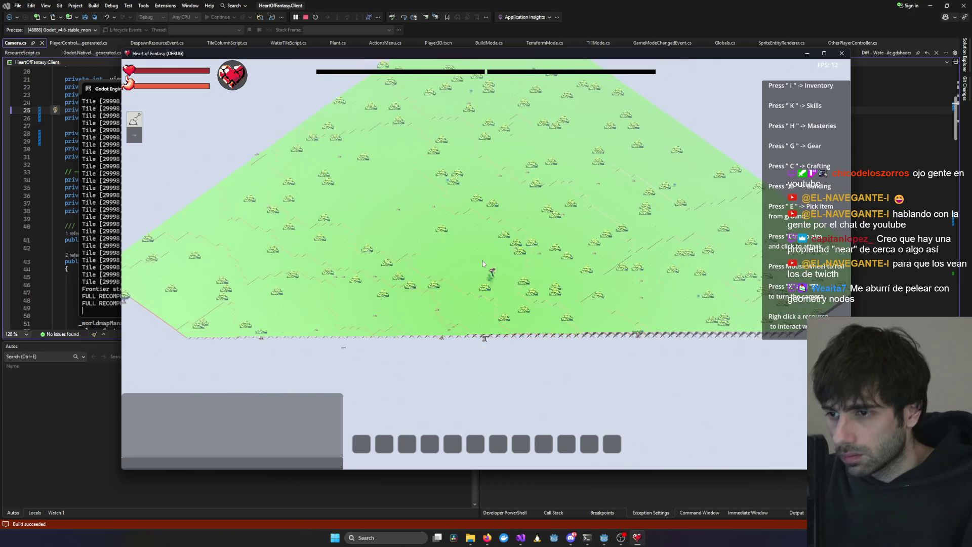
scroll(533, 247, "up", 12)
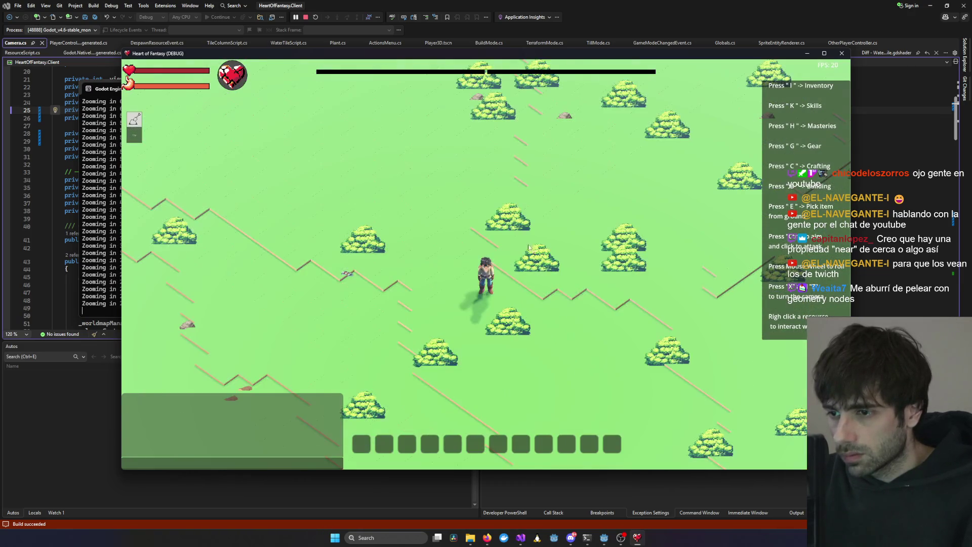
scroll(528, 246, "up", 5)
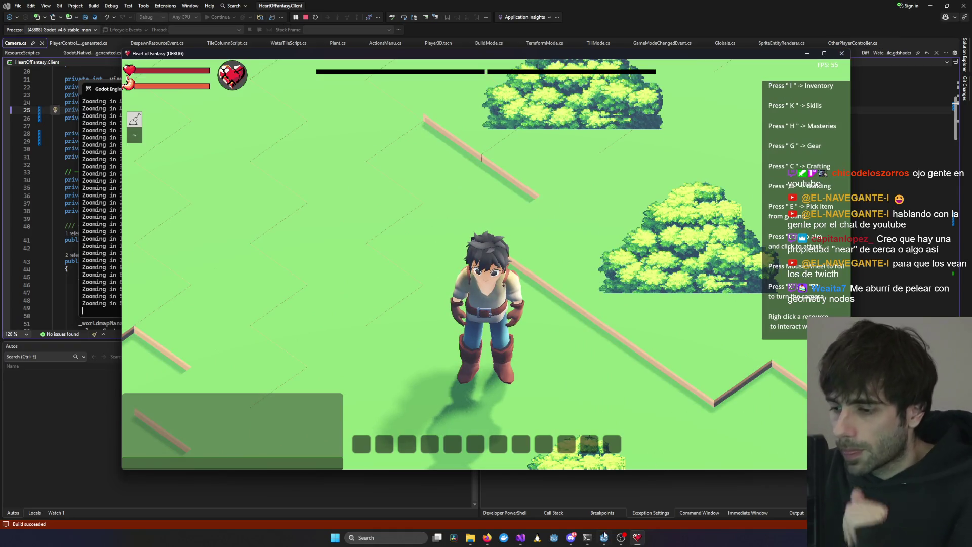
left_click(604, 536)
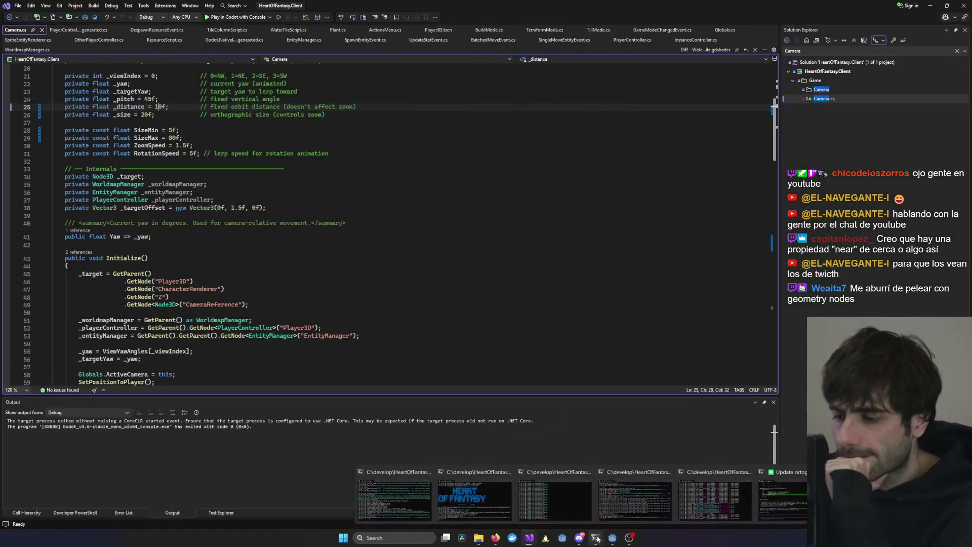
Step: Replace the orbit _distance value 10 with 25 and relaunch the game to its login
triple_click(127, 259)
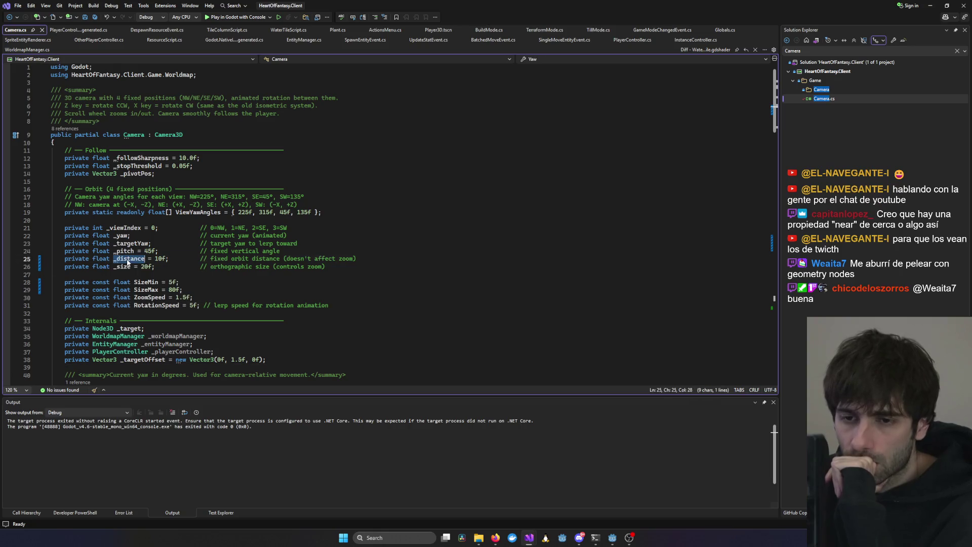
double_click(124, 260)
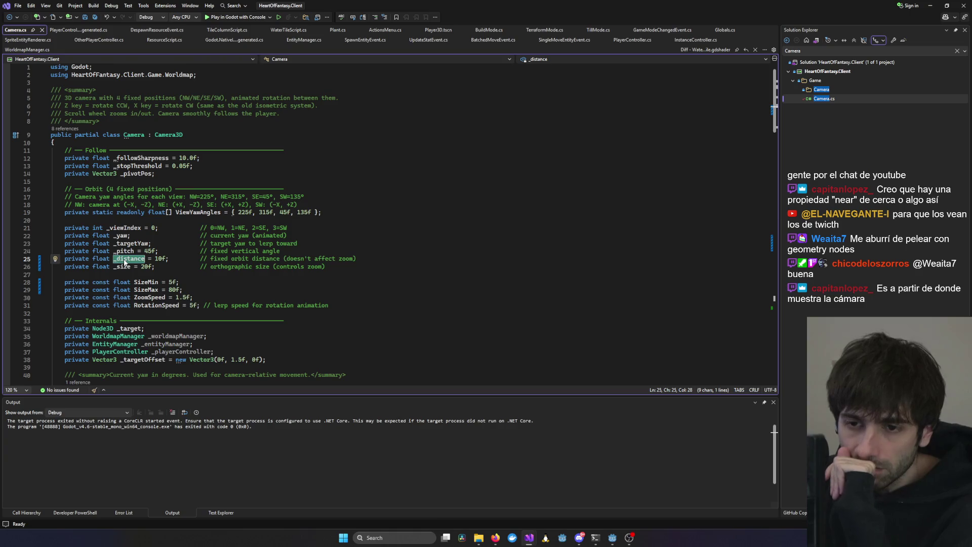
double_click(158, 259)
type("25")
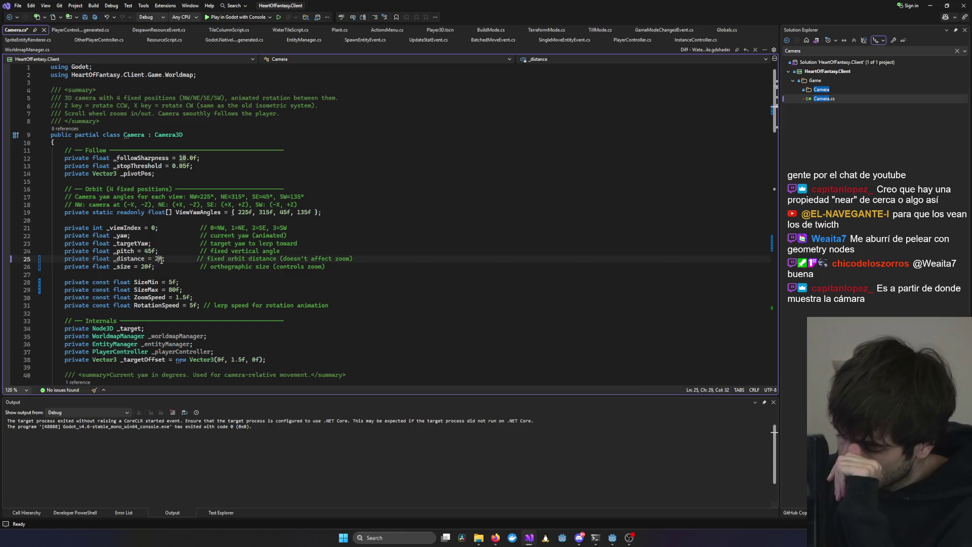
left_click(223, 18)
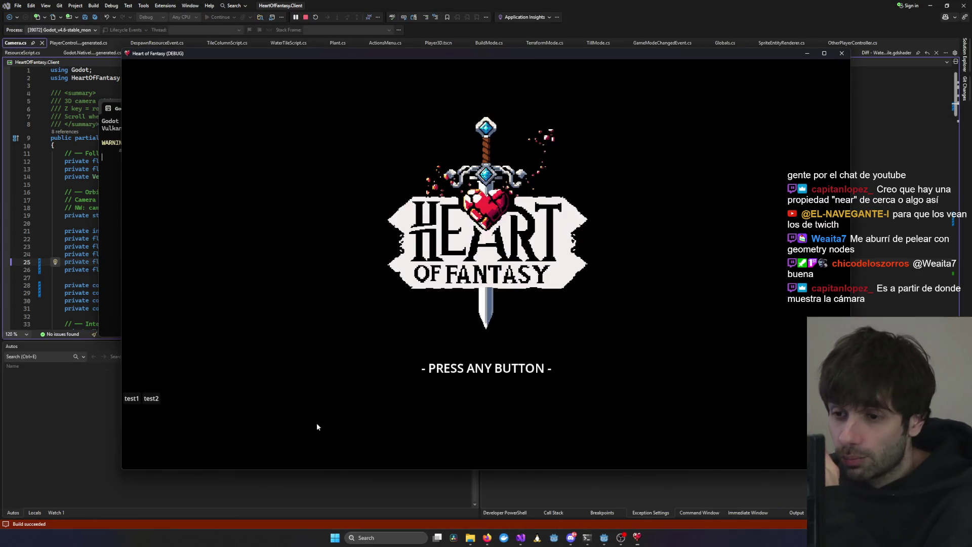
left_click(317, 427)
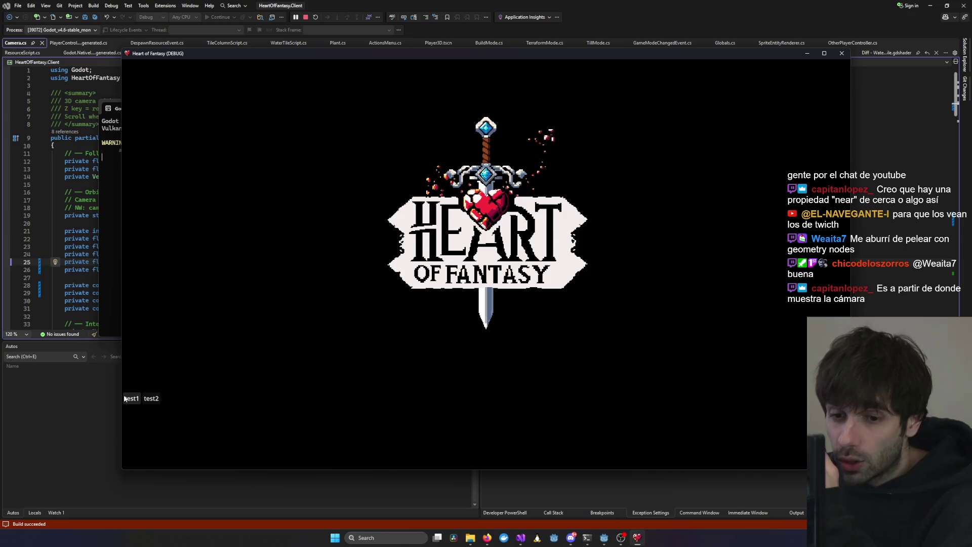
Step: Enter the world as the test character, zoom out over the whole diamond map, and quit
left_click(455, 392)
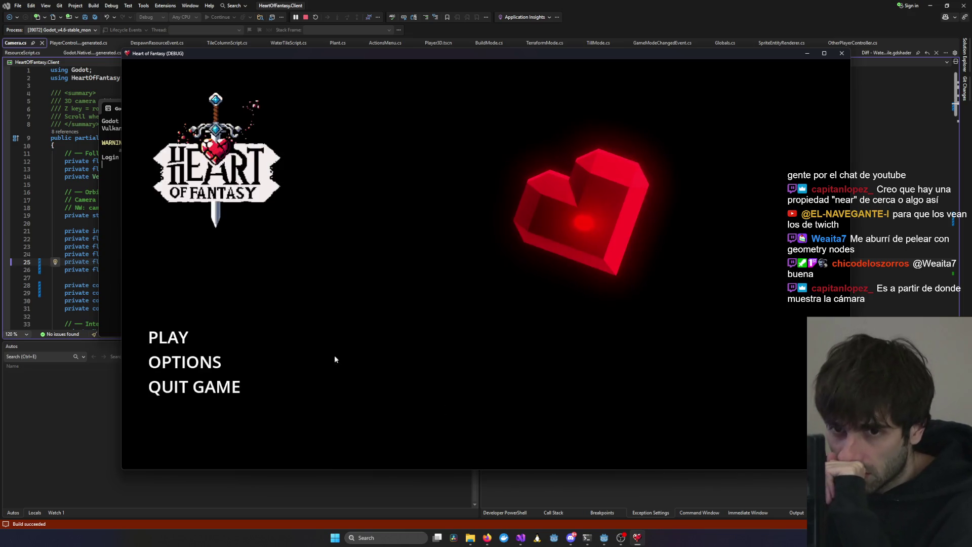
left_click(164, 336)
left_click(295, 303)
left_click(488, 413)
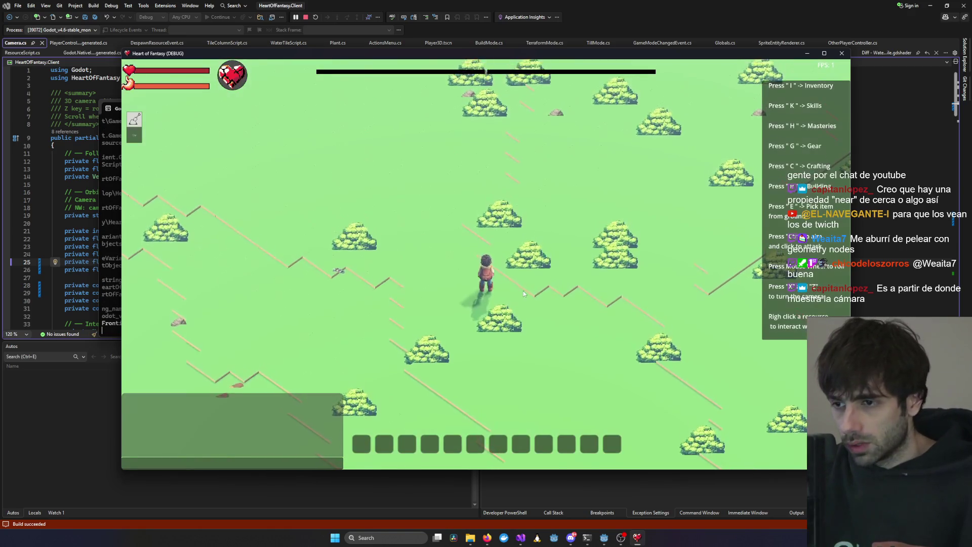
scroll(524, 291, "down", 8)
scroll(517, 307, "down", 5)
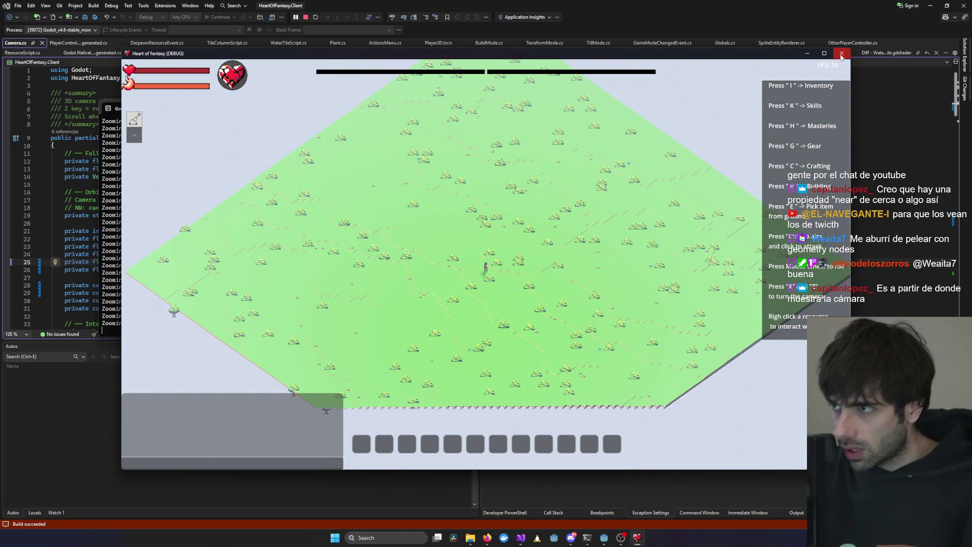
key("alt+F4")
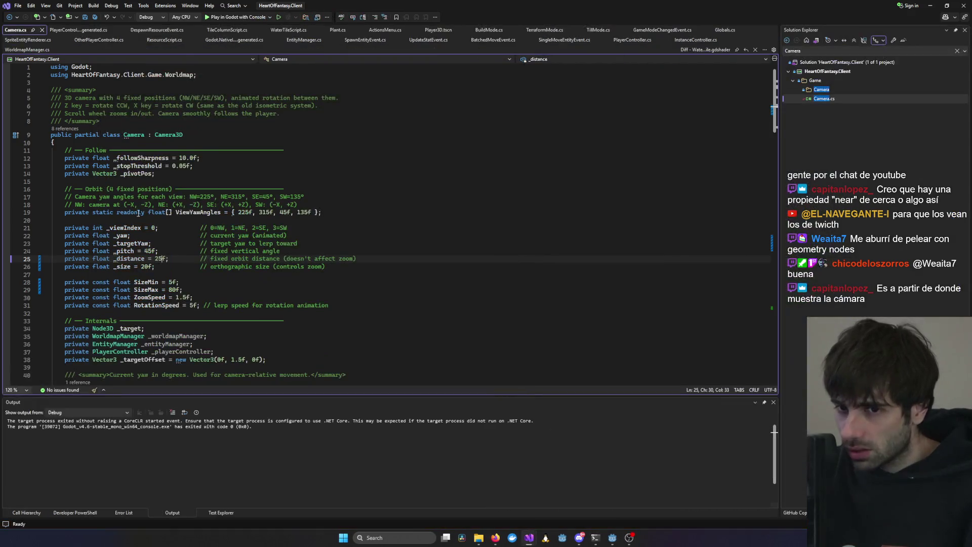
Step: Find and step through every _distance match in Camera.cs
key("shift+Left")
key("shift+Left")
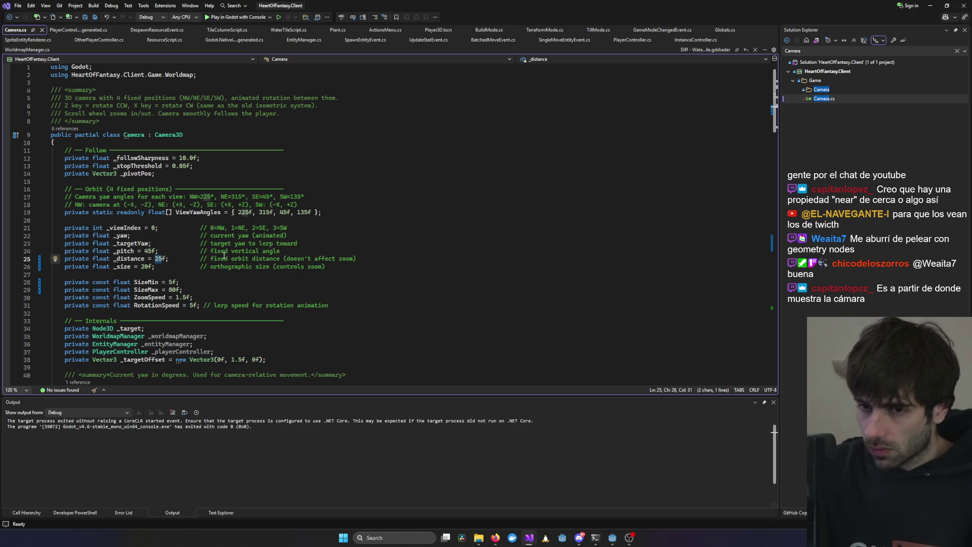
double_click(130, 259)
key("ctrl+f")
key("Return")
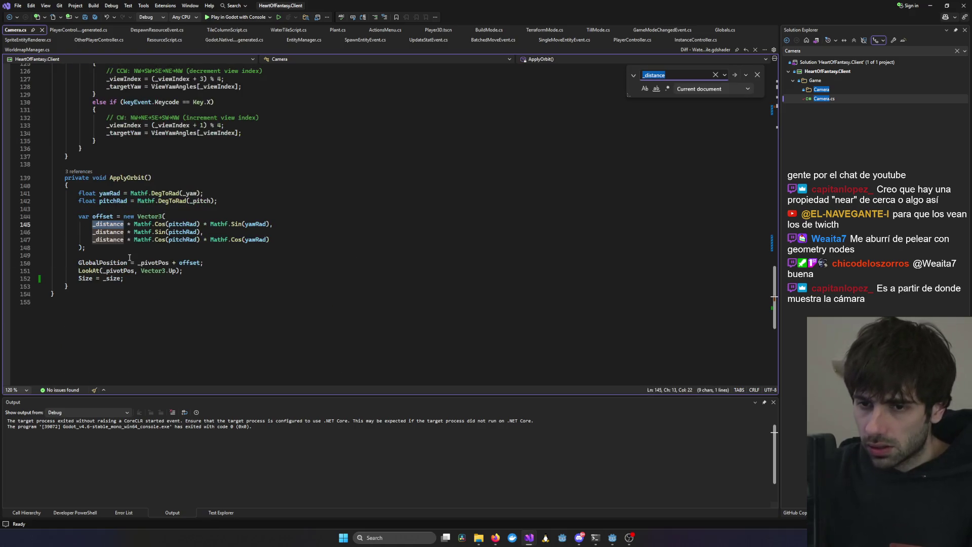
key("Return")
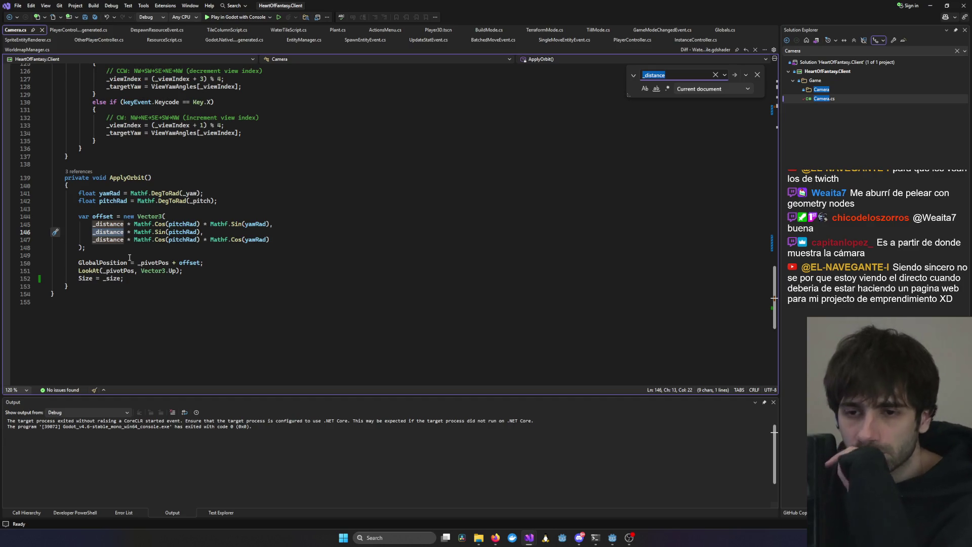
key("Return")
key("Return")
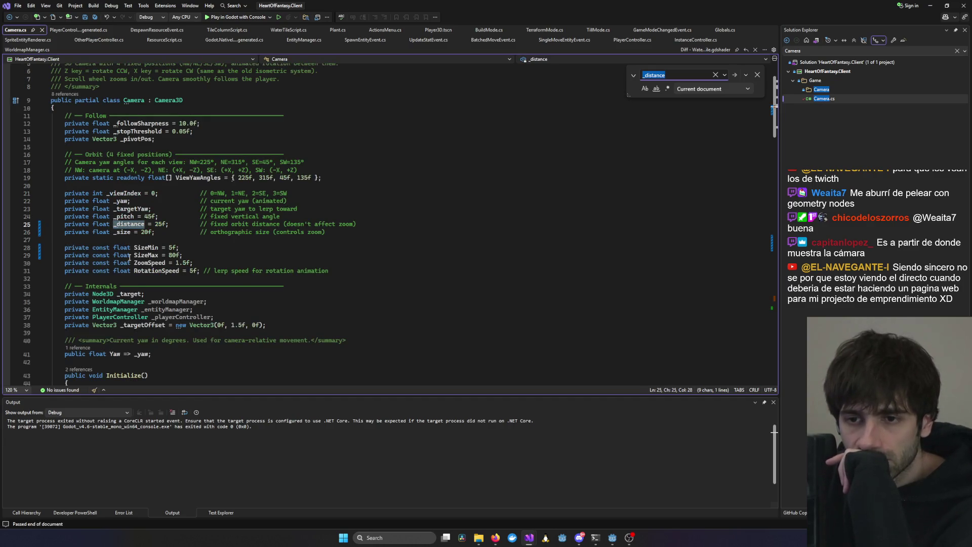
key("Return")
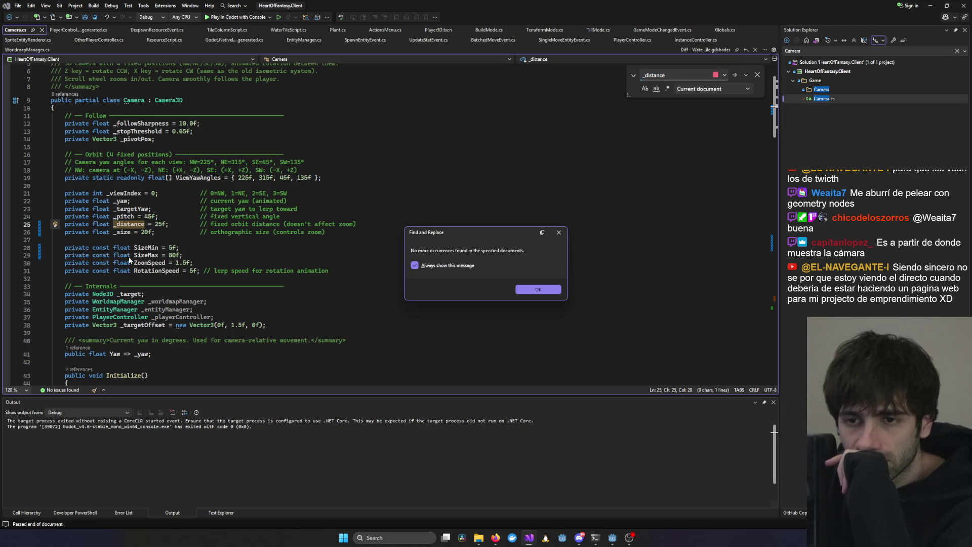
key("Return")
key("Return")
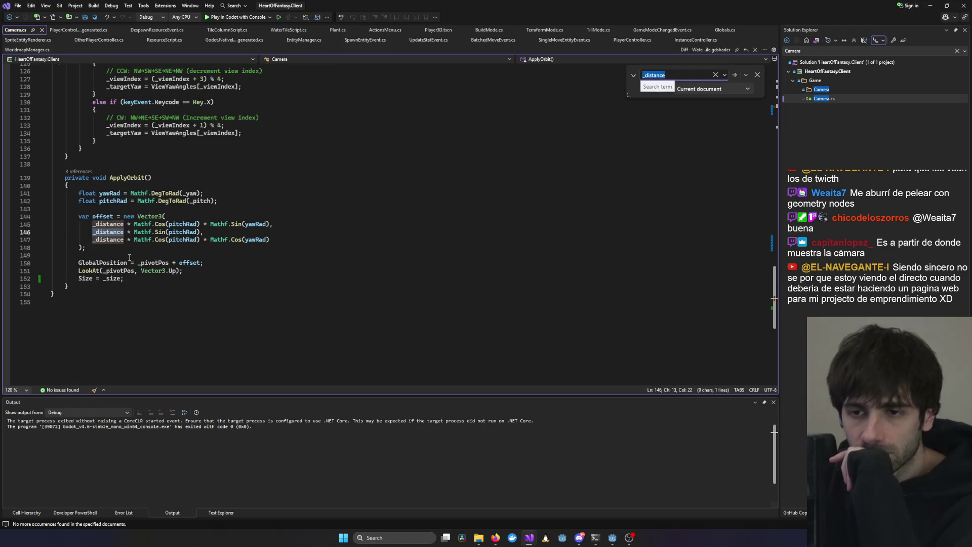
Step: Search Camera.cs for _yaw uses and review the SizeMin/SizeMax size clamp
key("Return")
key("Return")
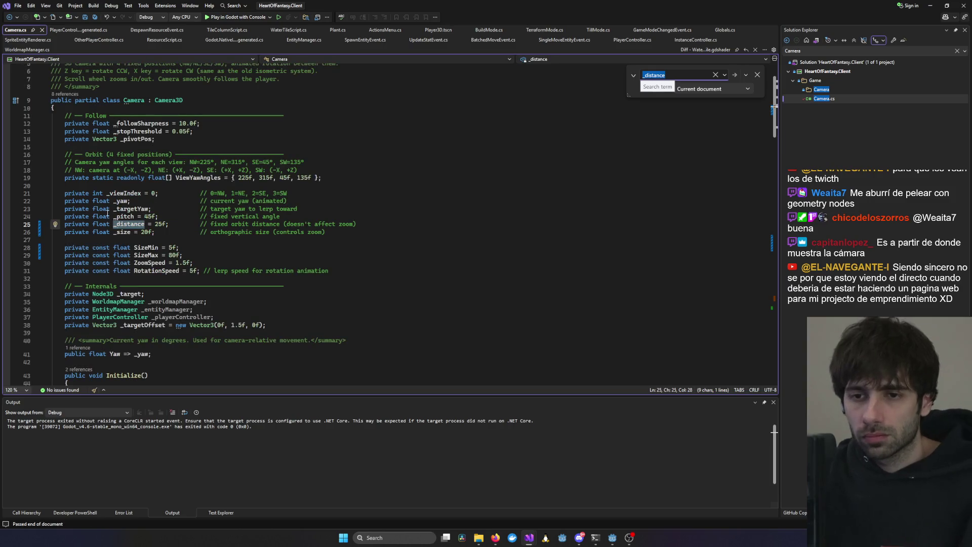
double_click(121, 201)
key("ctrl+f")
key("Return")
key("Return")
key("Return")
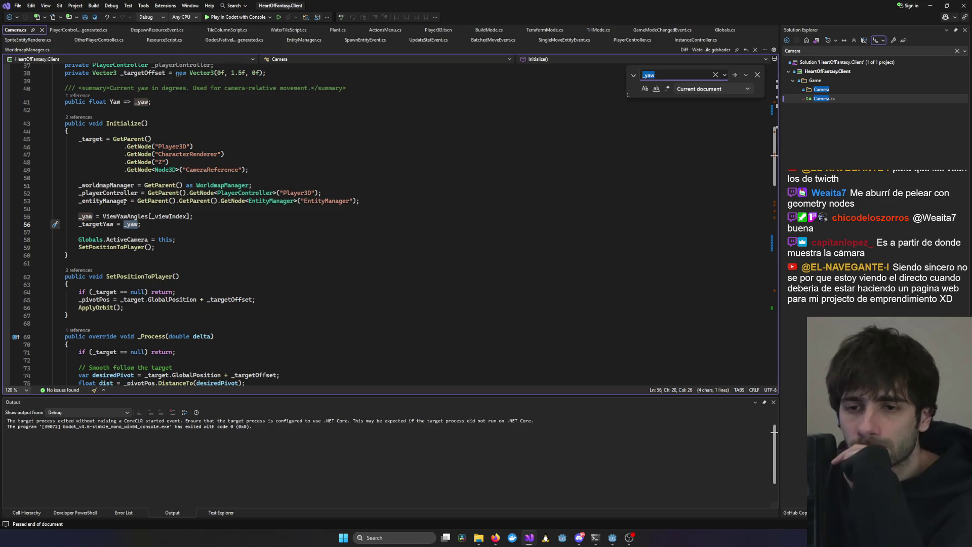
key("Return")
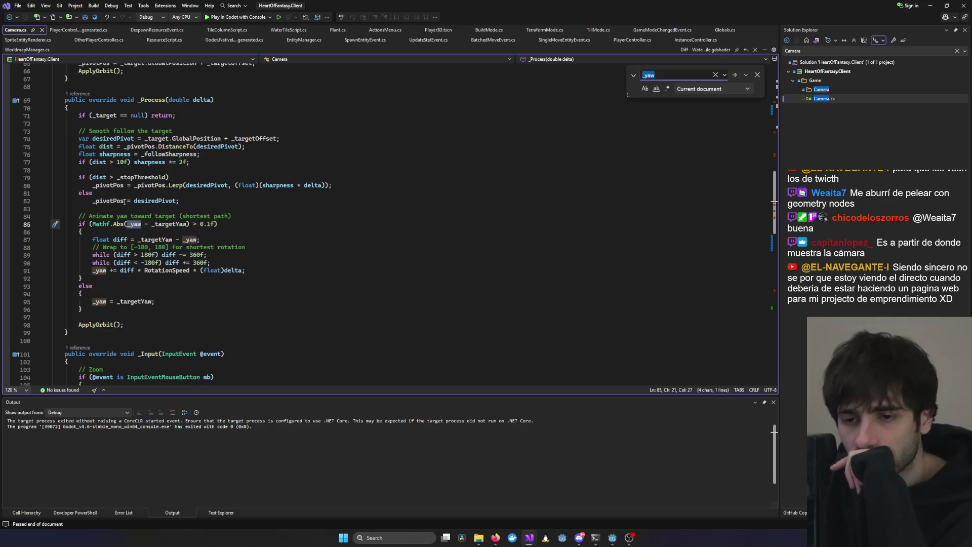
key("Return")
key("Return")
key("Return")
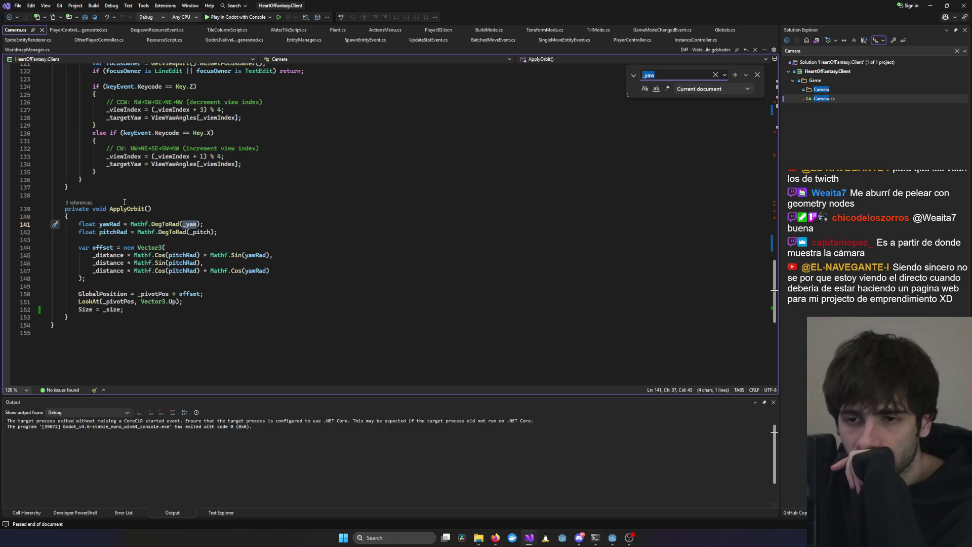
left_click(156, 232)
scroll(326, 328, "up", 20)
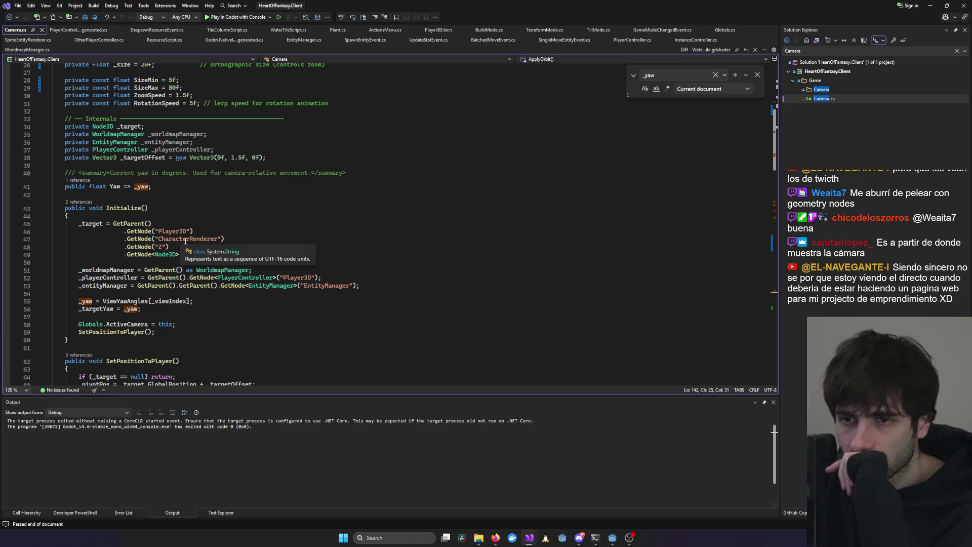
scroll(183, 260, "down", 9)
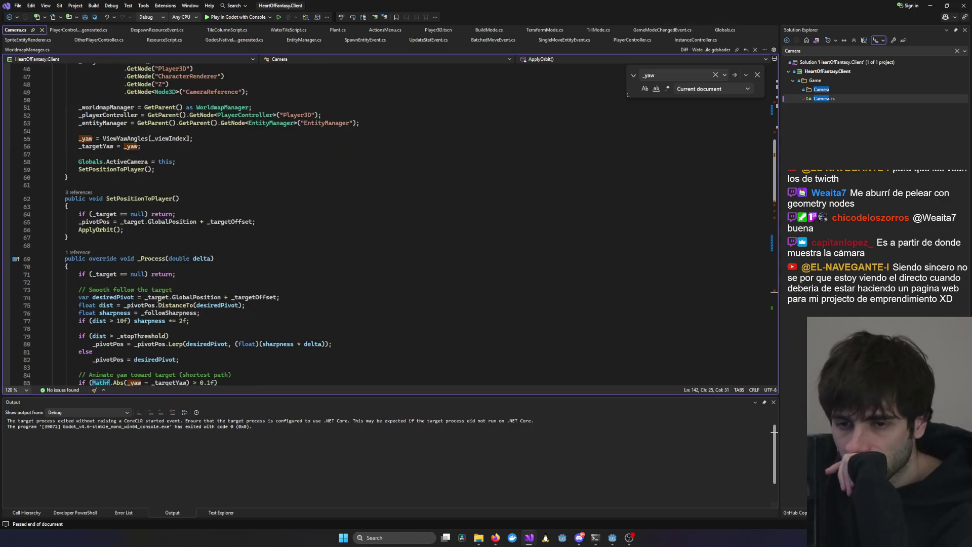
scroll(267, 248, "down", 4)
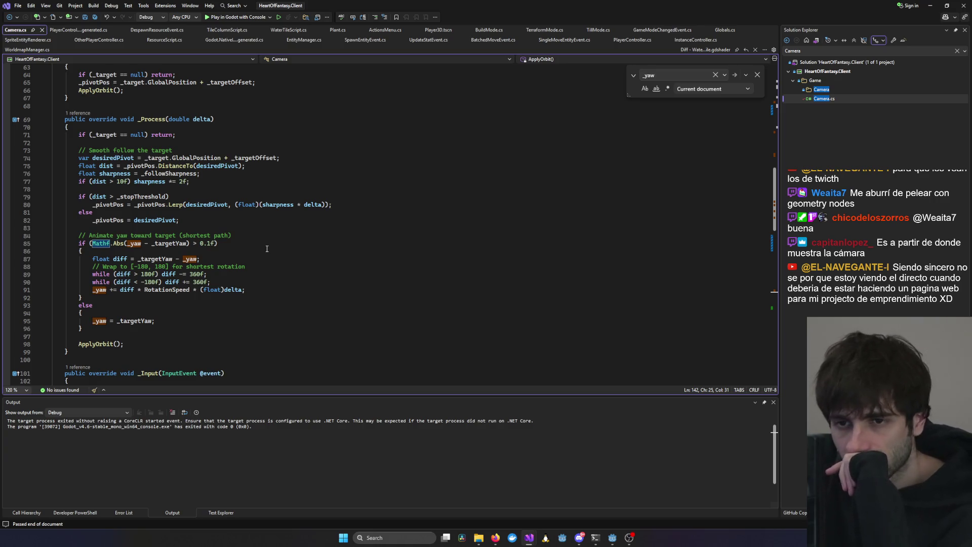
scroll(161, 180, "up", 16)
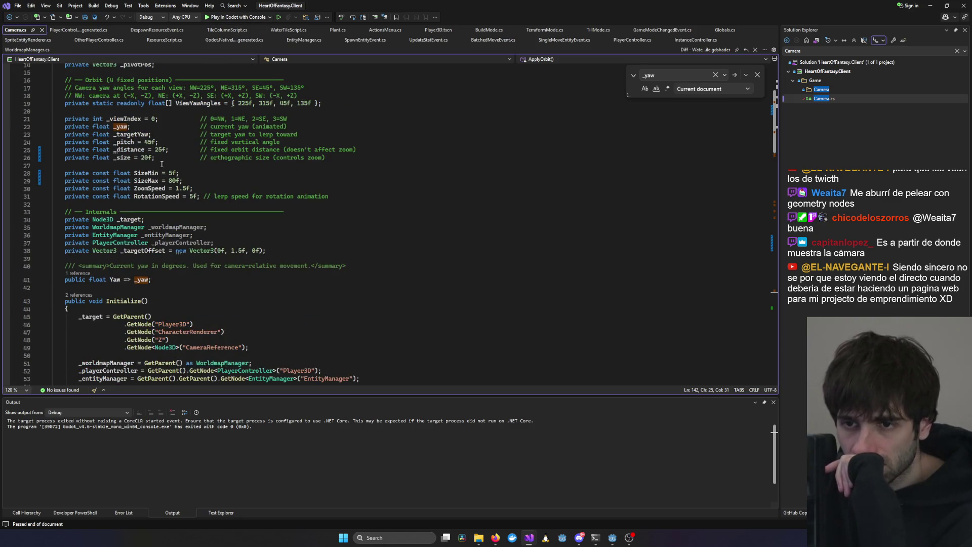
double_click(147, 181)
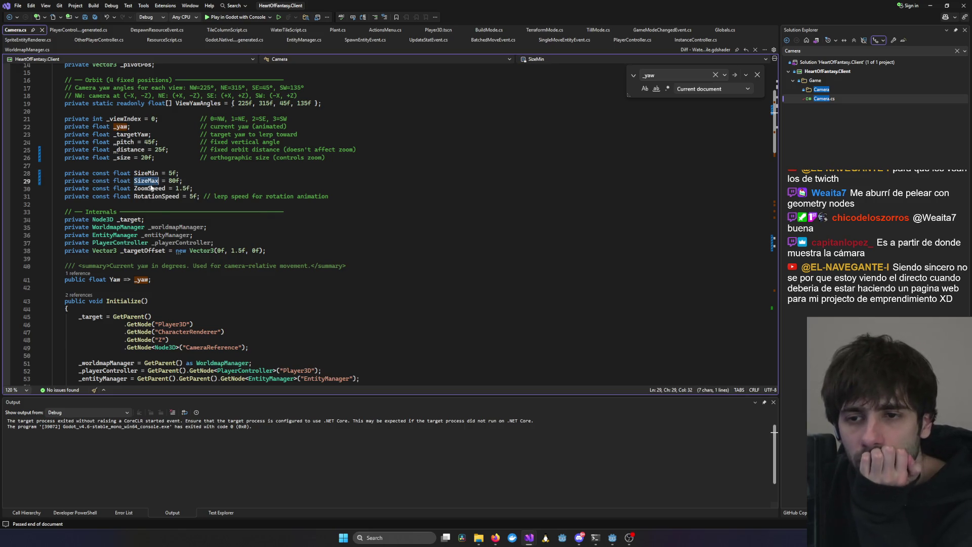
Step: Change the orbit _distance value from 25 to 29 and build the game
key("ctrl+minus")
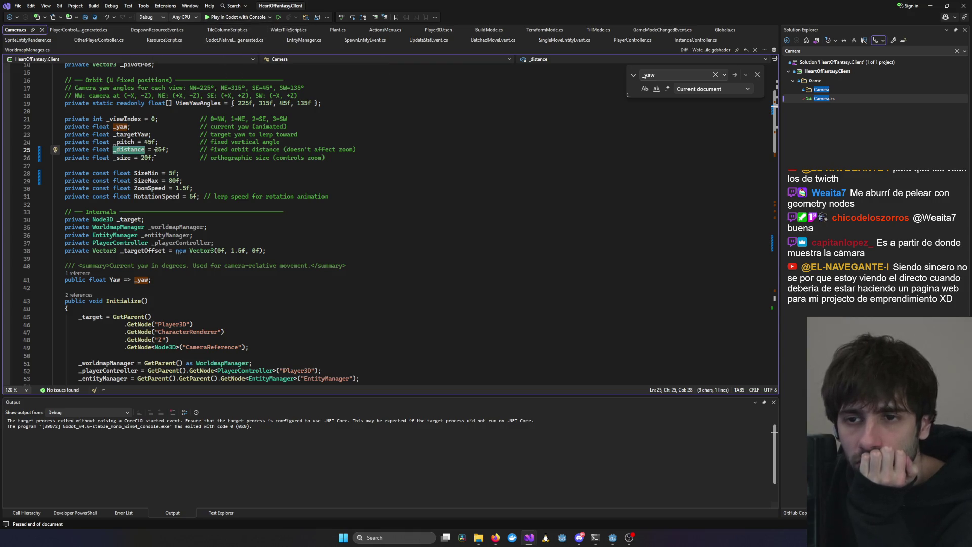
double_click(159, 150)
type("29")
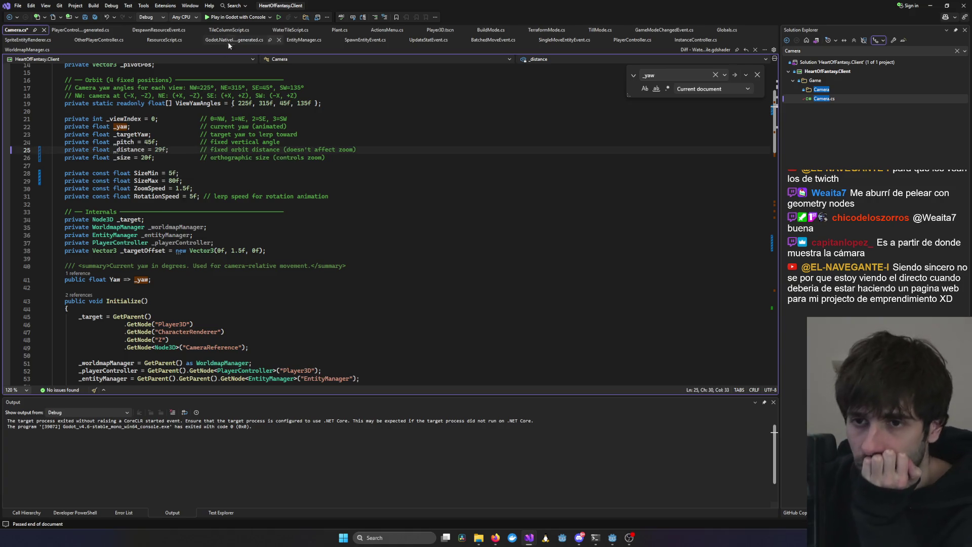
left_click(236, 17)
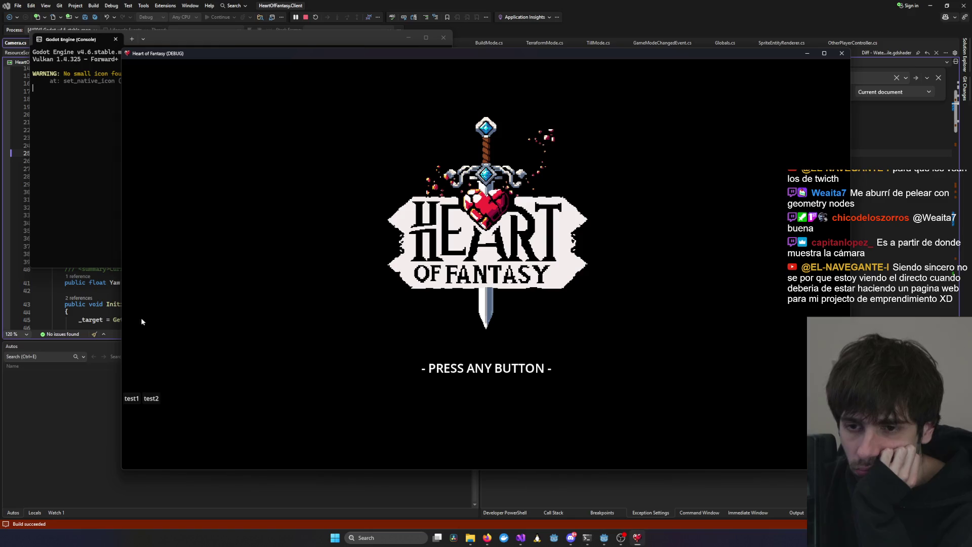
Step: Log in to Heart of Fantasy and enter the world with the existing character
left_click(142, 322)
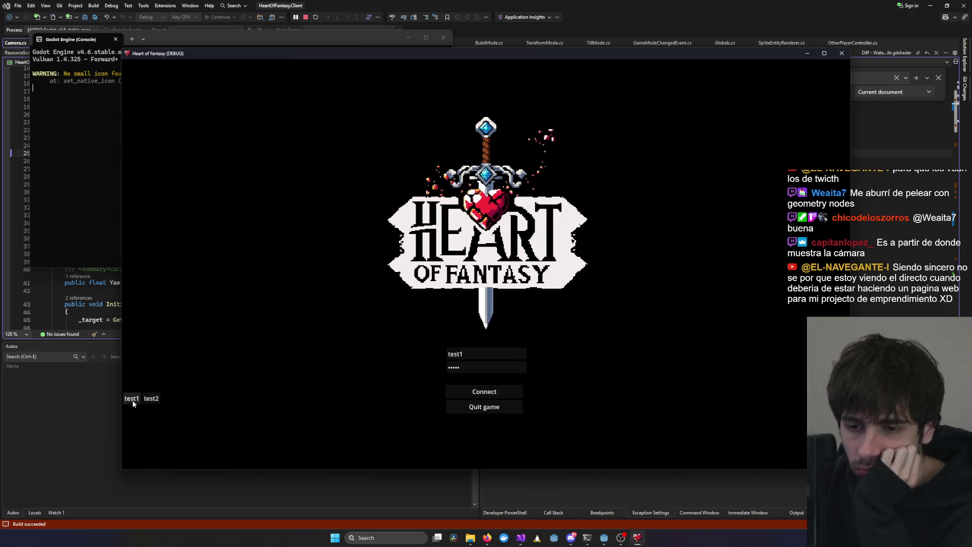
left_click(460, 396)
left_click(156, 341)
left_click(324, 283)
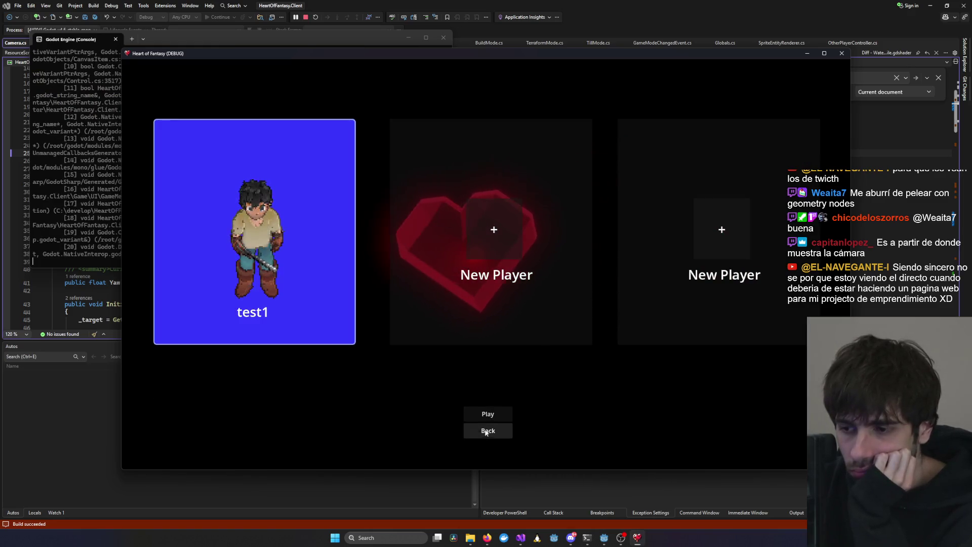
left_click(487, 412)
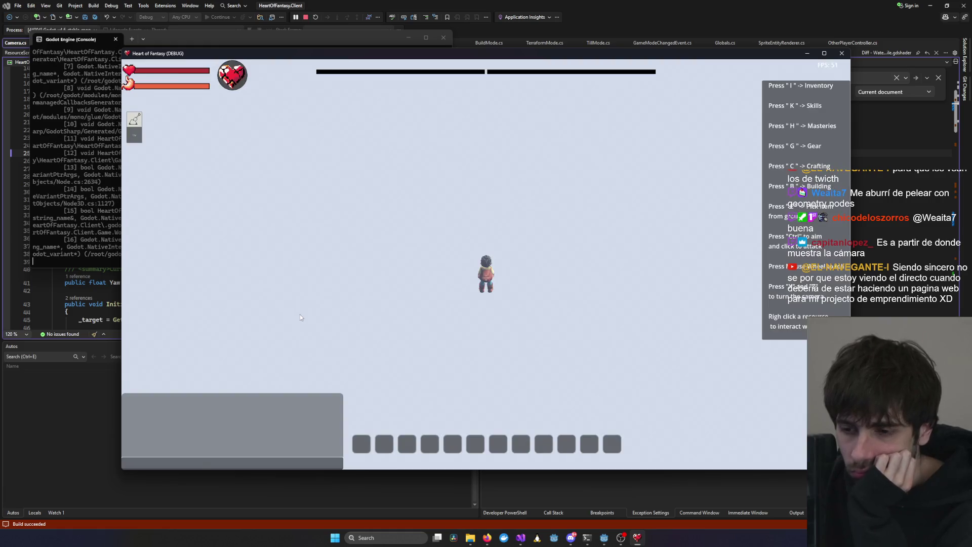
Step: Zoom the camera out to size 80 and back to 8, walk up, then quit the game
scroll(536, 349, "down", 16)
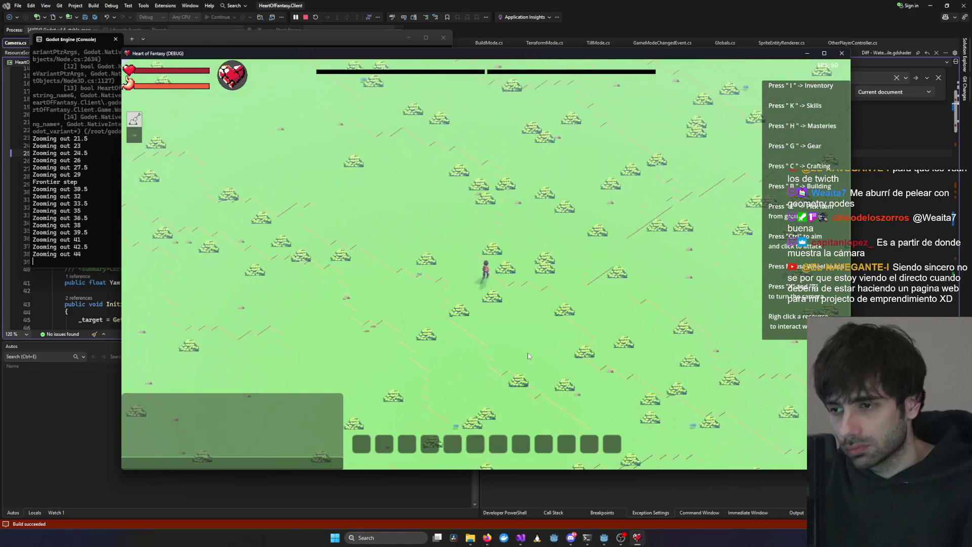
scroll(528, 356, "down", 20)
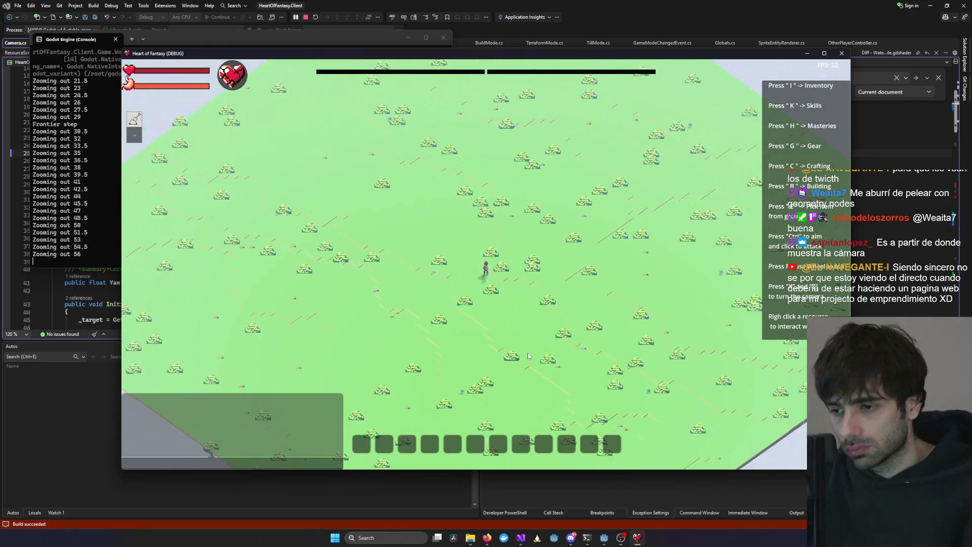
scroll(528, 356, "down", 18)
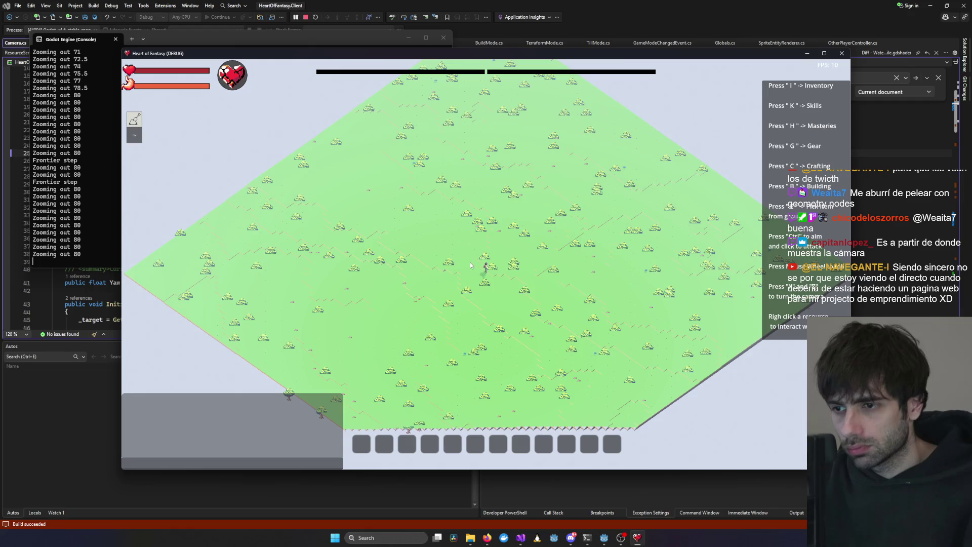
scroll(470, 264, "up", 20)
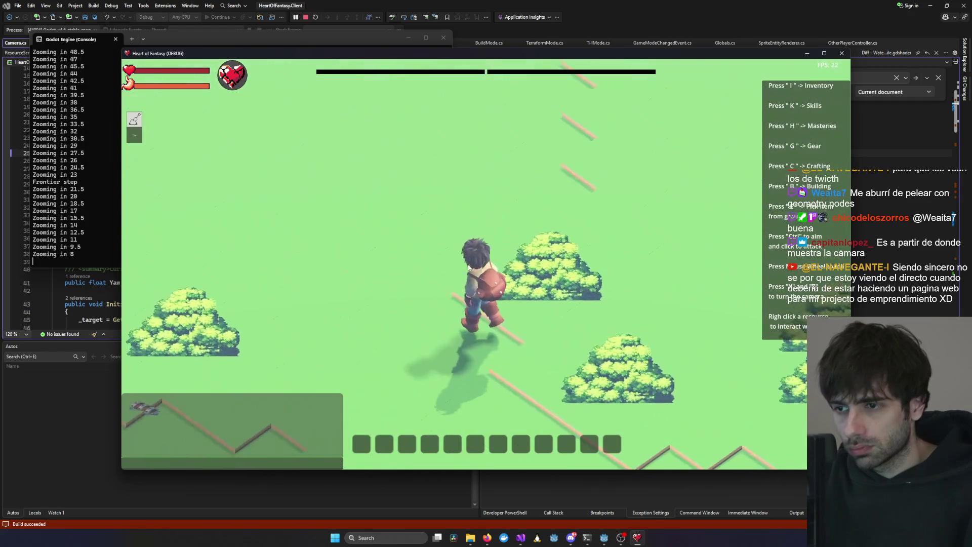
key("w")
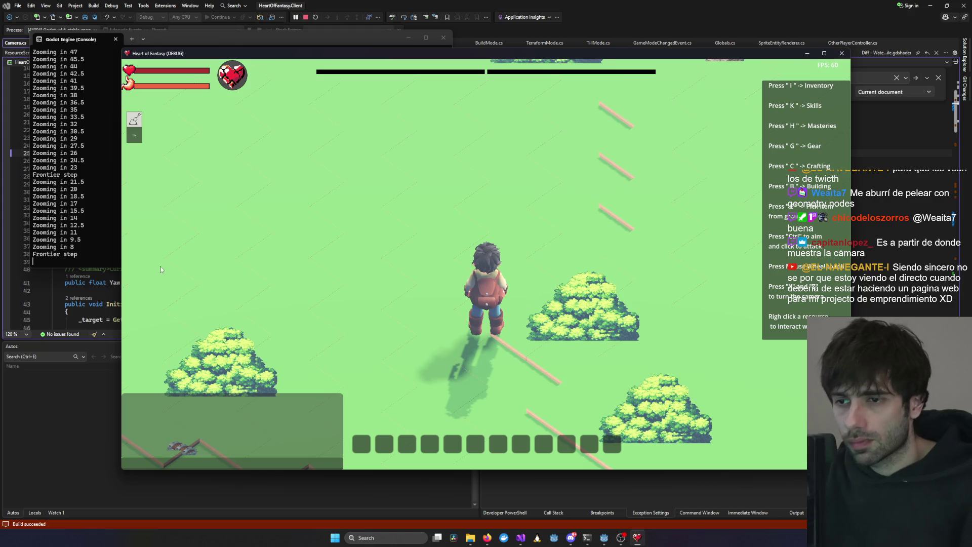
key("alt+F4")
double_click(113, 280)
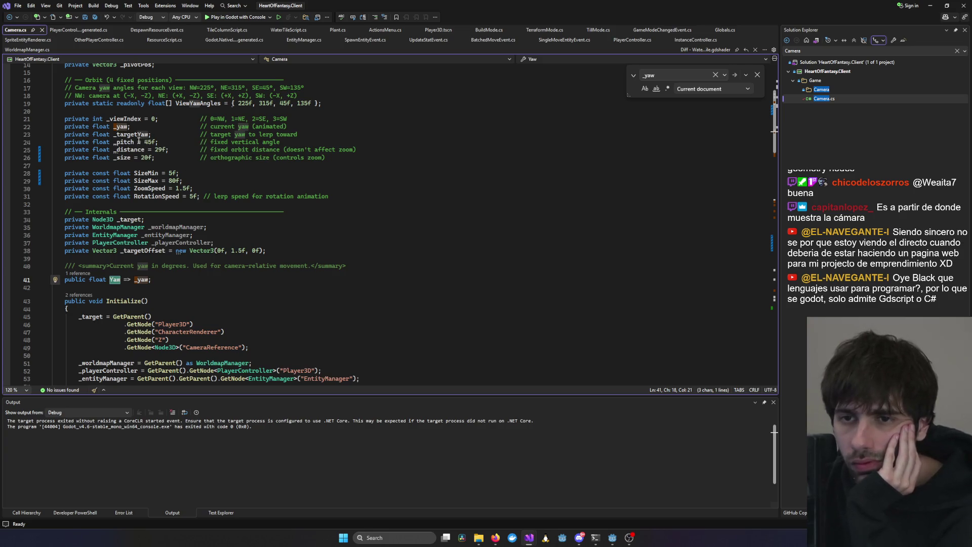
double_click(124, 142)
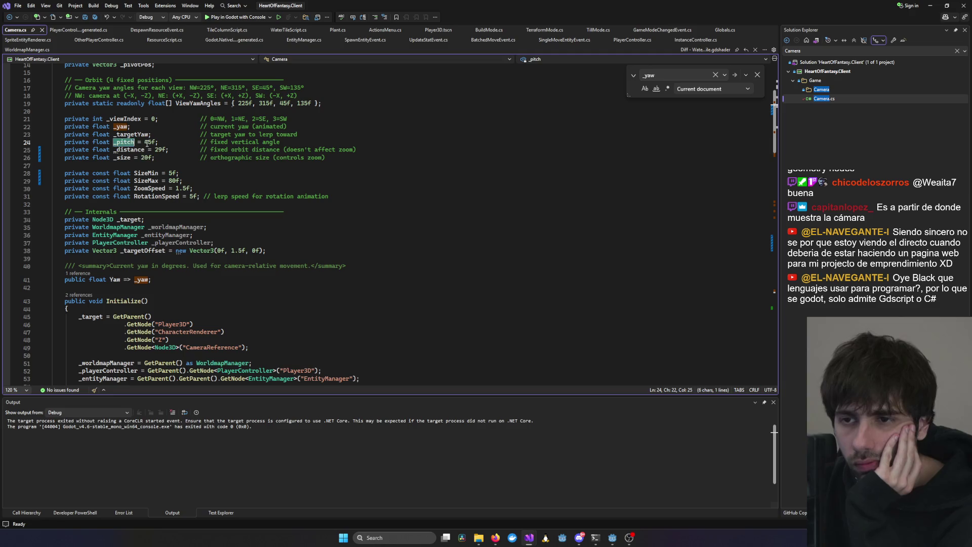
left_click_drag(145, 142, 153, 142)
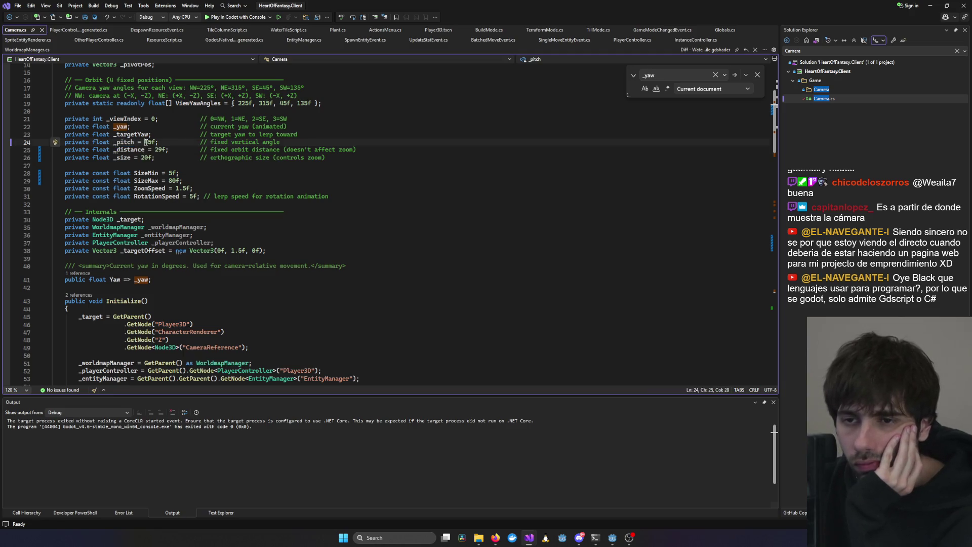
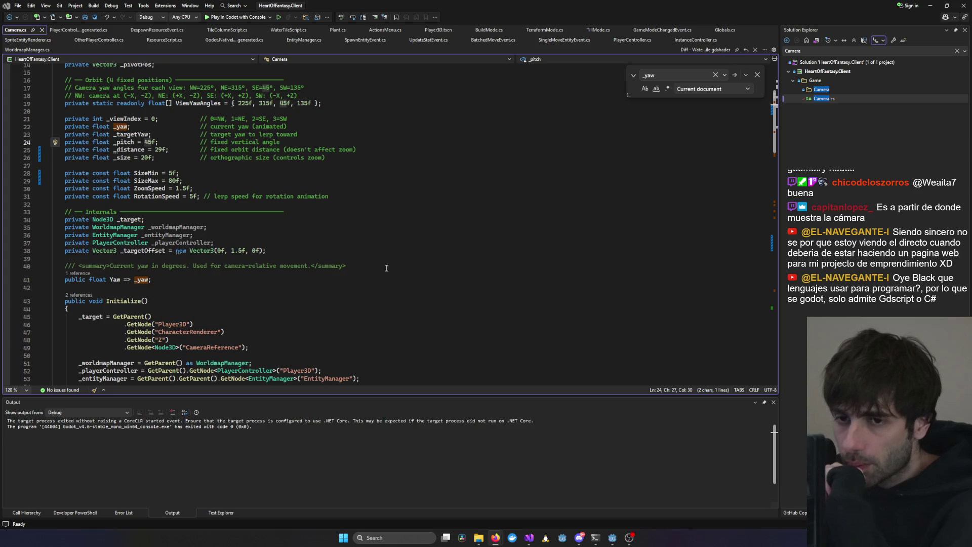
Step: Search Camera.cs for 'nea', then switch to the Godot editor
key("ctrl+f")
type("nea")
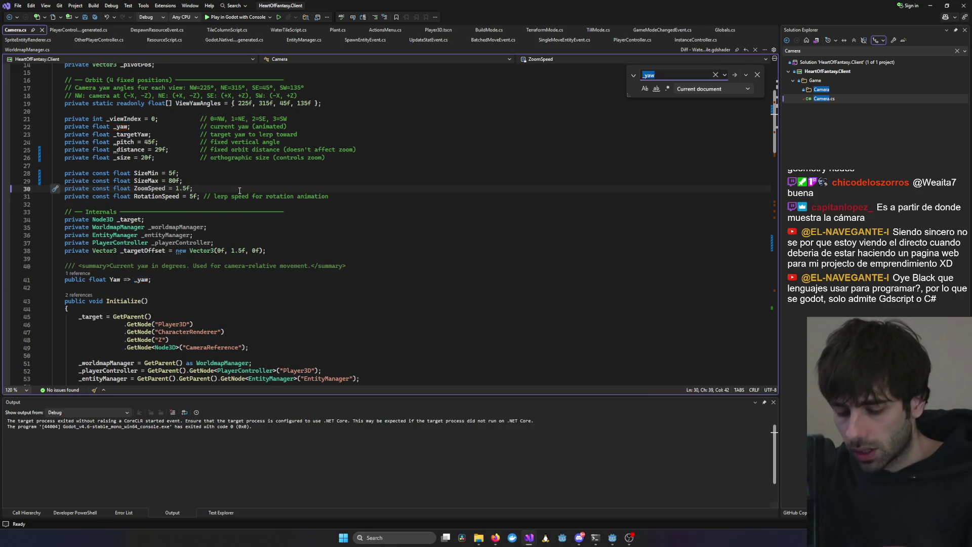
key("alt+Tab")
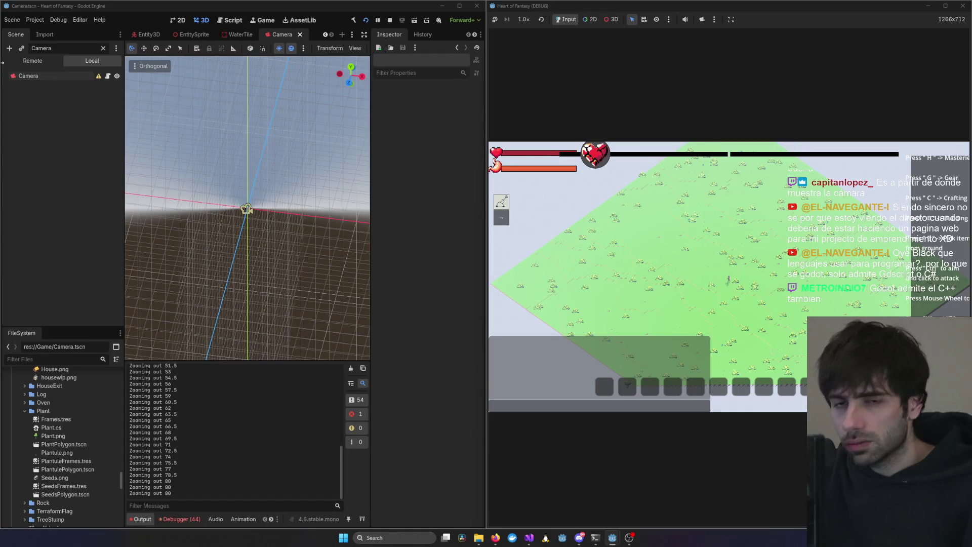
Step: On the Camera node, lower the Near clip distance to 0.001 and enable Current
left_click(35, 76)
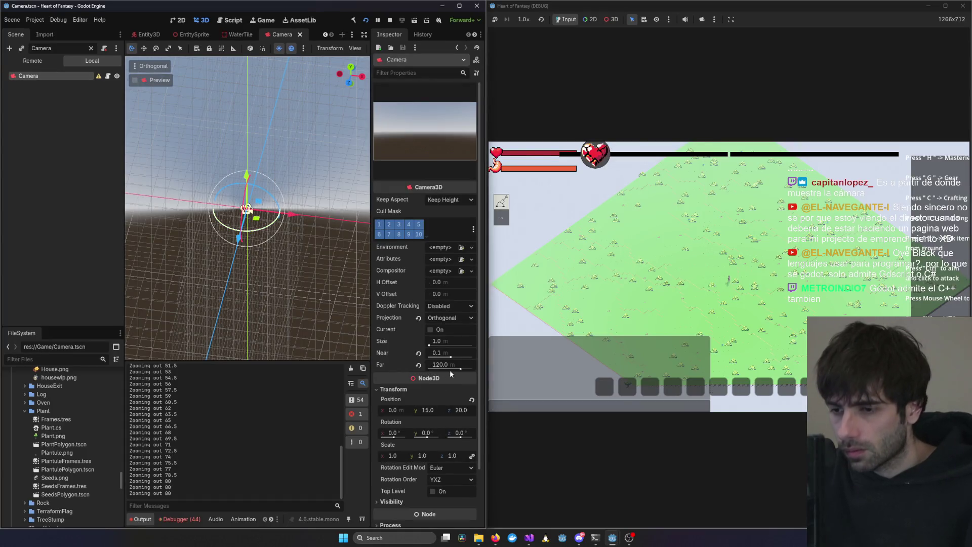
mouse_move(460, 369)
left_mouse_down()
mouse_move(470, 369)
mouse_move(421, 362)
left_mouse_up()
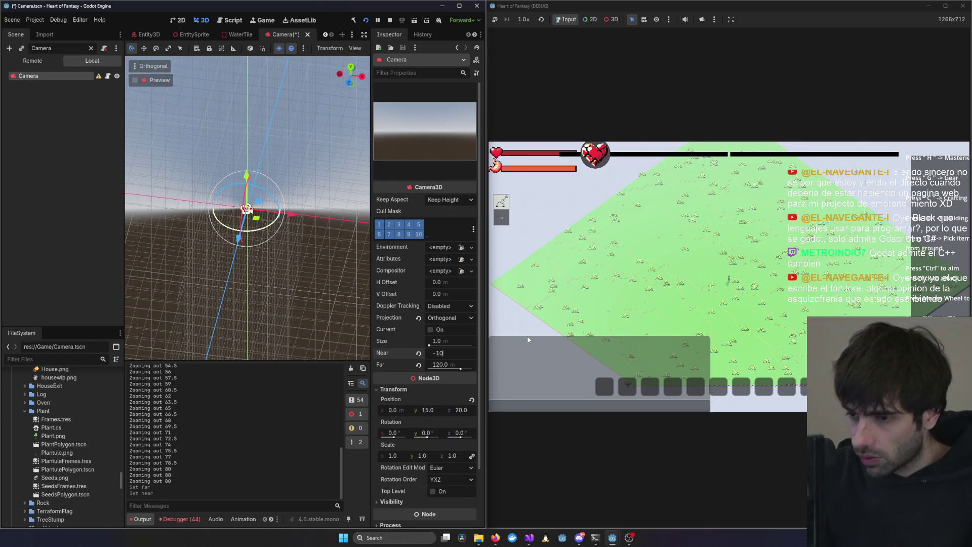
key("Return")
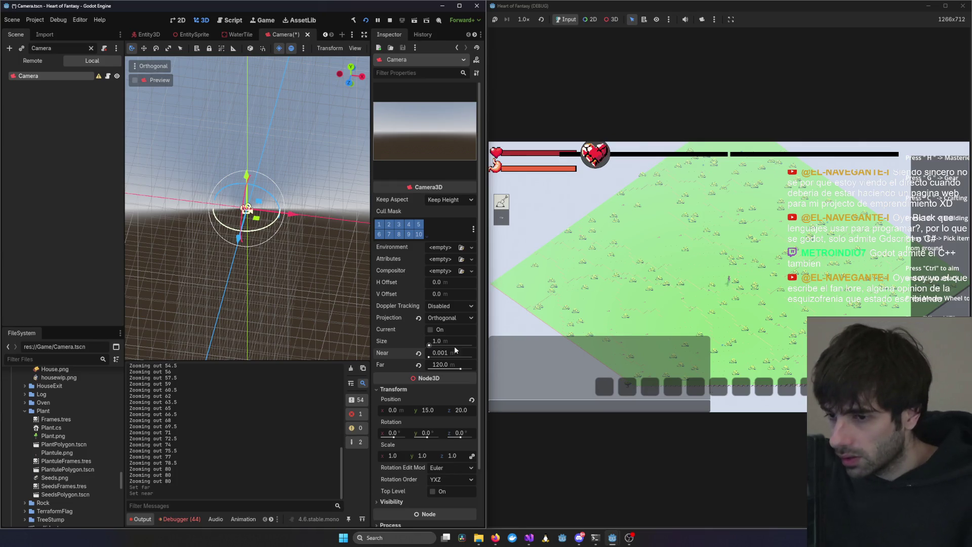
left_click(430, 329)
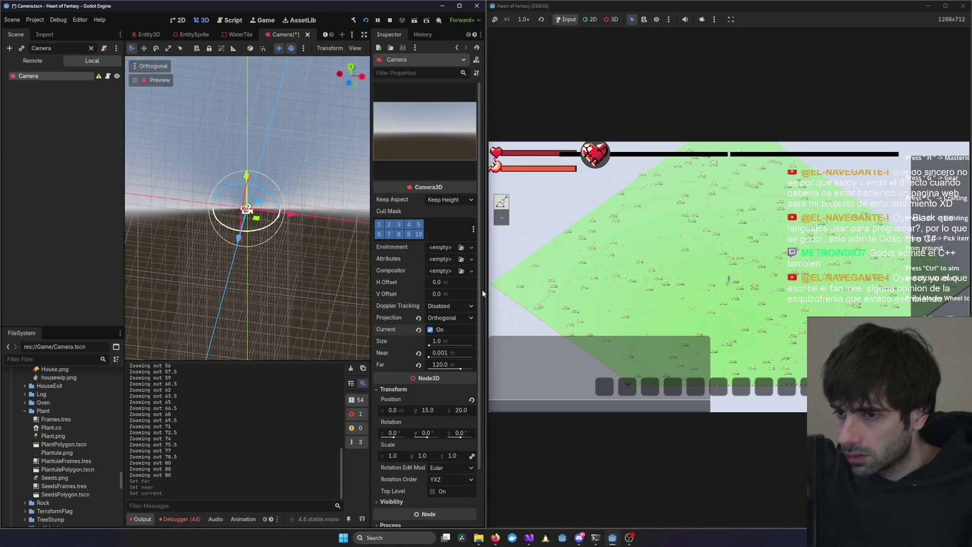
Step: Try trial camera positions: height 200 and x position 20
scroll(445, 324, "down", 3)
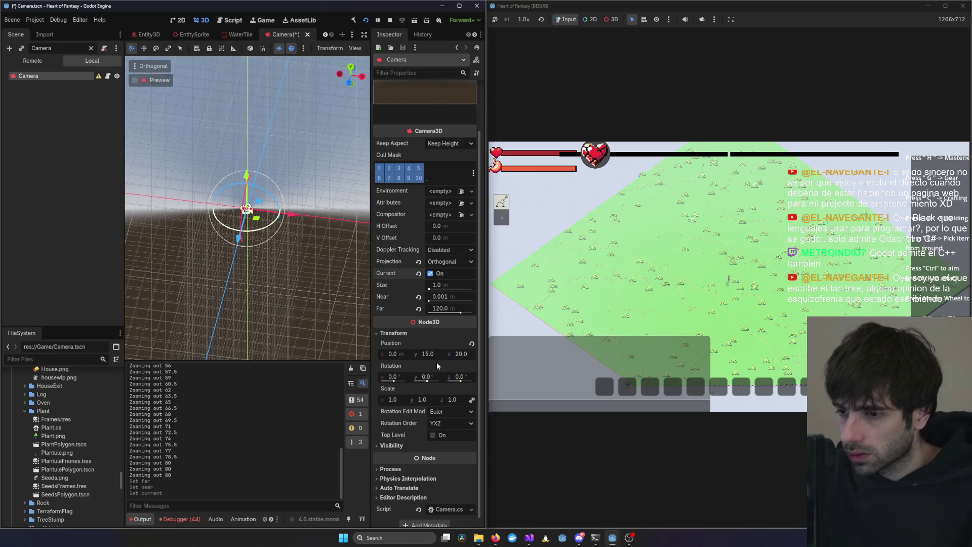
left_click_drag(424, 356, 414, 354)
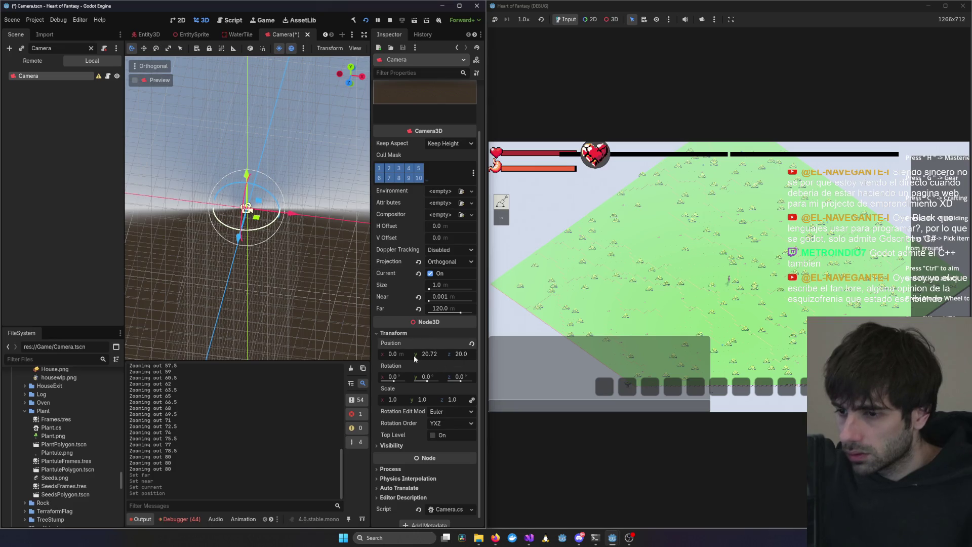
left_click(434, 354)
type("200")
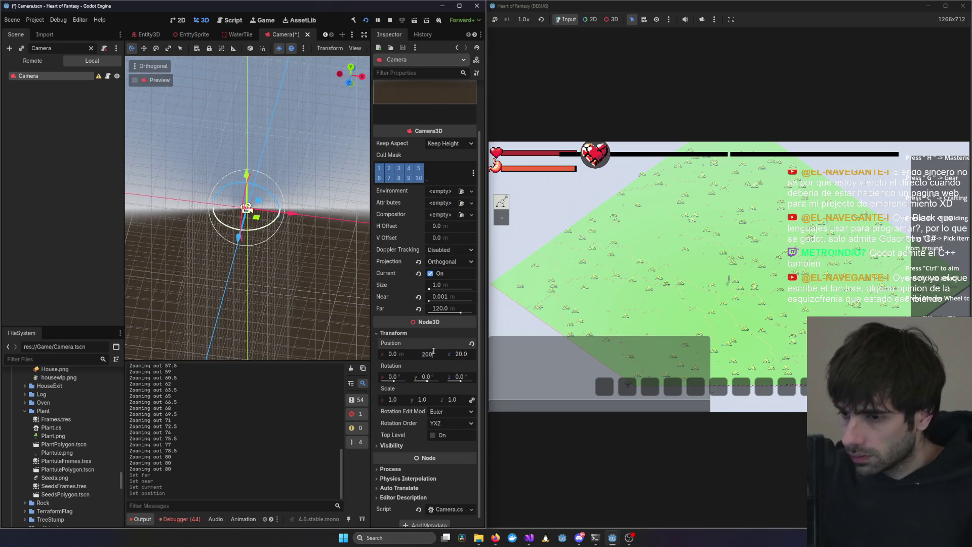
key("Return")
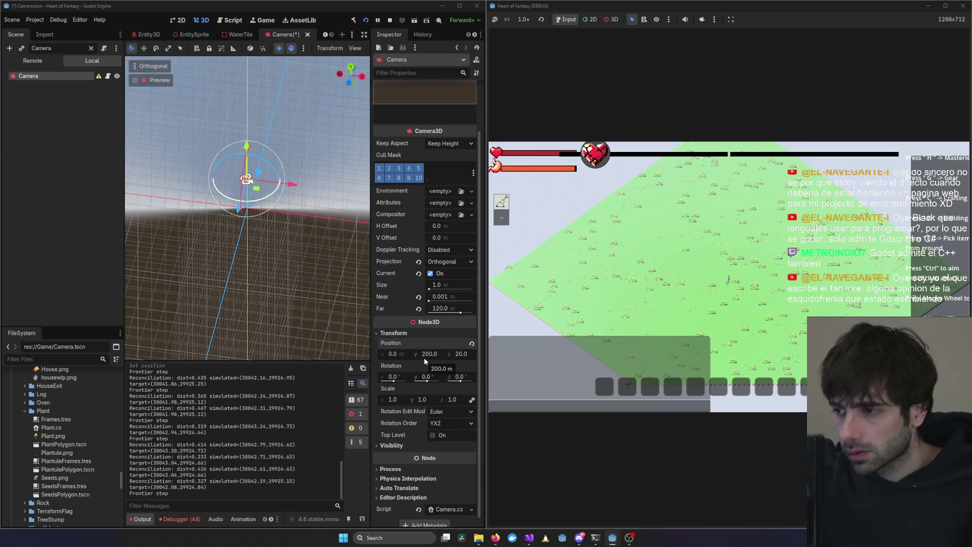
left_click(393, 354)
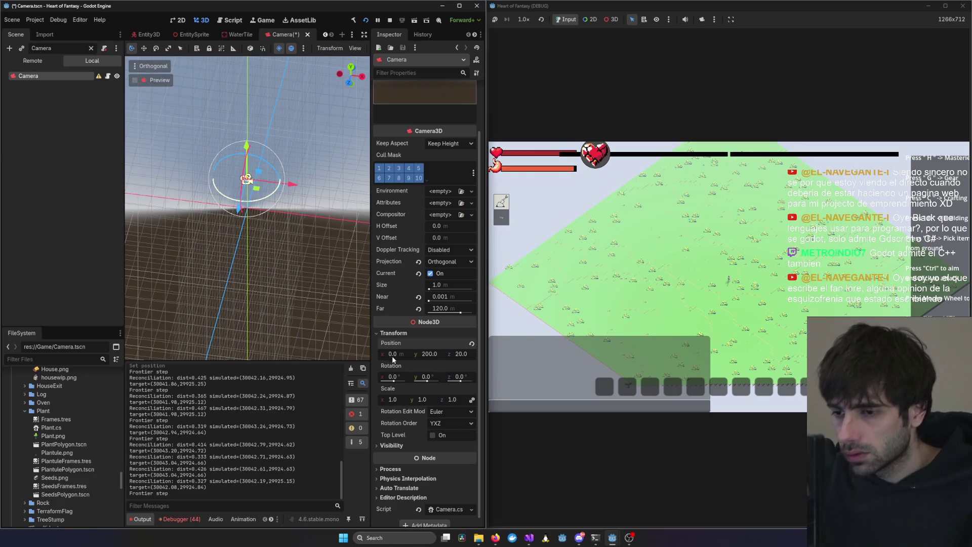
type("20")
key("Return")
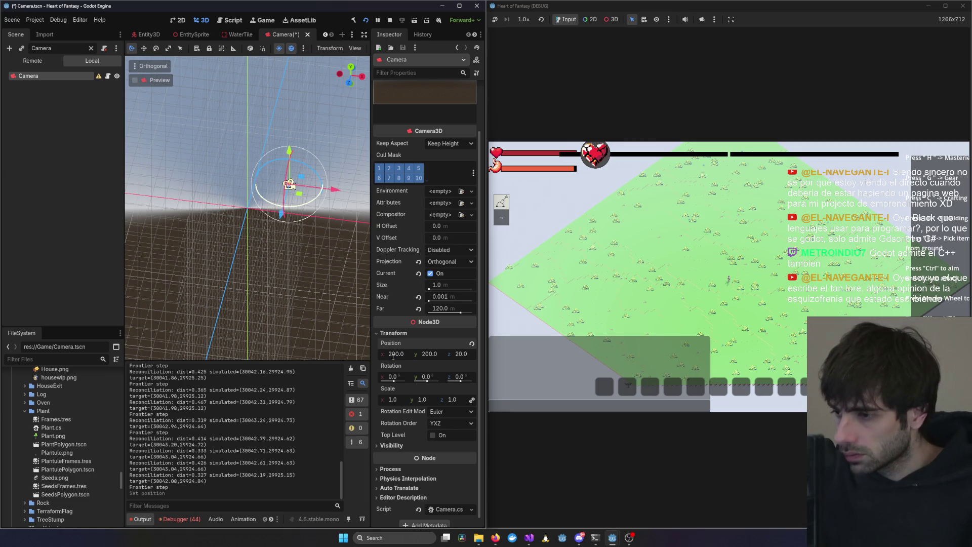
Step: Edit the camera's z position and try rotating it around its axes
left_click(471, 354)
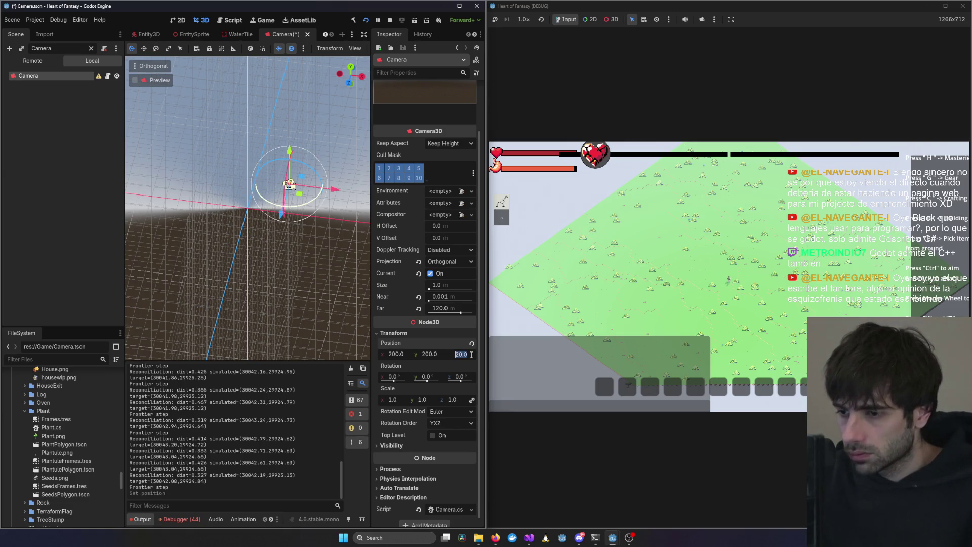
key("Delete")
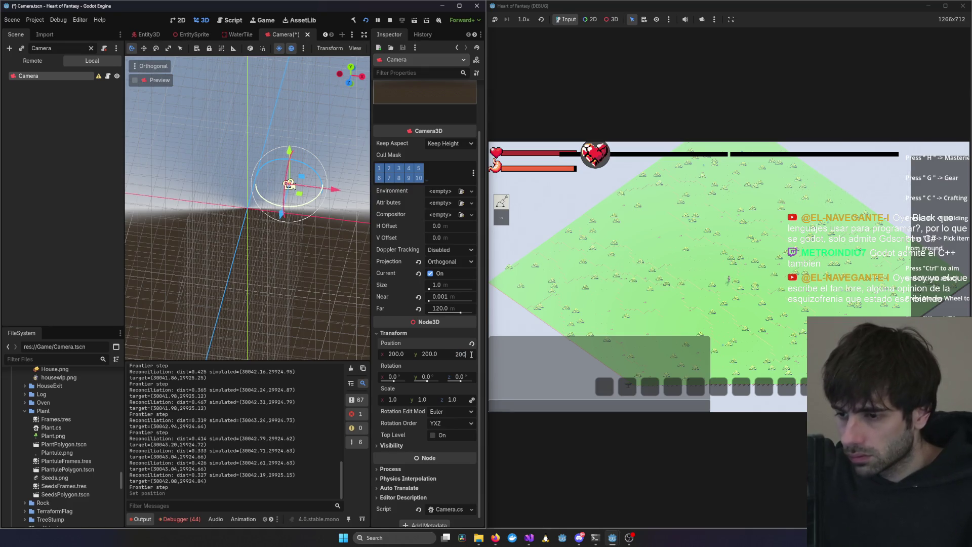
key("Return")
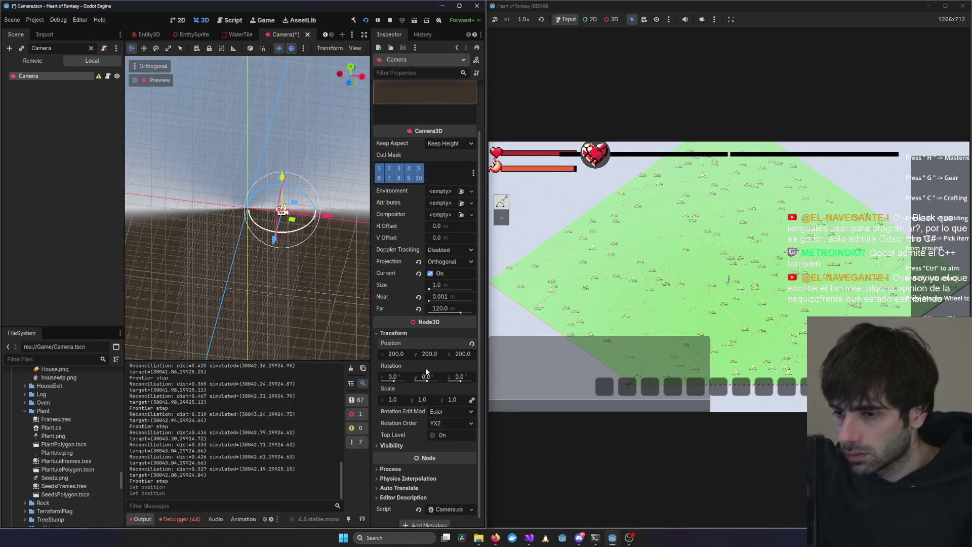
left_click_drag(430, 380, 390, 383)
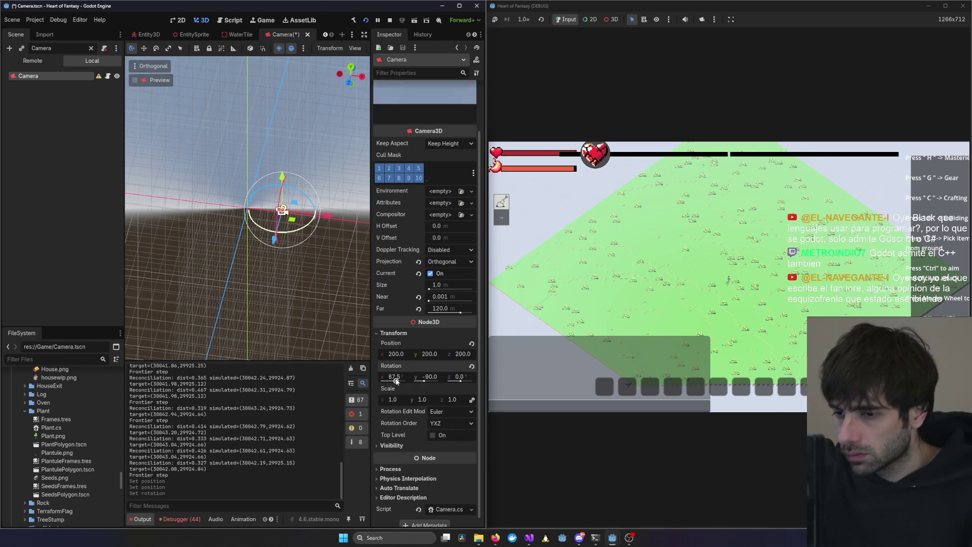
left_click_drag(460, 381, 436, 400)
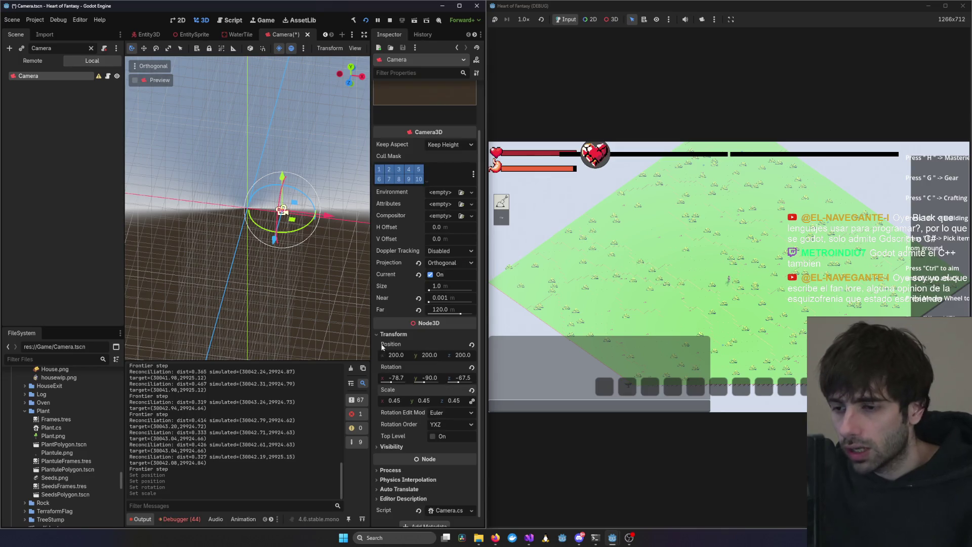
Step: Undo the trial position and rotation changes and save the Camera scene
key("ctrl+z")
key("ctrl+z")
key("ctrl+z")
key("ctrl+z")
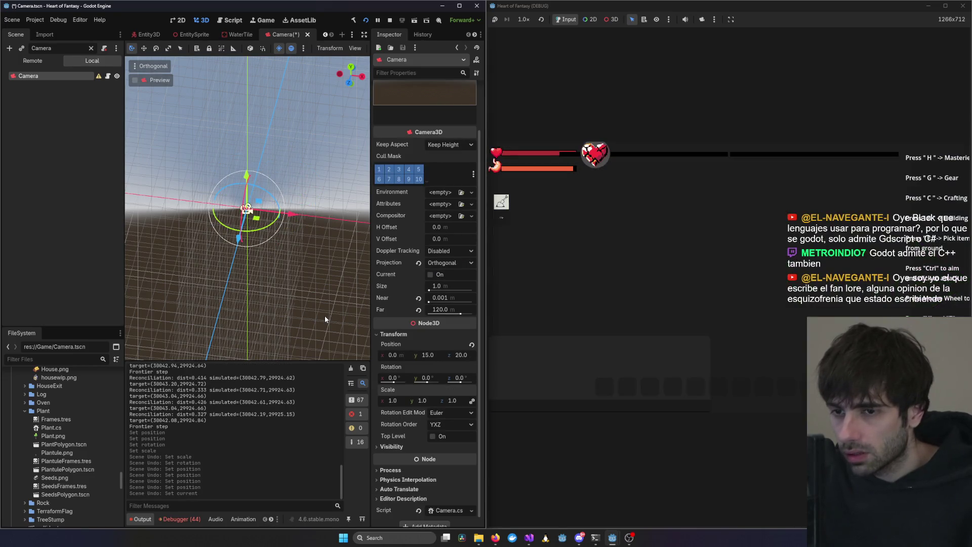
key("ctrl+shift+z")
key("ctrl+shift+z")
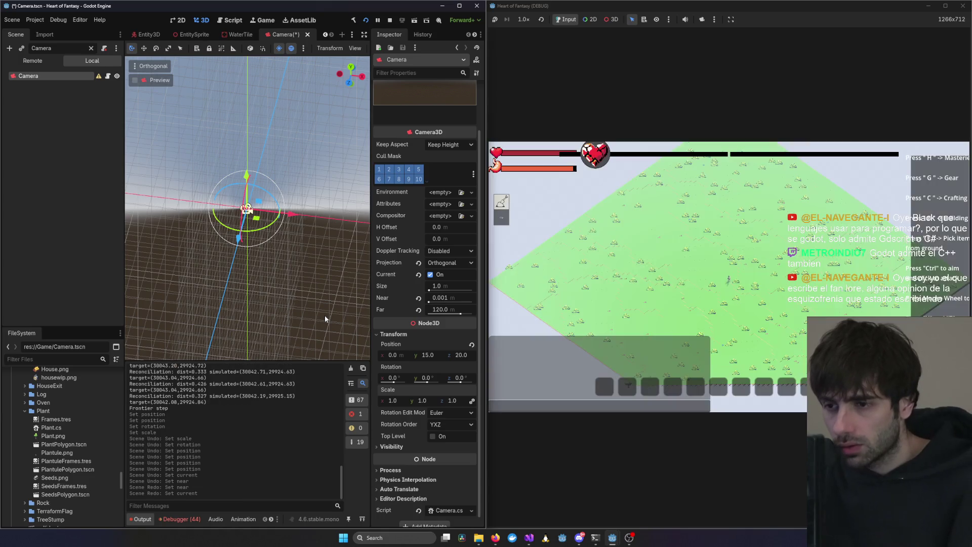
key("ctrl+z")
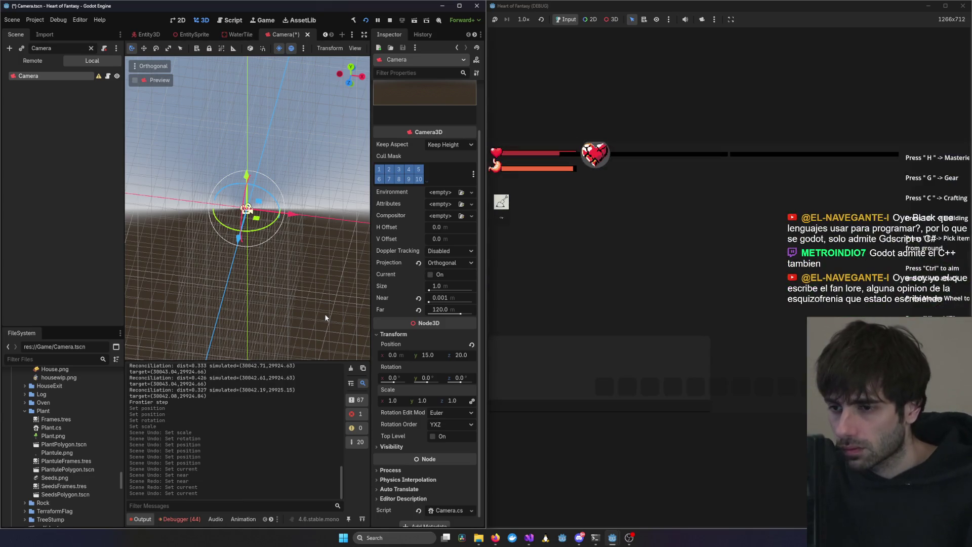
key("ctrl+z")
key("ctrl+s")
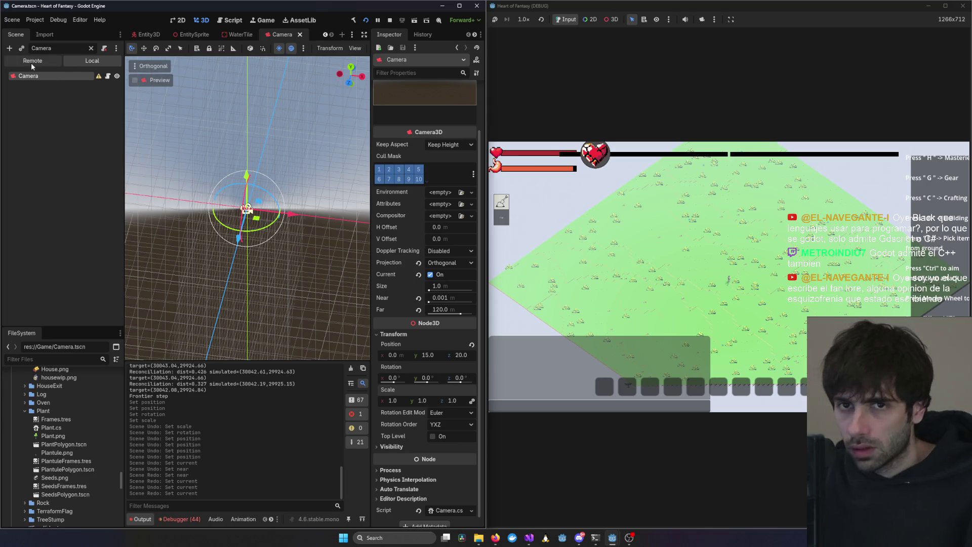
left_click(31, 61)
left_click(28, 93)
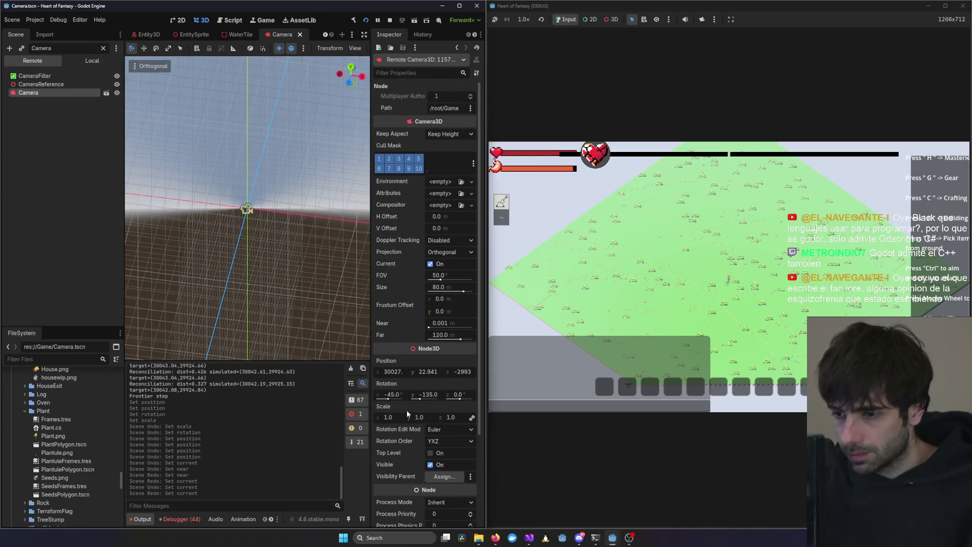
left_click(443, 328)
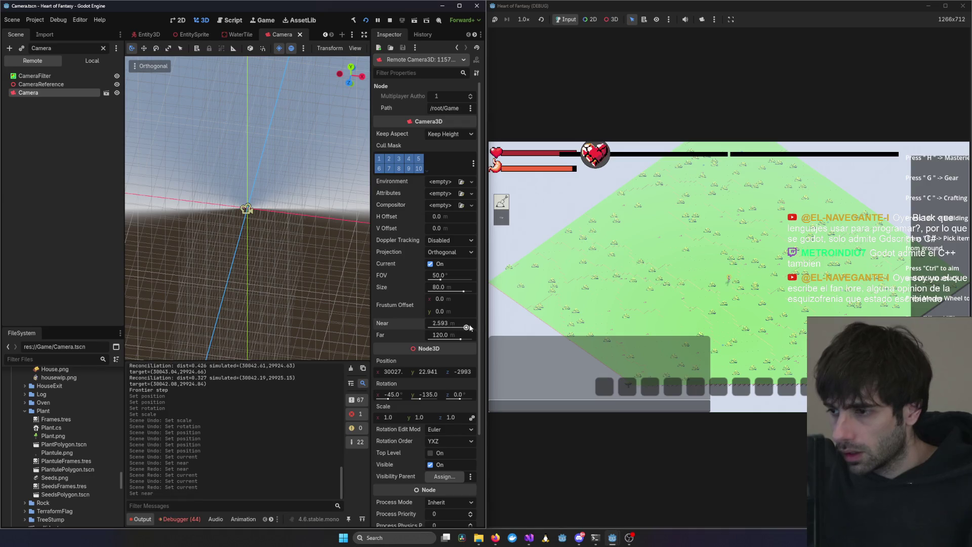
left_click_drag(443, 328, 396, 329)
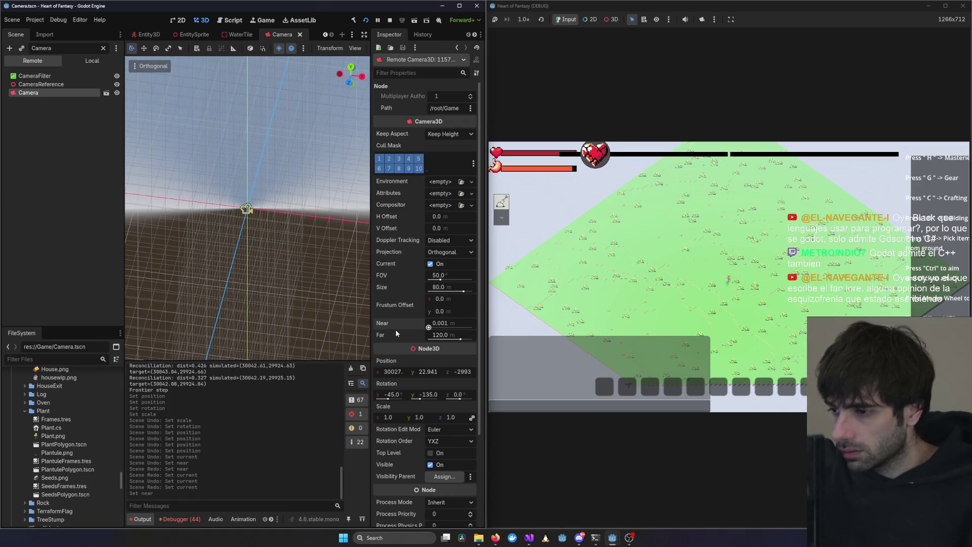
left_click_drag(421, 373, 422, 372)
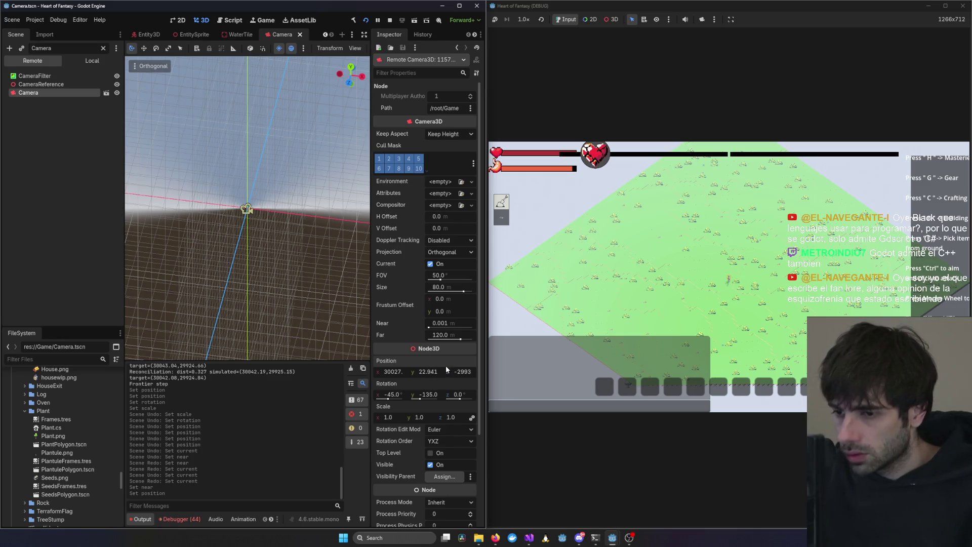
left_click(425, 374)
type("300")
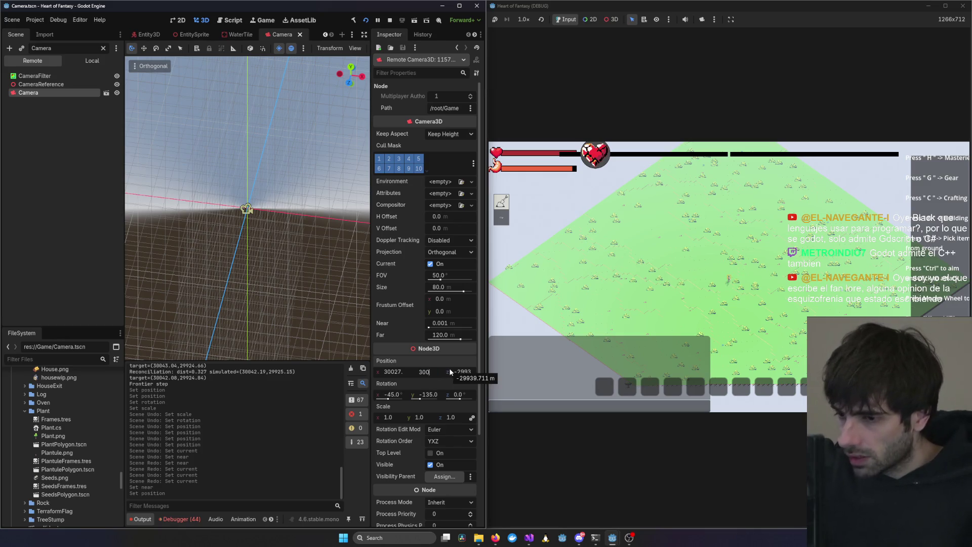
key("Return")
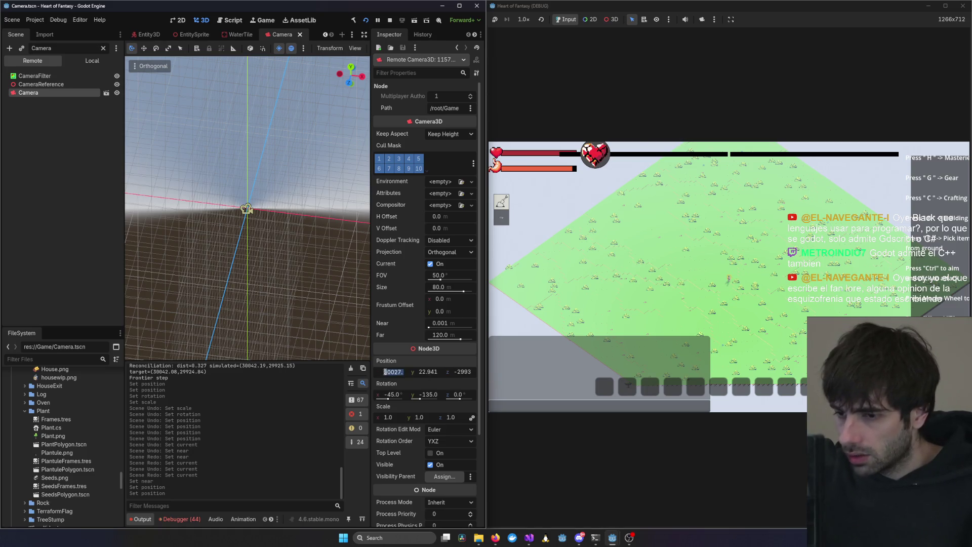
type("600")
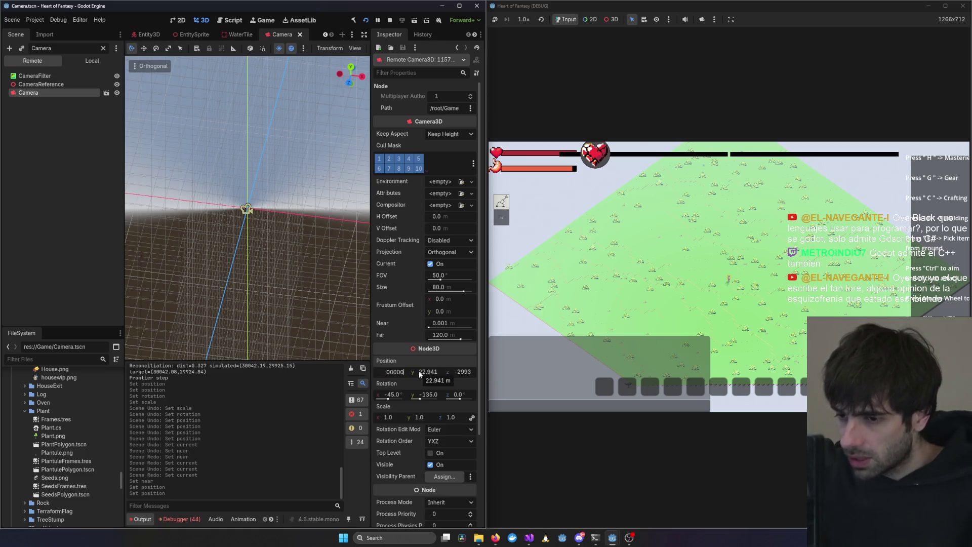
key("Return")
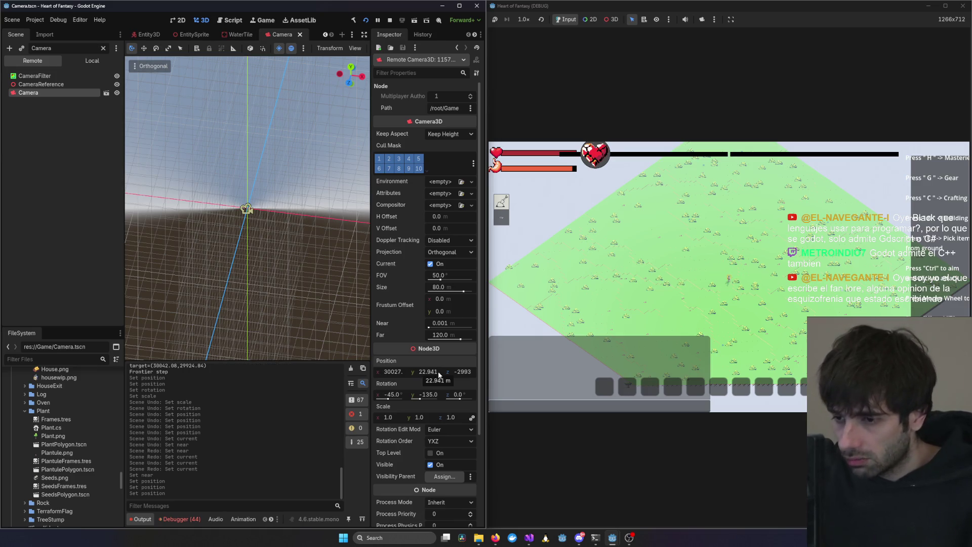
left_click(470, 373)
key("Return")
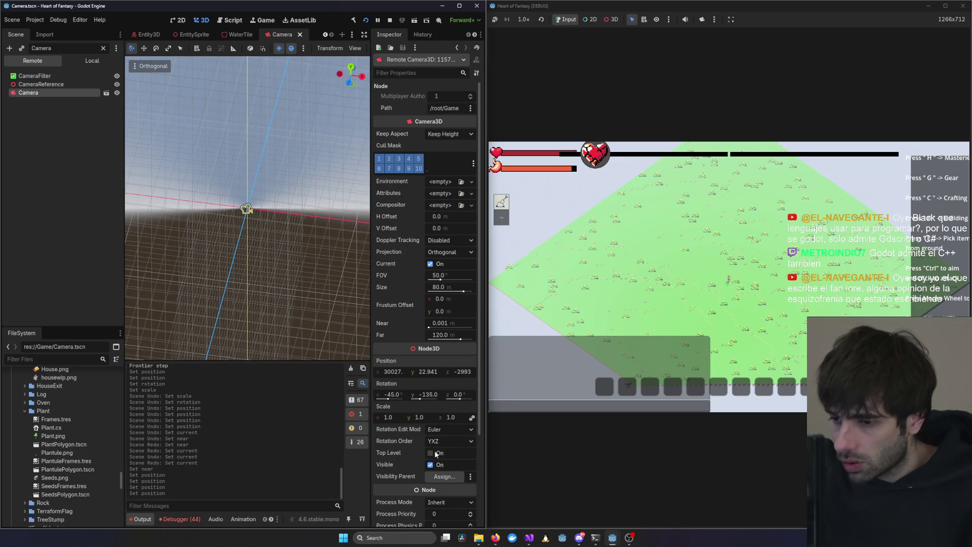
scroll(435, 450, "down", 2)
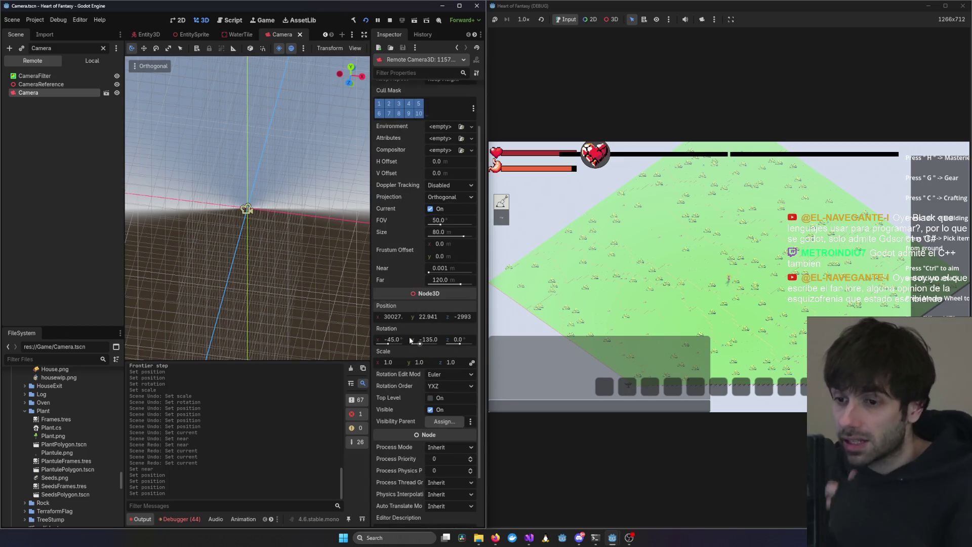
mouse_move(529, 539)
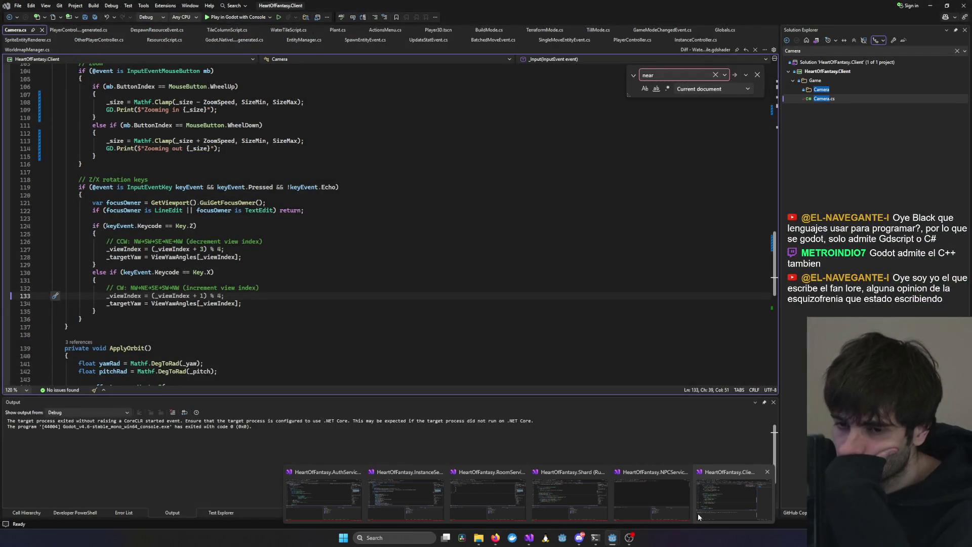
Step: Review the Camera.cs constants: RotationSpeed, the view-angle comments and the _size value
left_click(698, 512)
scroll(221, 239, "up", 20)
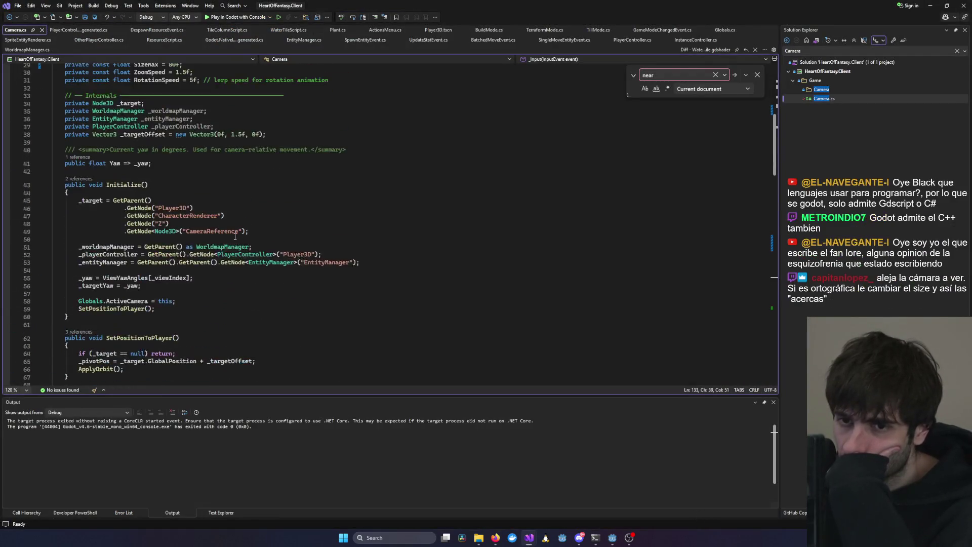
left_click(453, 291)
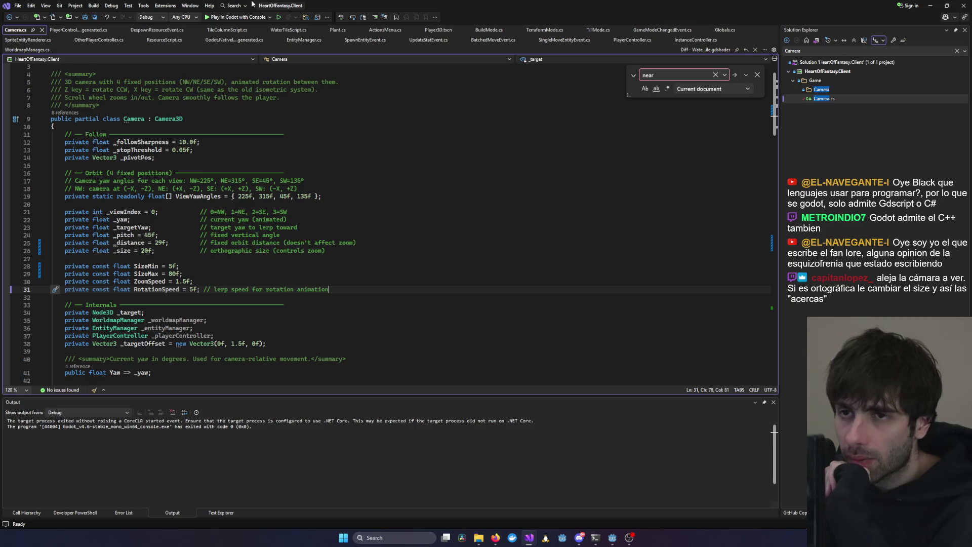
left_click(298, 188)
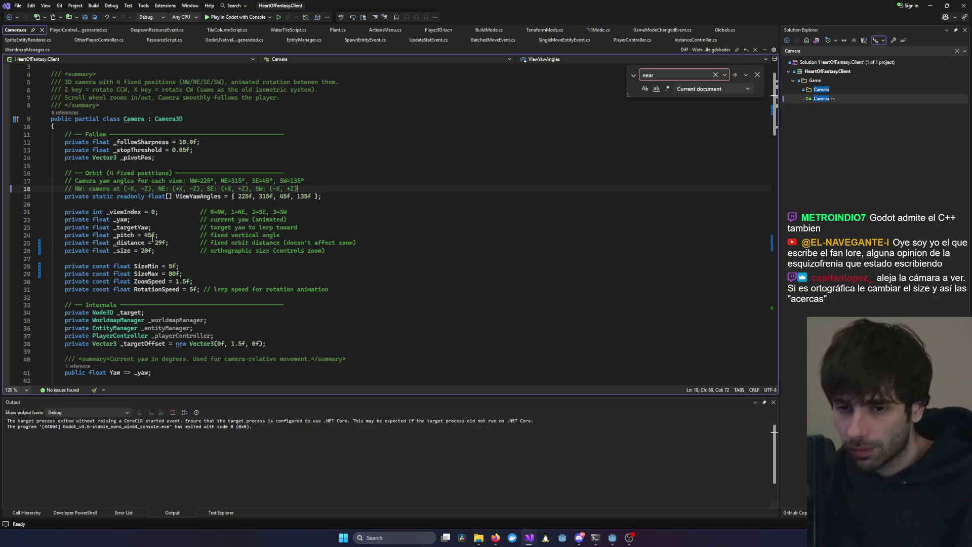
left_click(144, 250)
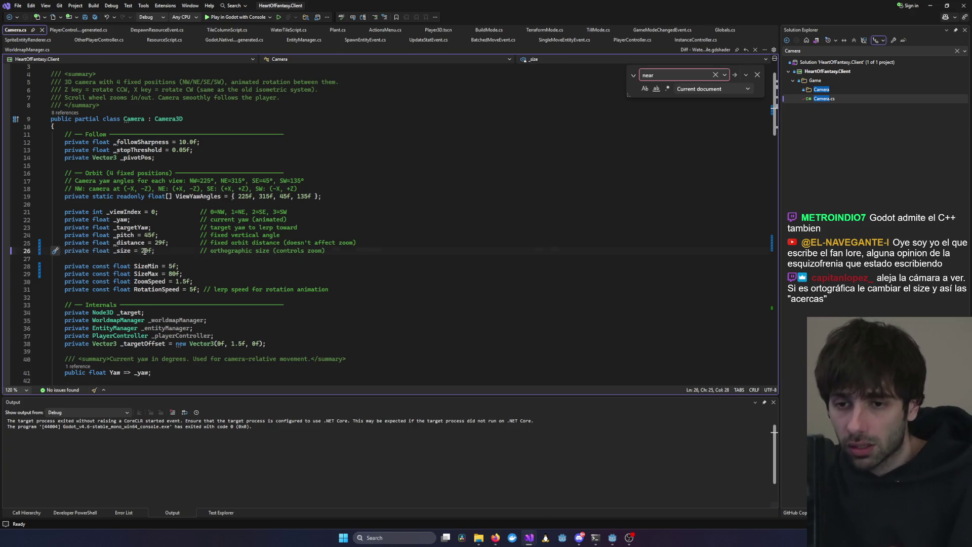
Step: Change _distance to 30, save, and launch the game
double_click(129, 243)
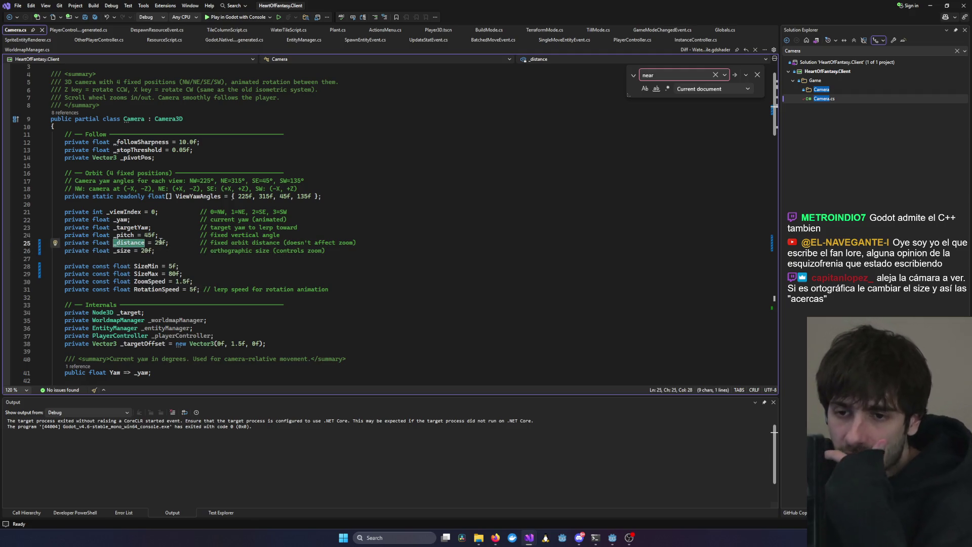
left_click(160, 242)
key("BackSpace")
key("BackSpace")
type("30")
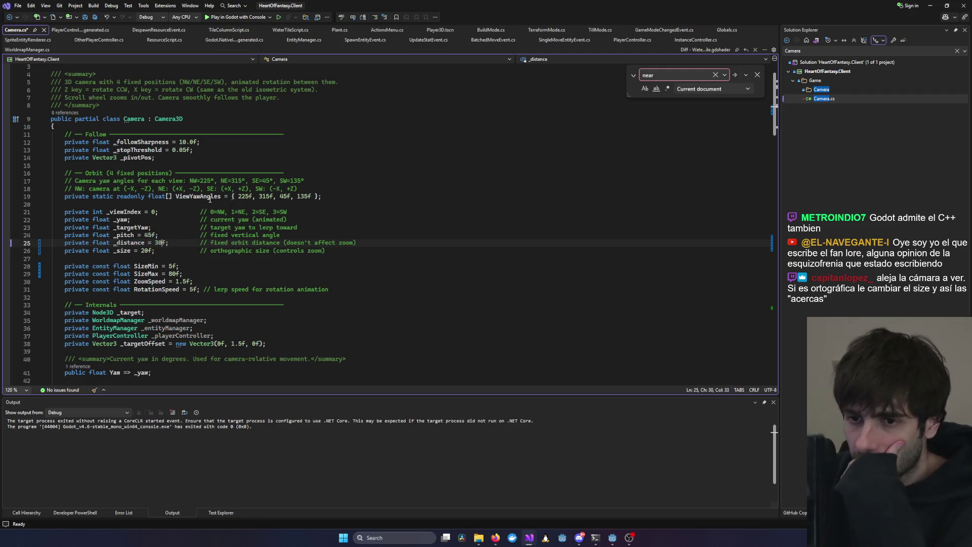
left_click(314, 176)
key("F5")
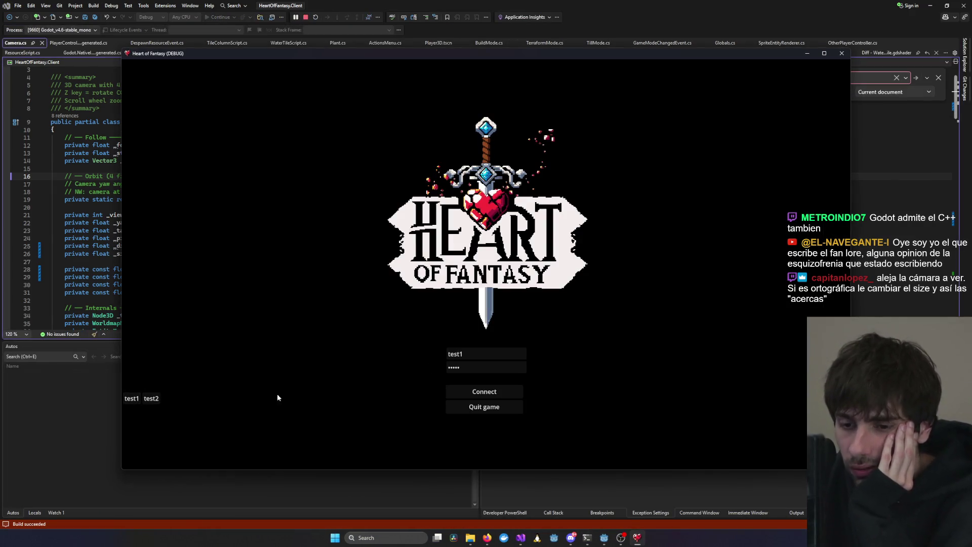
Step: Log in and enter the world with the existing character
left_click(479, 393)
left_click(170, 339)
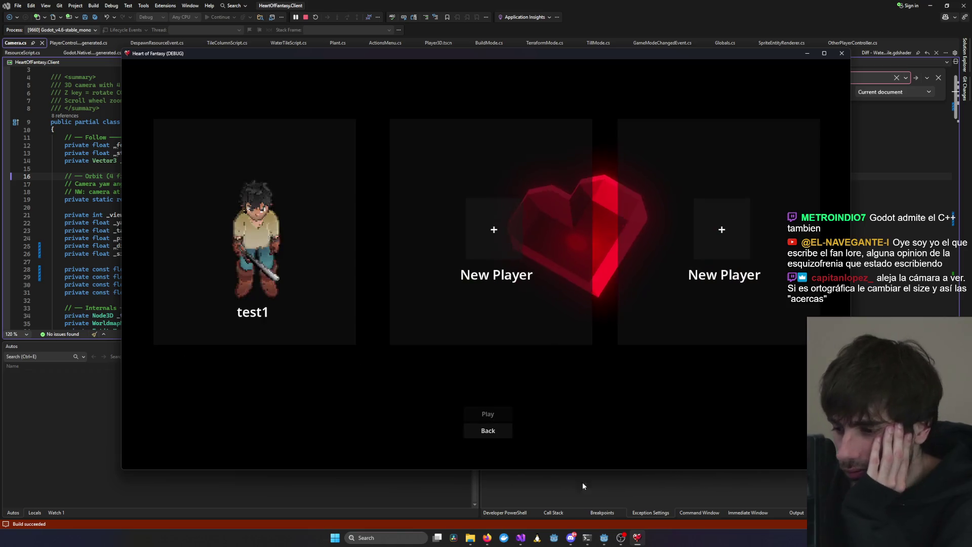
mouse_move(605, 538)
left_click(517, 469)
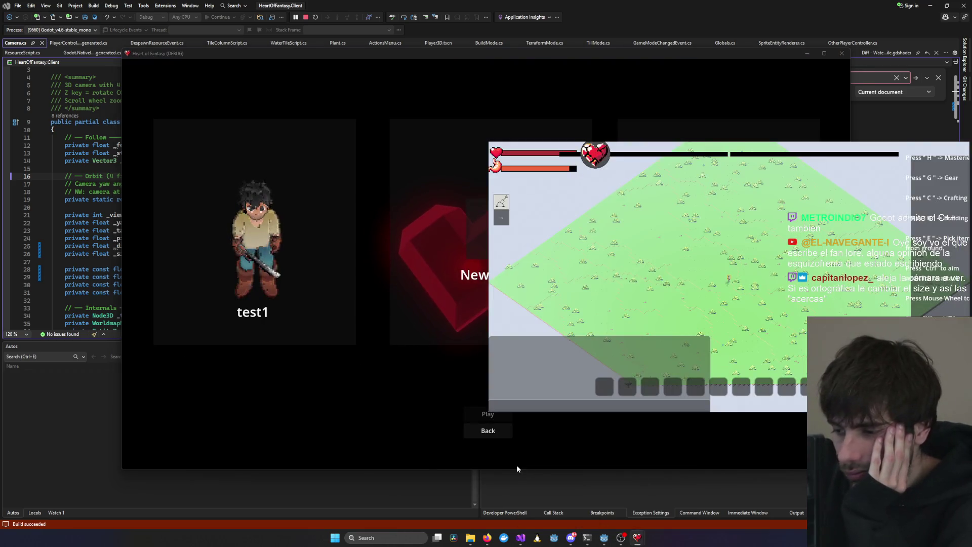
left_click(518, 469)
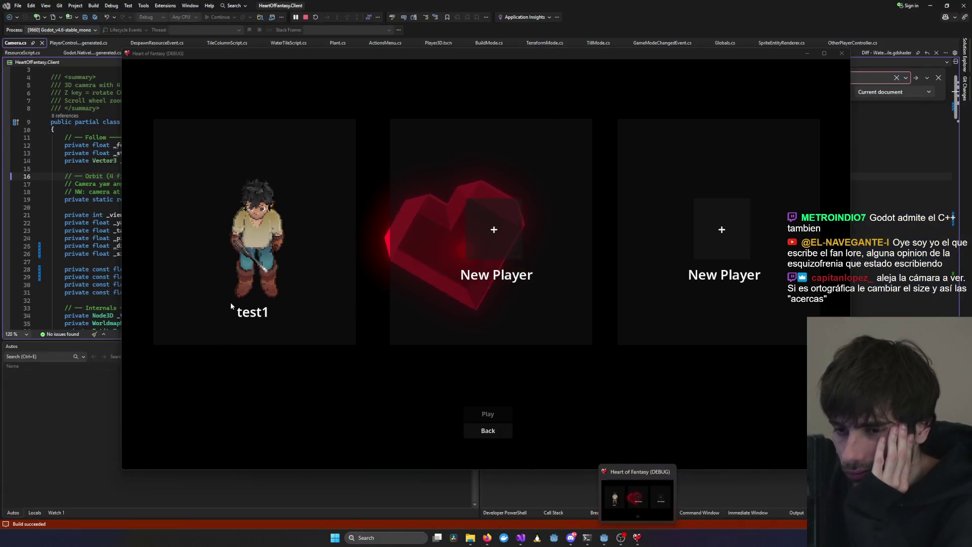
left_click(231, 306)
left_click(495, 413)
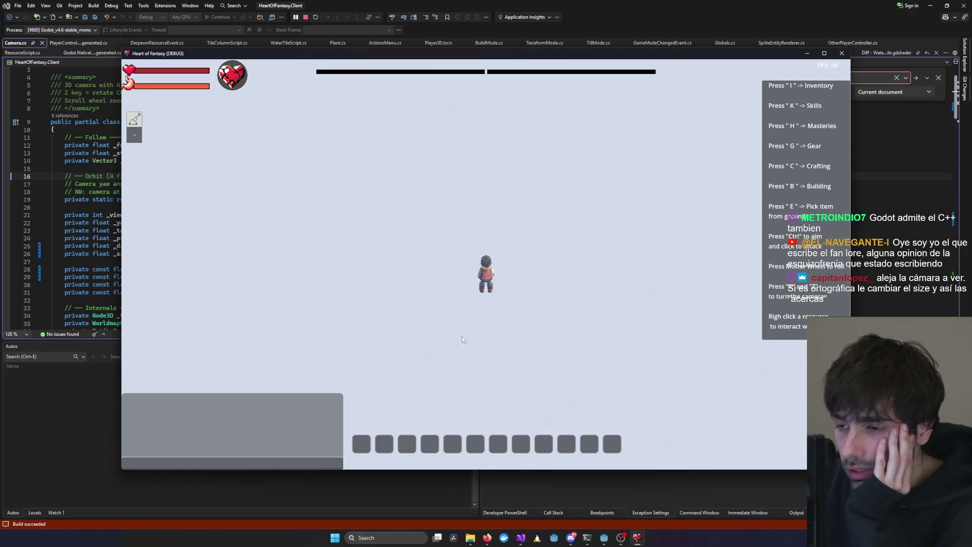
Step: Zoom out over the map, rotate the view twice with Z, then quit the game
scroll(462, 340, "down", 5)
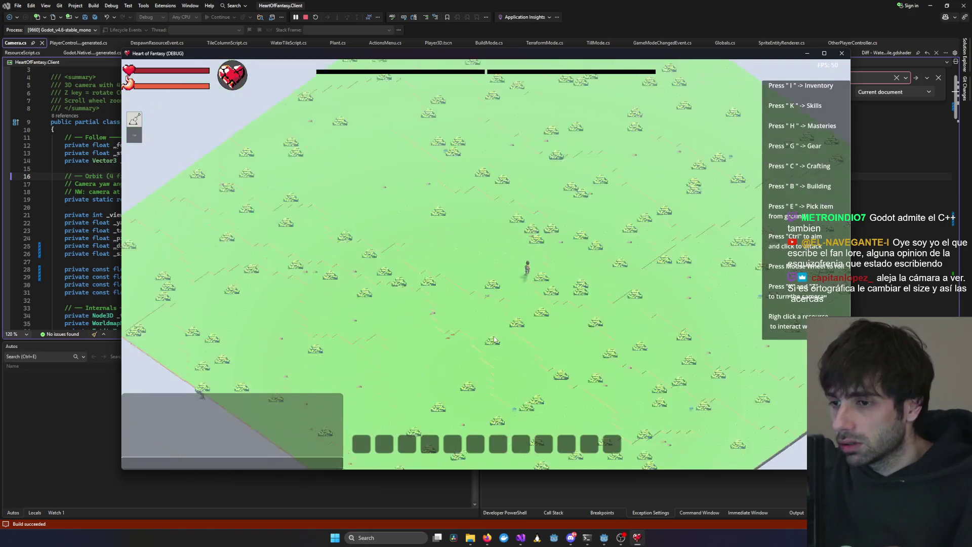
scroll(494, 340, "down", 3)
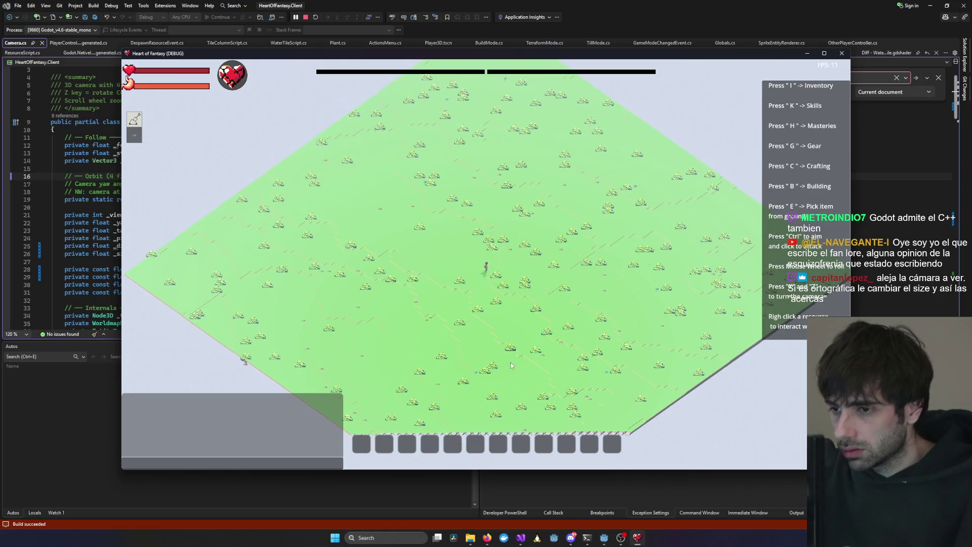
key("z")
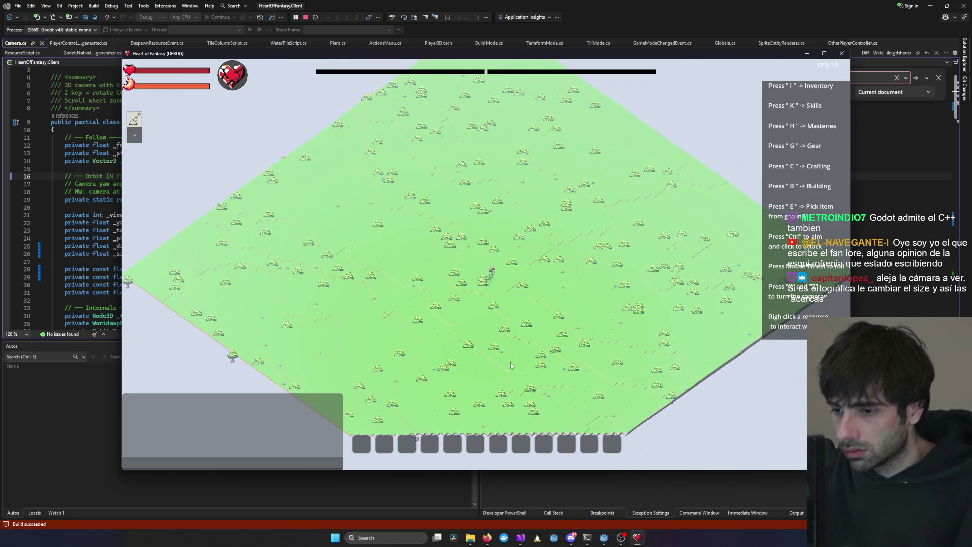
key("z")
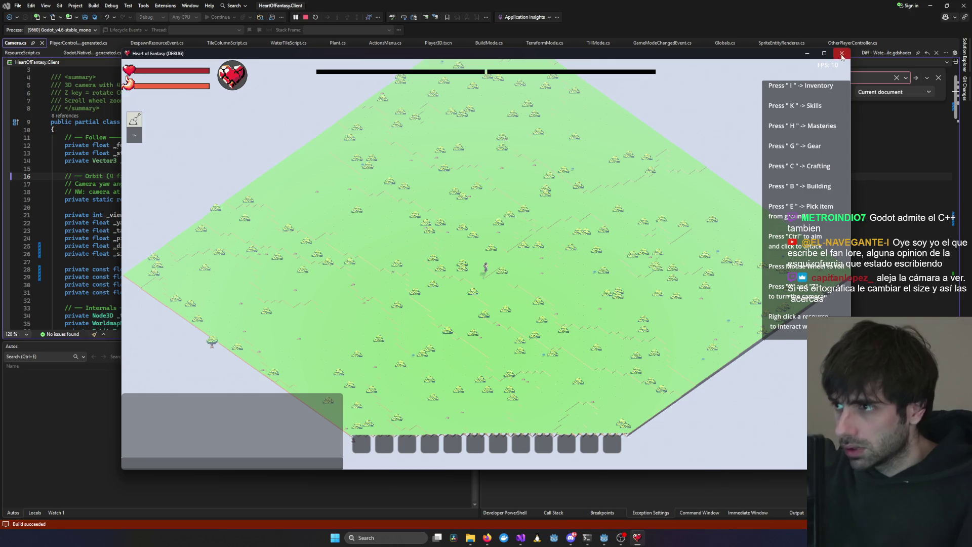
key("alt+F4")
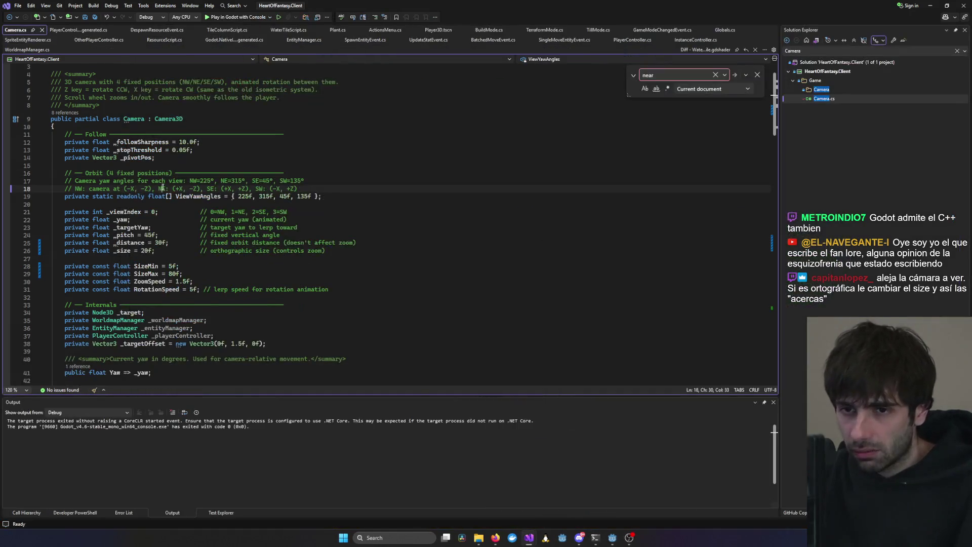
Step: Replace _distance with 300, save Camera.cs, and launch the game with its console
left_click(157, 235)
key("Delete")
key("Delete")
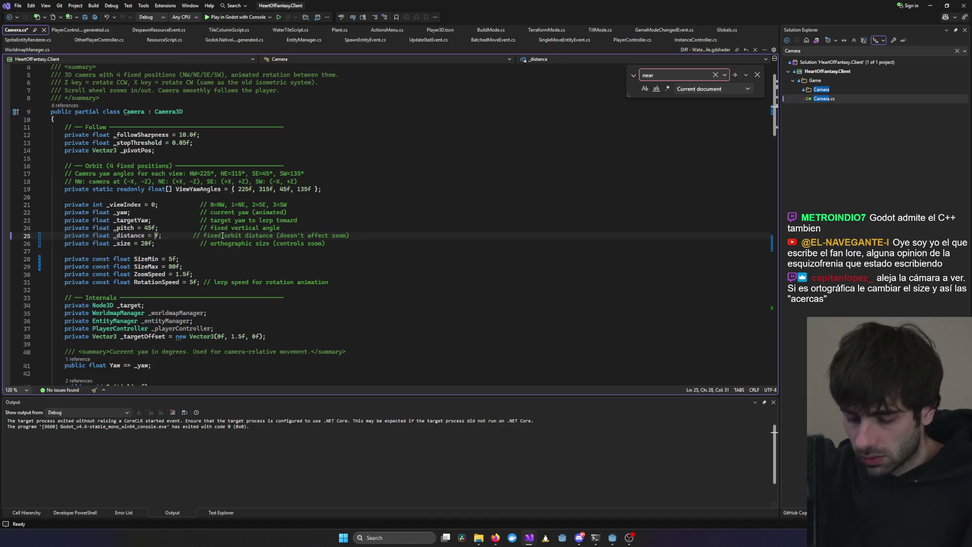
type("300")
key("ctrl+s")
left_click_drag(252, 189, 251, 181)
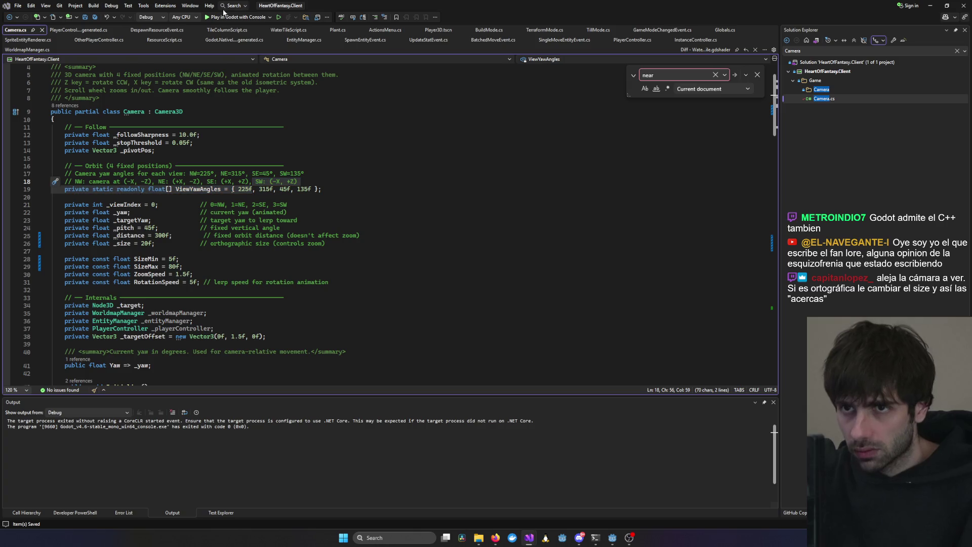
left_click(225, 17)
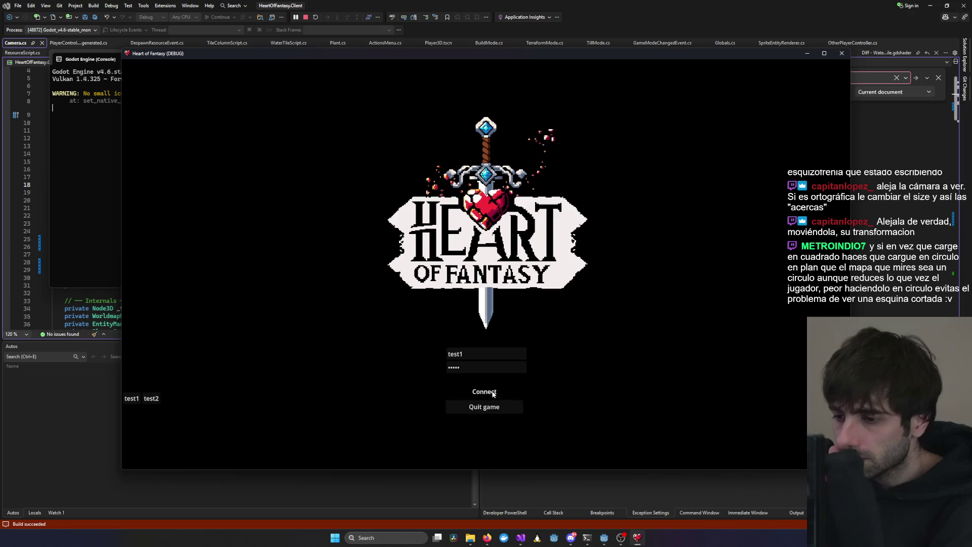
Step: Log in and enter the world with the existing character
left_click(492, 392)
left_click(191, 340)
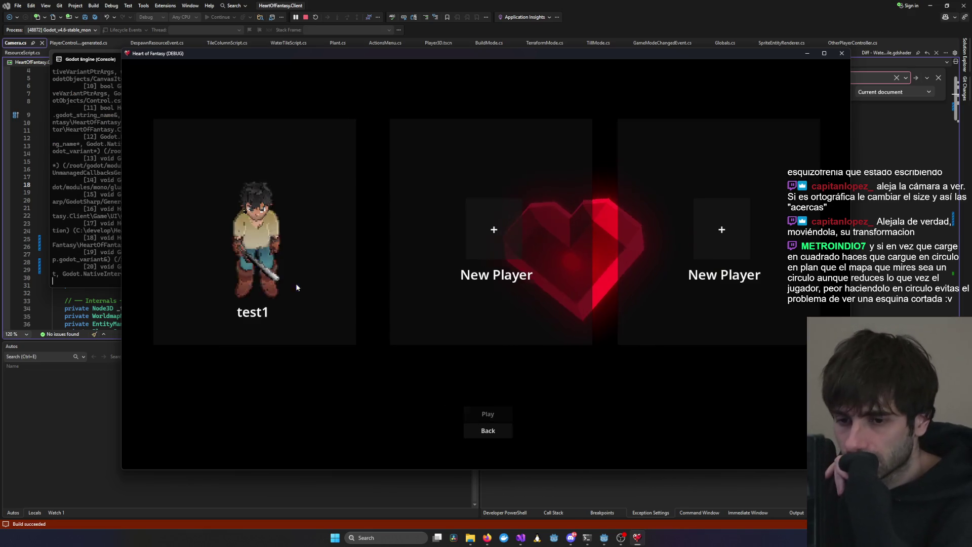
left_click(296, 287)
left_click(483, 413)
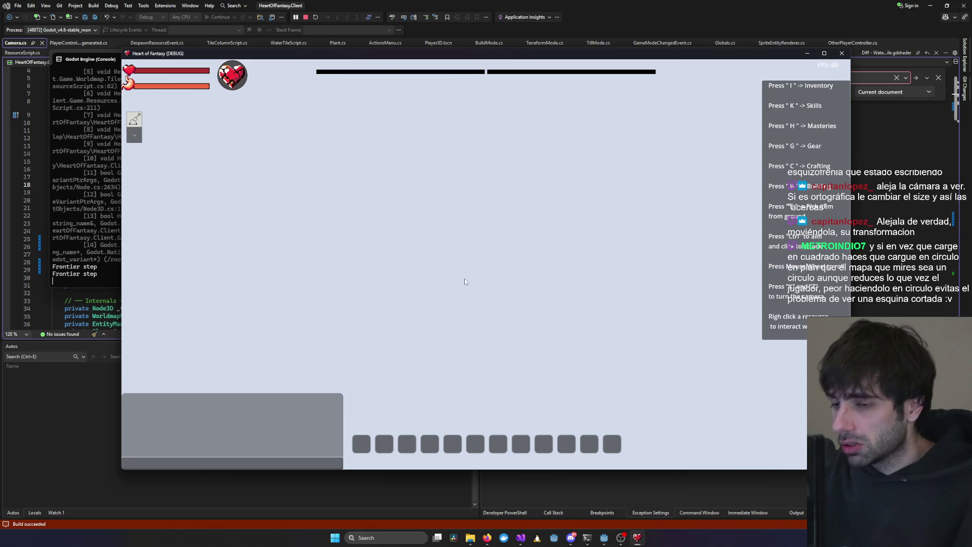
Step: Zoom out and back in on the empty view, then close the game
scroll(469, 279, "down", 10)
scroll(466, 308, "up", 20)
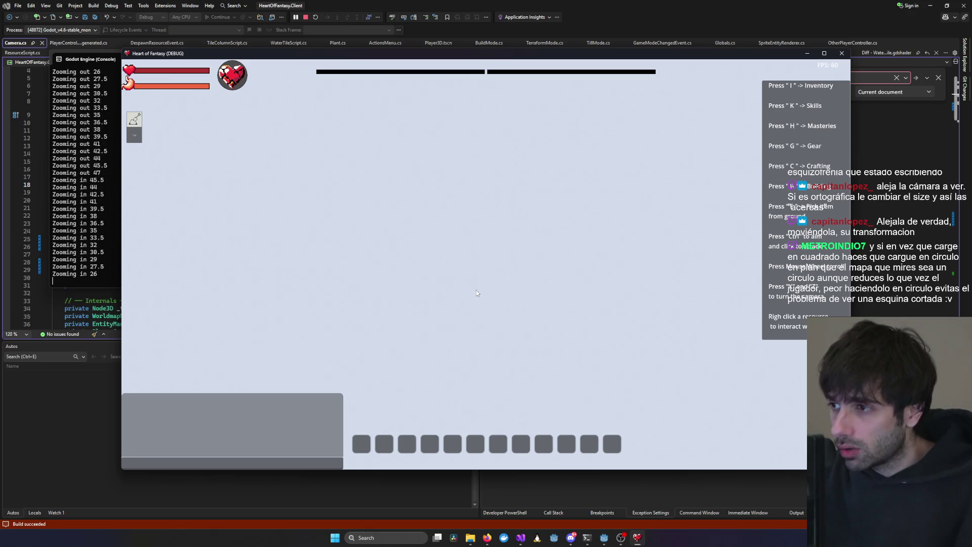
scroll(622, 445, "up", 2)
scroll(613, 400, "down", 14)
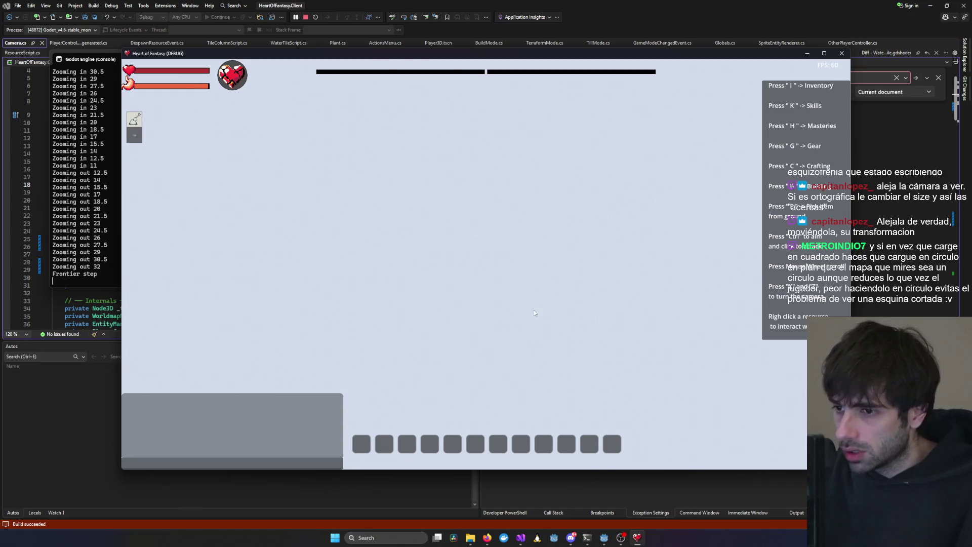
left_click(842, 53)
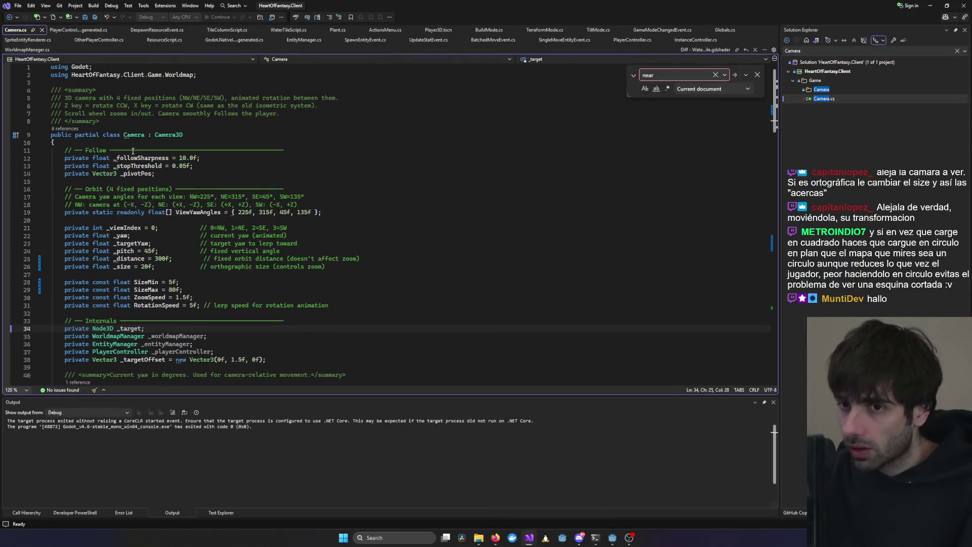
Step: Change _distance from 300 to 50, save, relaunch the game and reach the login screen
left_click(233, 328)
left_click(154, 260)
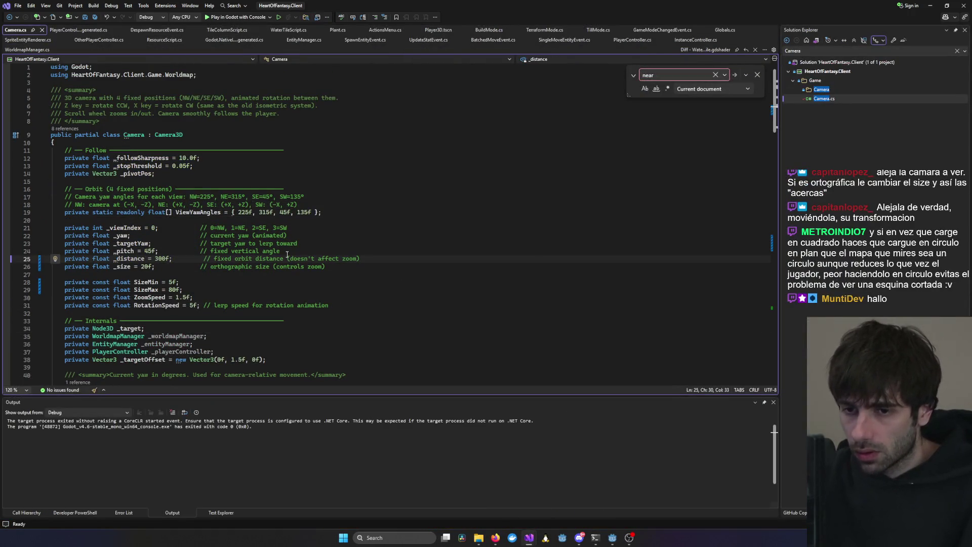
key("Delete")
key("Delete")
key("Delete")
type("50")
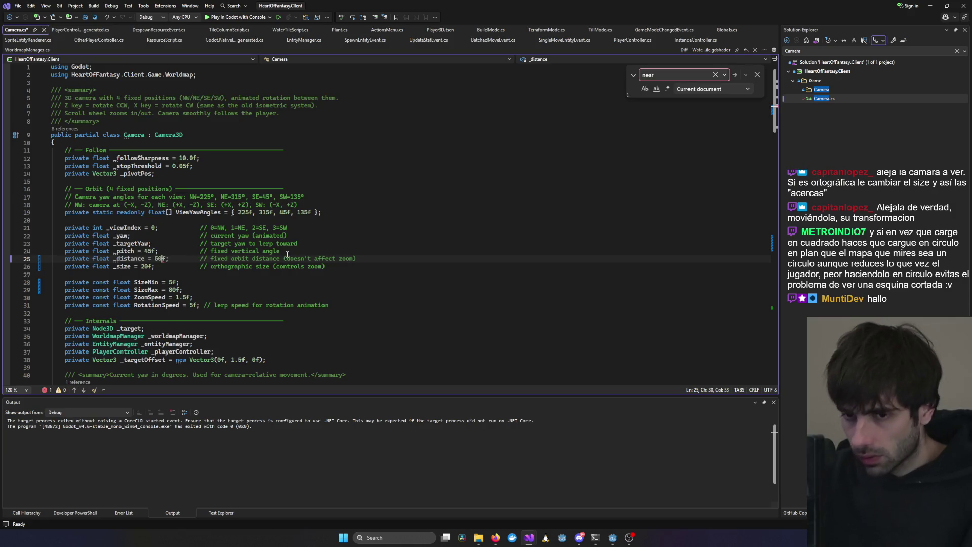
key("ctrl+s")
left_click(195, 165)
left_click(236, 17)
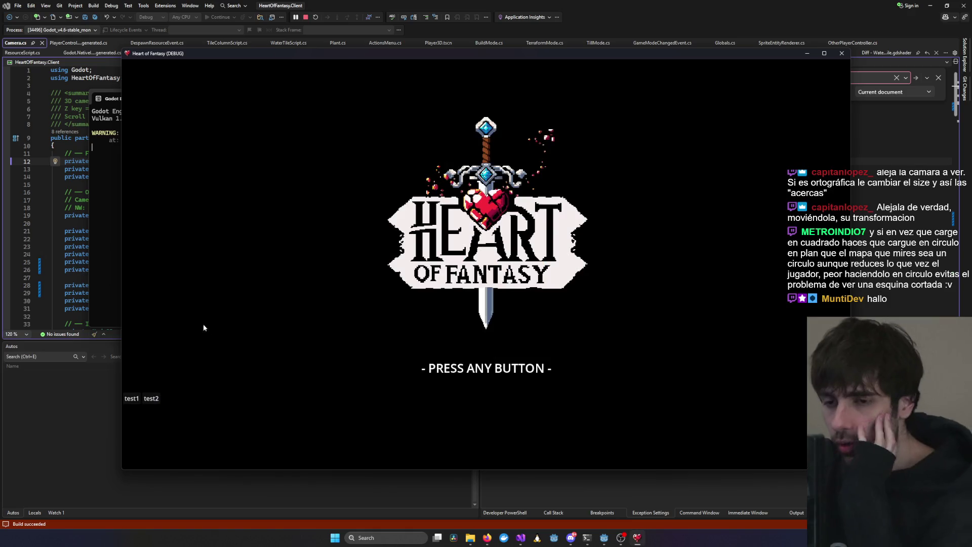
left_click(204, 328)
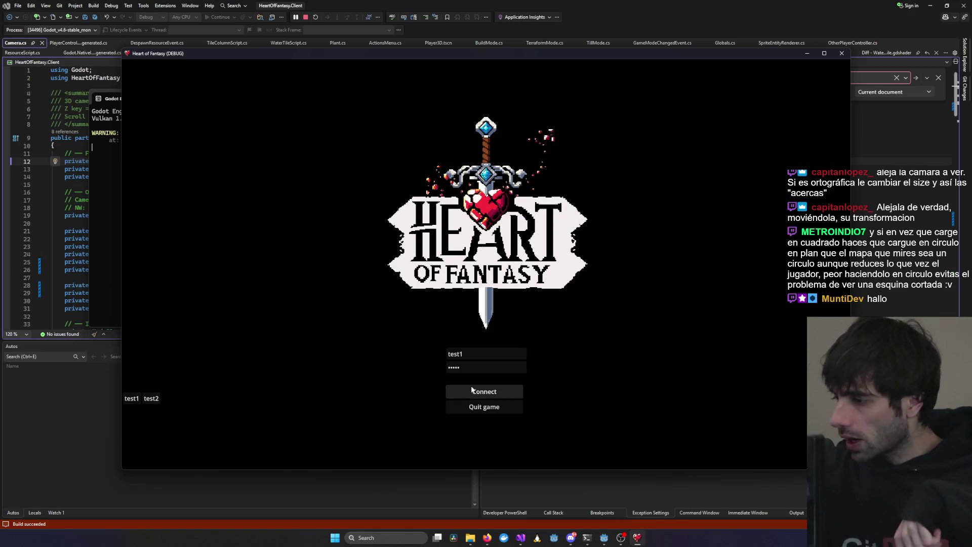
Step: Log in and enter the world with the existing character
left_click(470, 392)
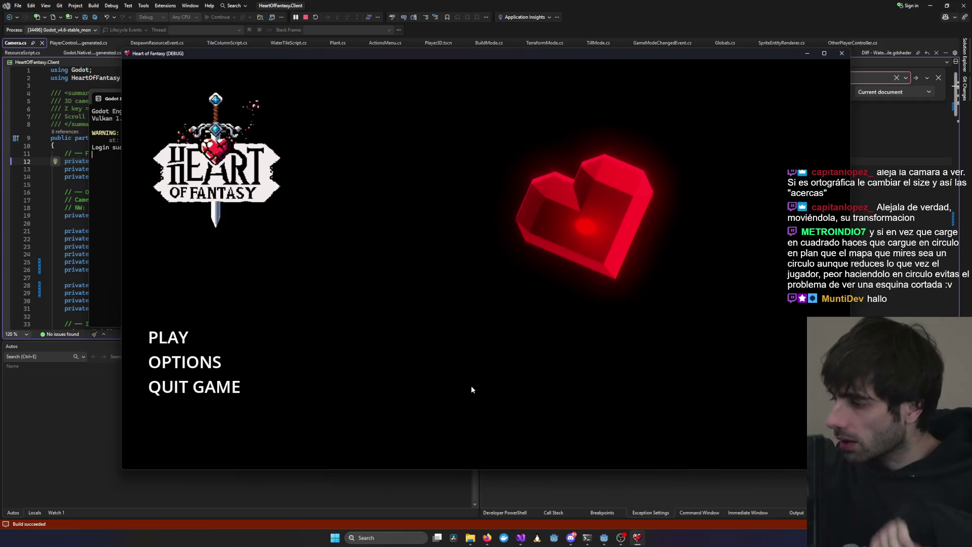
left_click(178, 340)
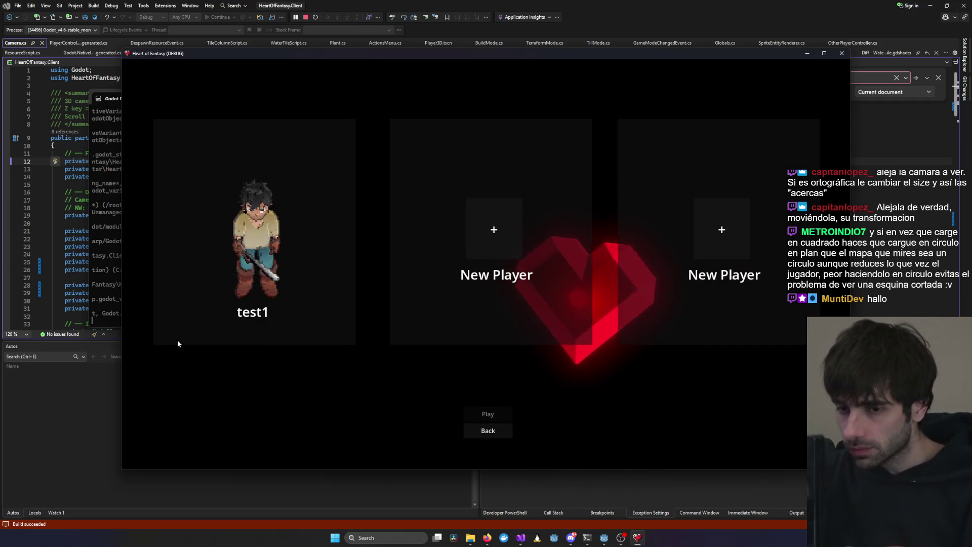
left_click(295, 320)
left_click(509, 414)
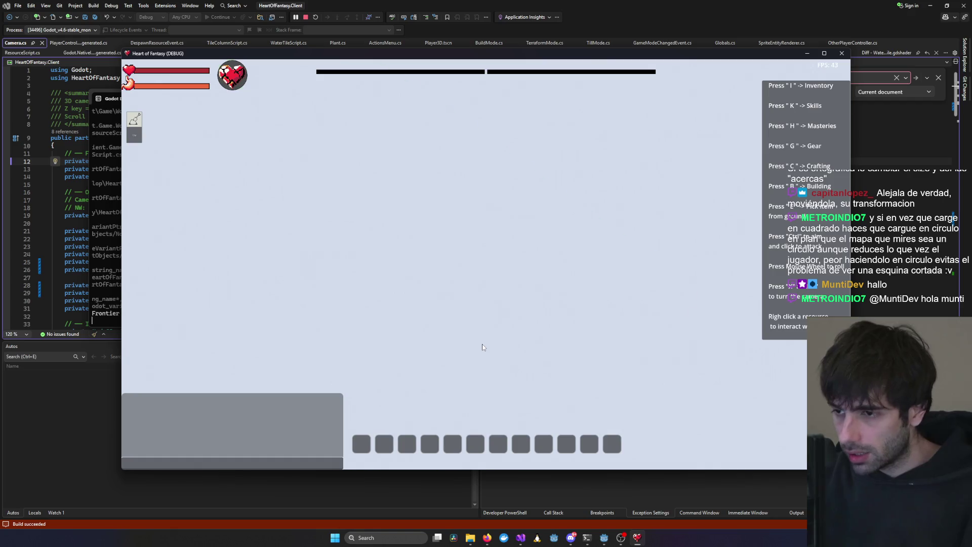
Step: Zoom out to reveal the diamond-shaped map, nudge the character right, and zoom in slightly
scroll(483, 347, "down", 5)
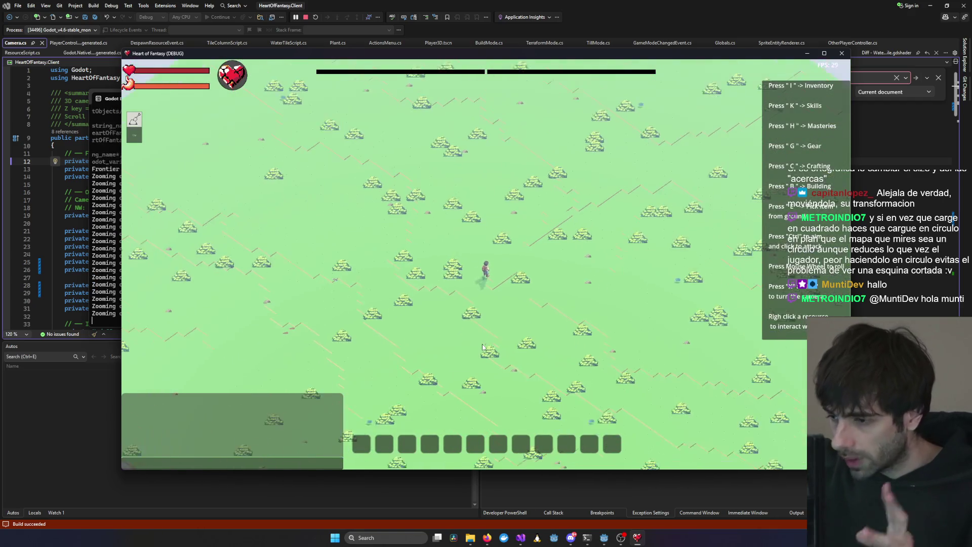
scroll(484, 347, "down", 5)
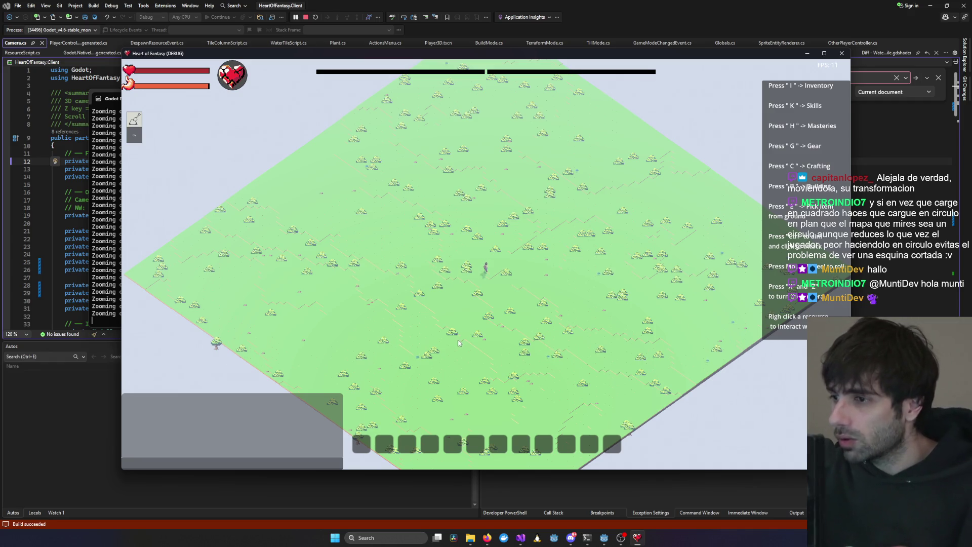
key("d")
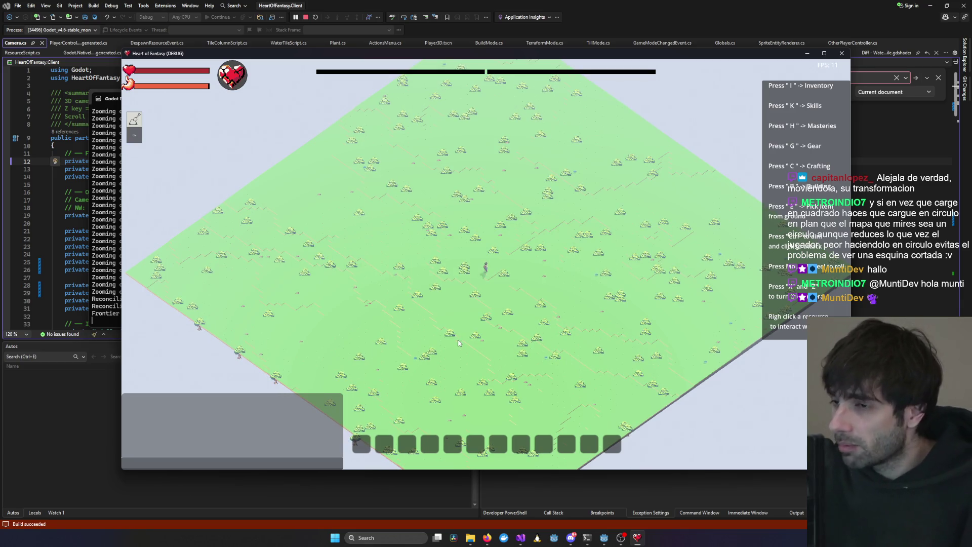
key("d")
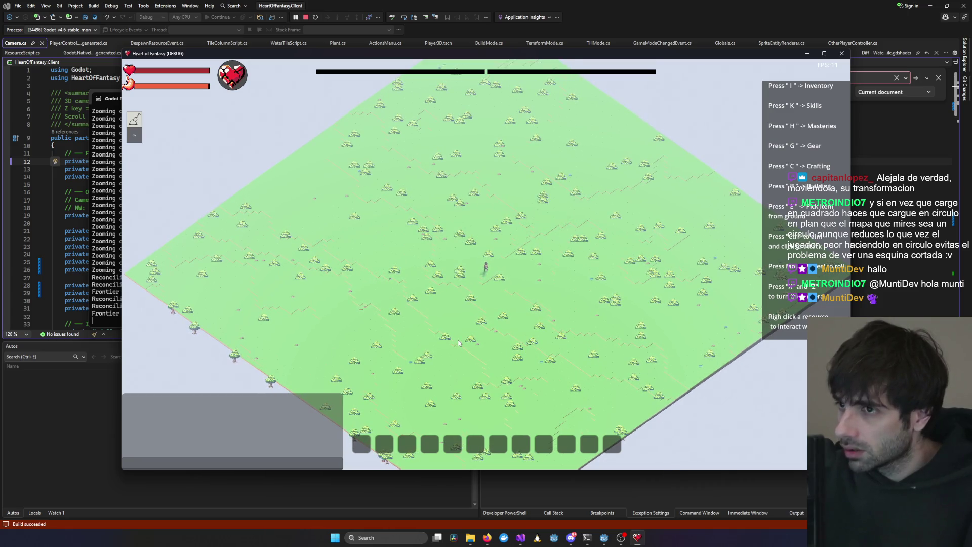
scroll(547, 307, "up", 5)
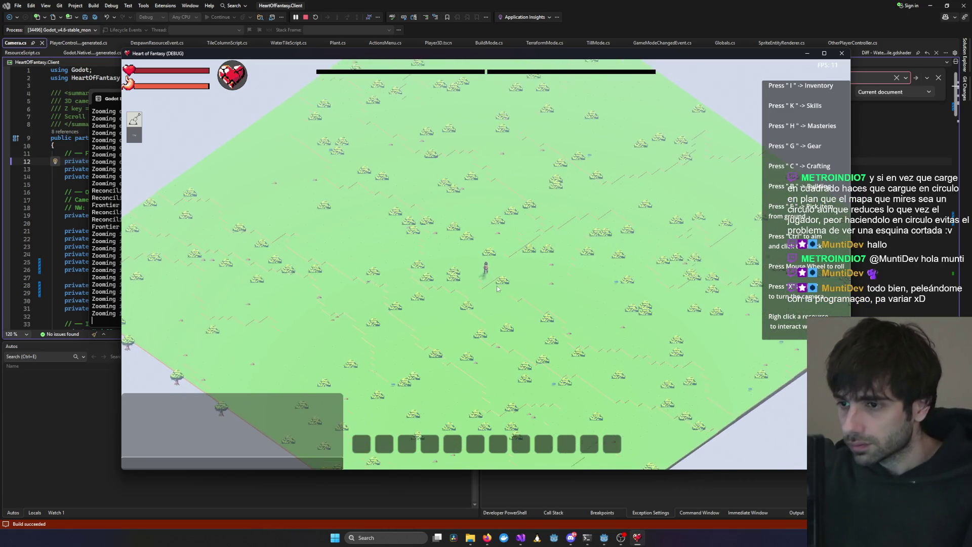
Step: Orbit the camera with X and zoom out to a full-map overview
scroll(493, 287, "up", 5)
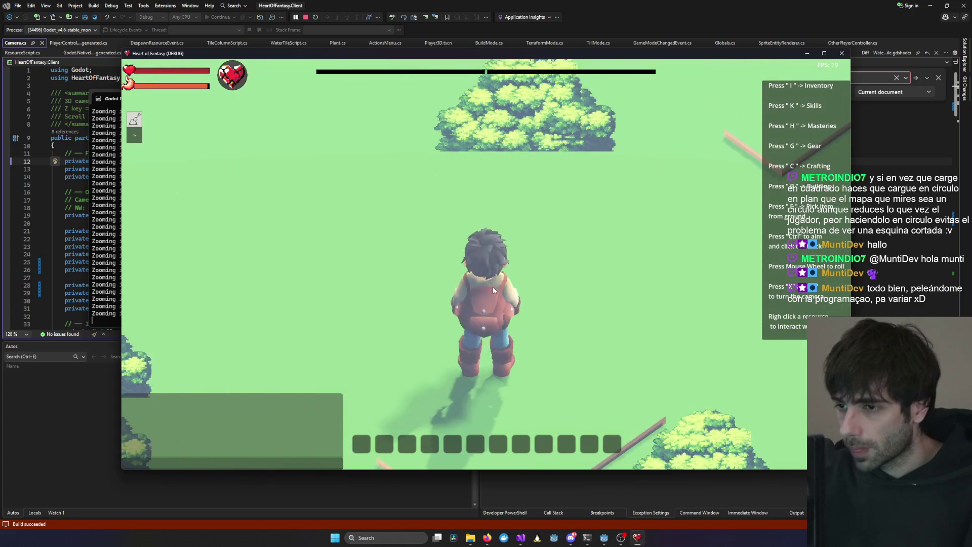
key("x")
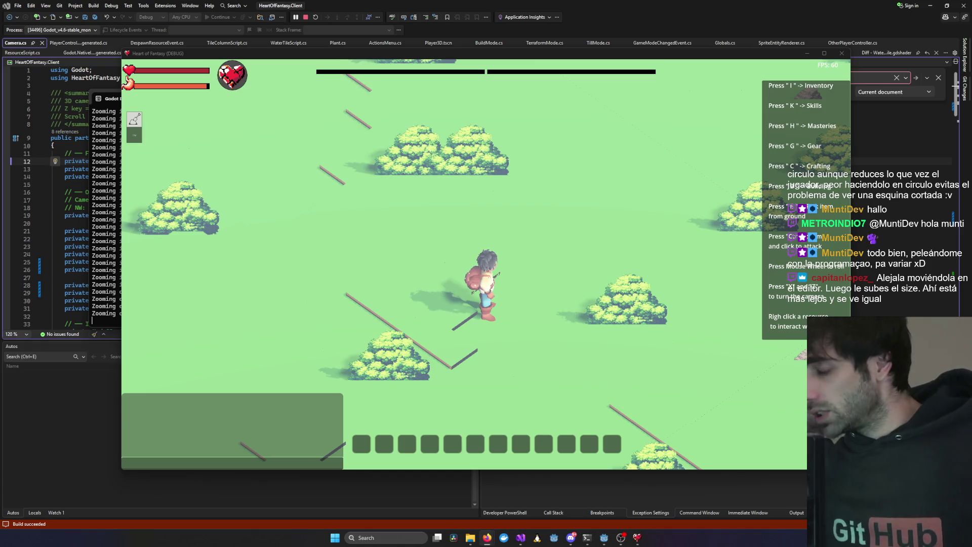
left_click(494, 239)
scroll(493, 239, "down", 5)
scroll(493, 239, "down", 5)
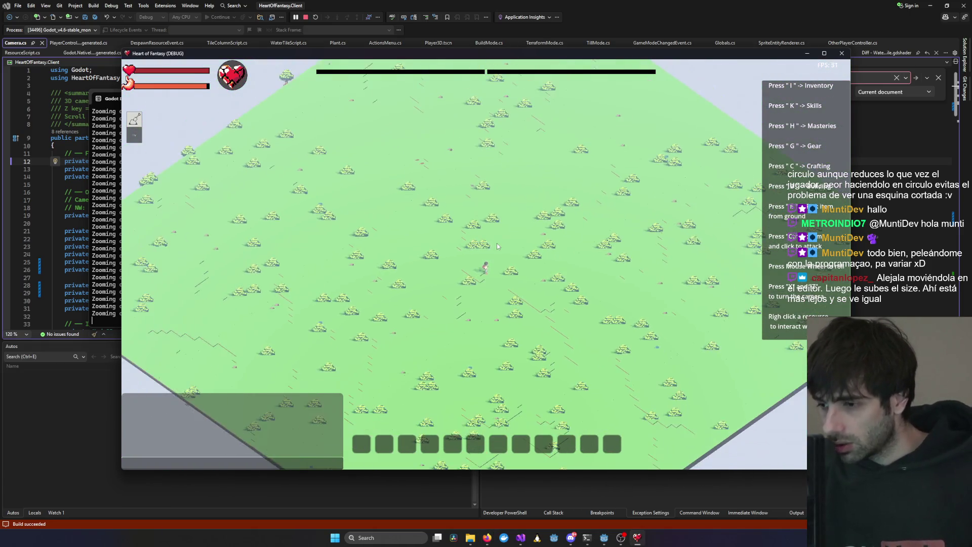
scroll(497, 245, "down", 3)
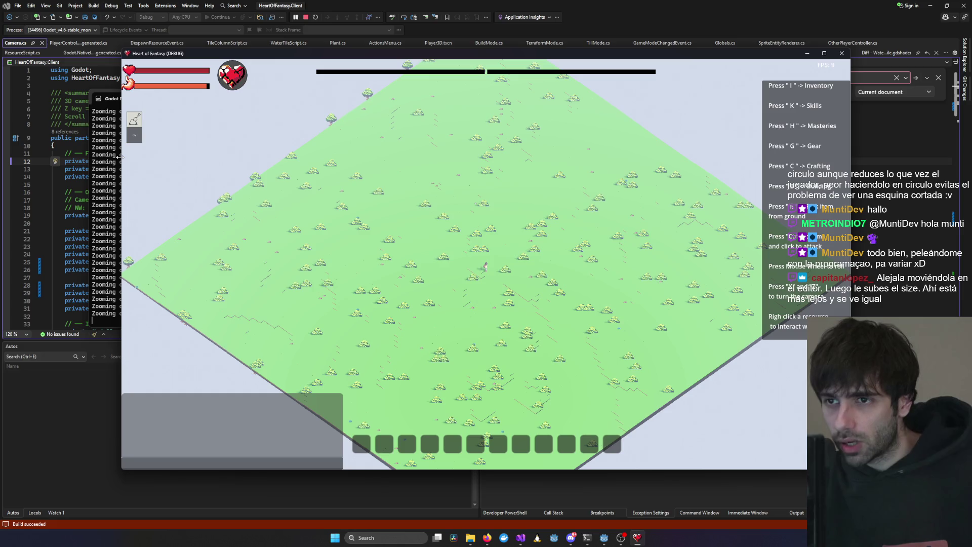
Step: Glance at Camera.cs, rotate again with X, and zoom back to a close-up
left_click(76, 183)
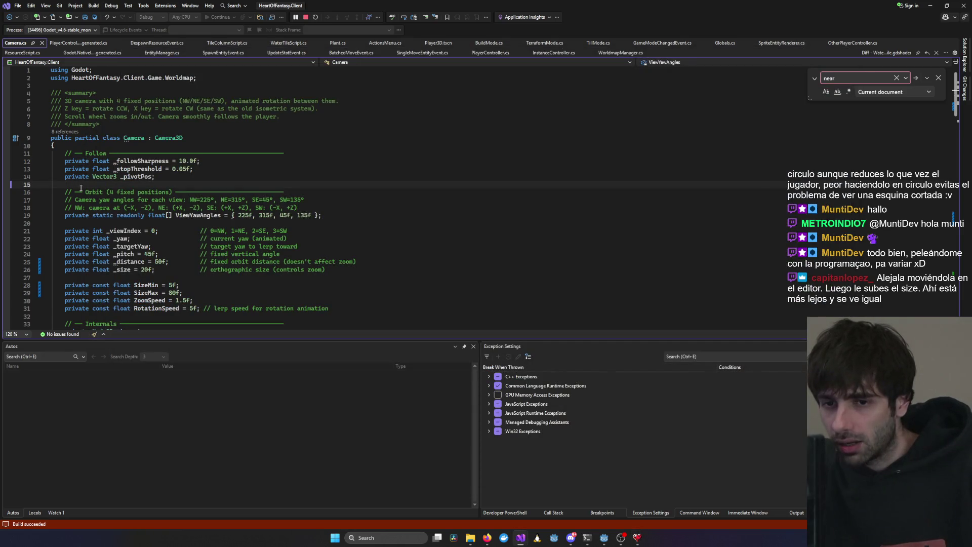
key("alt+Tab")
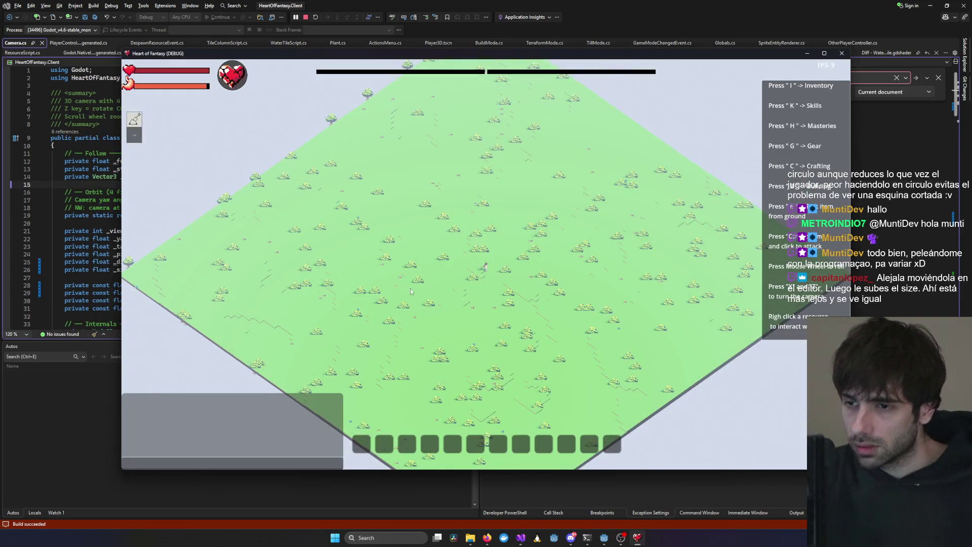
key("x")
scroll(436, 287, "up", 5)
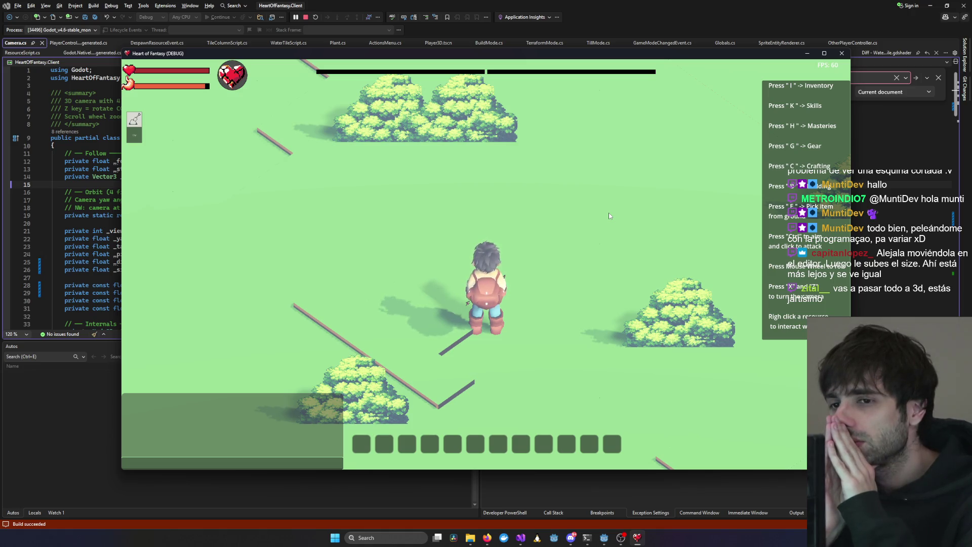
Step: Walk the character up and right with W and D, zooming out and back in
key("w")
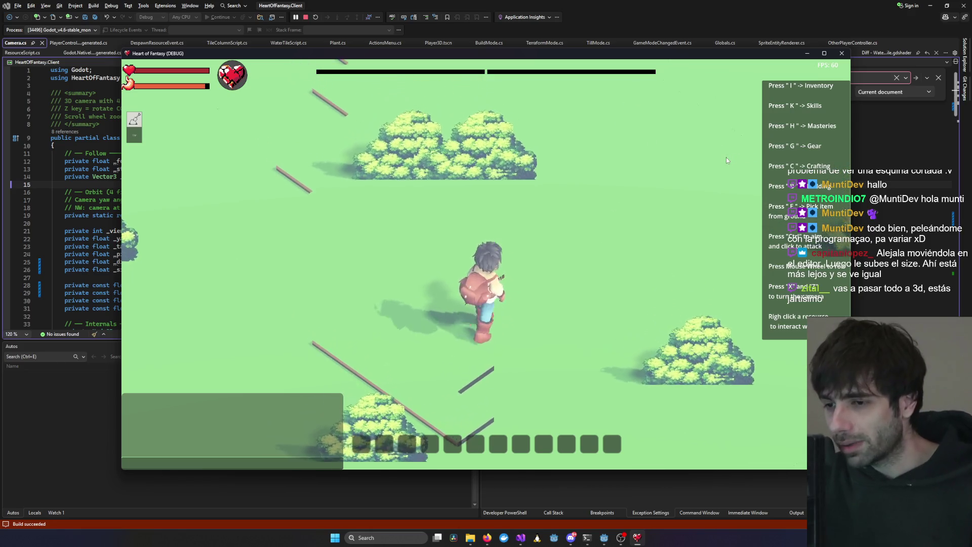
key("w")
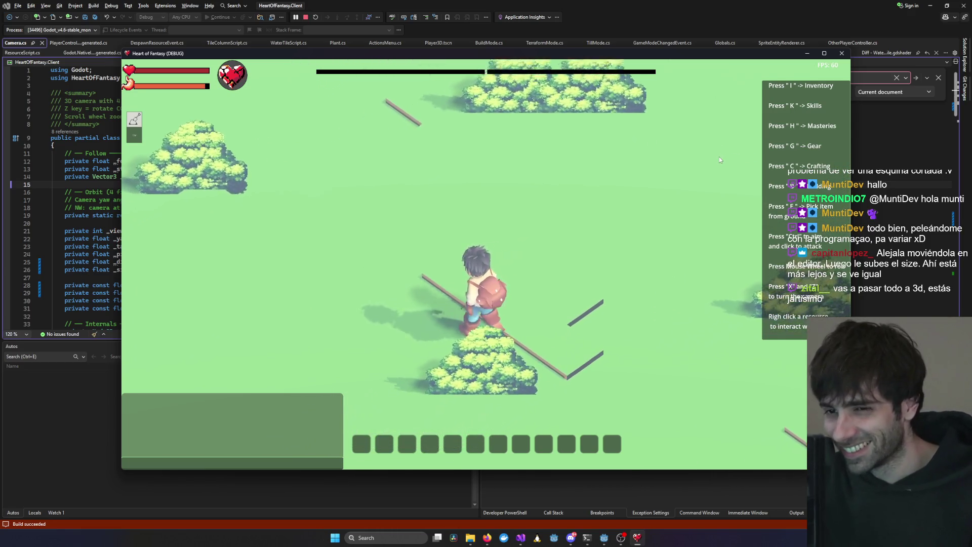
scroll(643, 124, "down", 5)
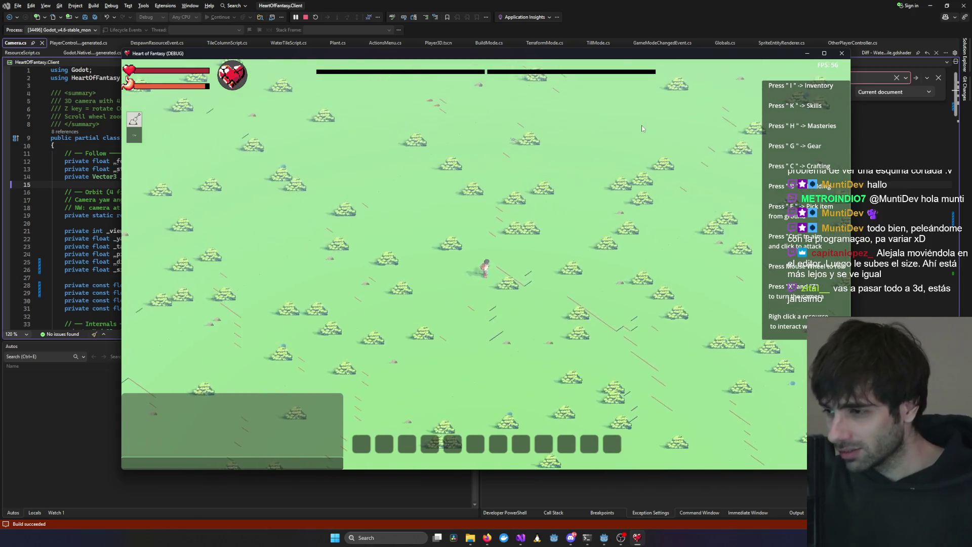
key("w")
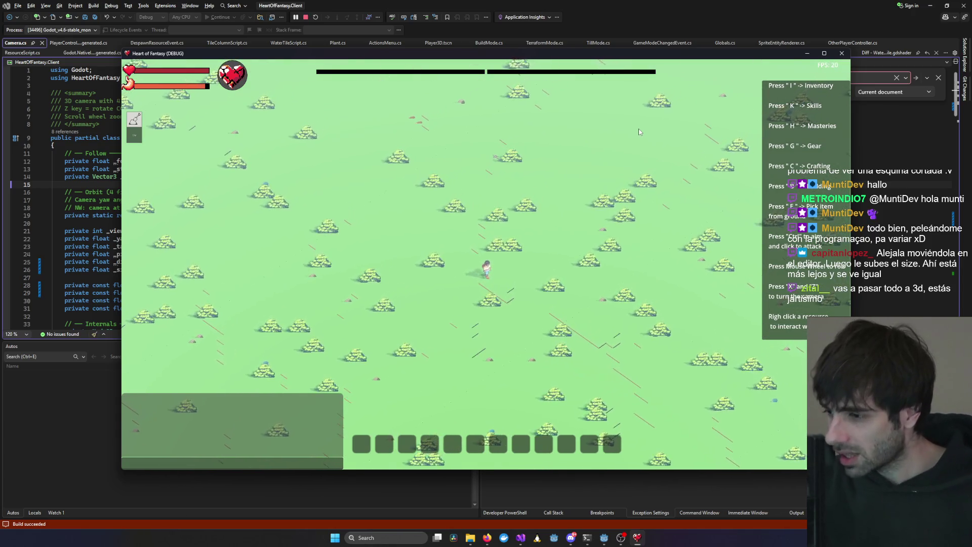
scroll(639, 133, "up", 5)
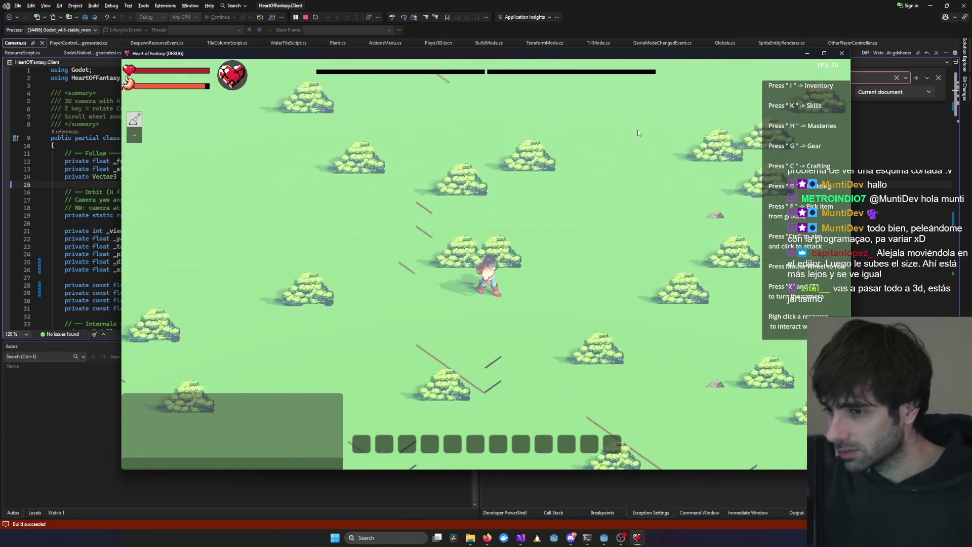
key("d")
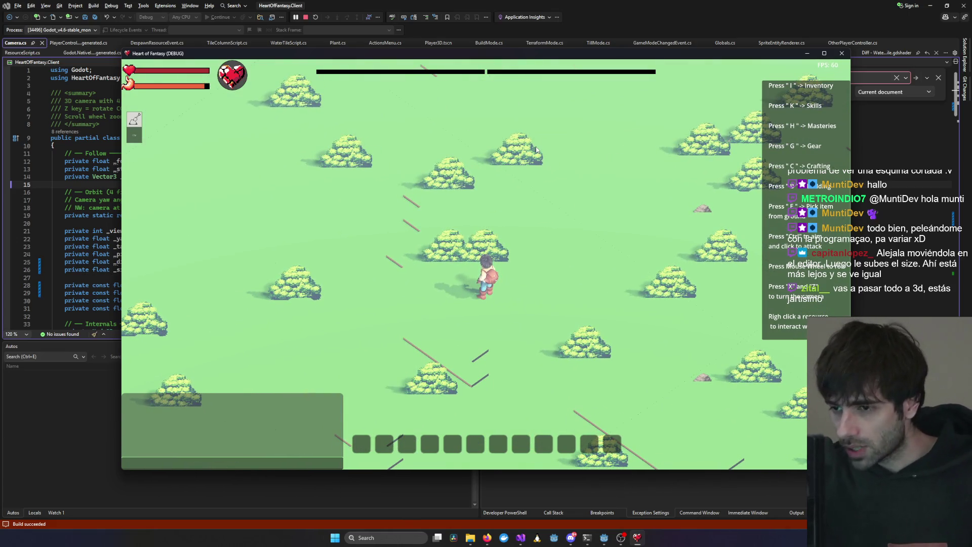
Step: Rotate the camera repeatedly with Z while walking the character forward
key("z")
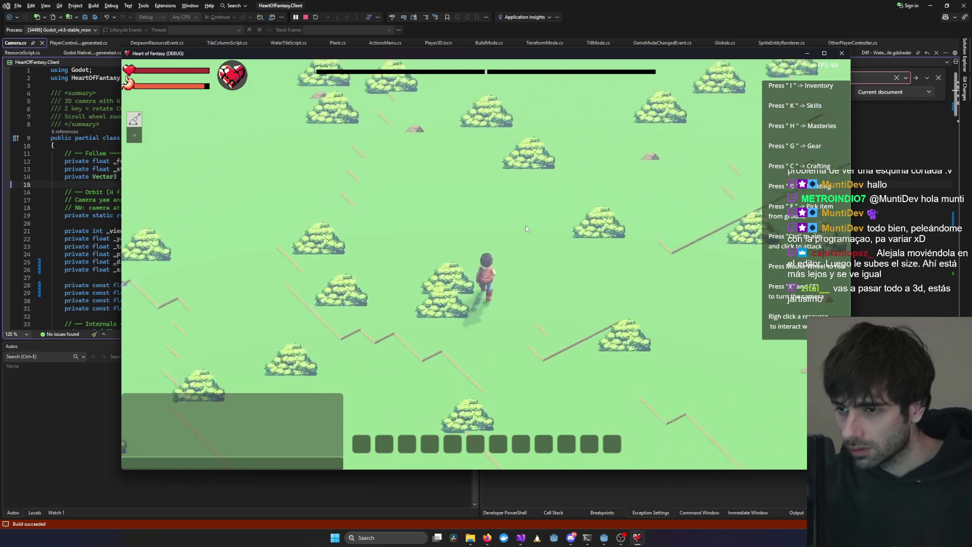
key("w")
key("z")
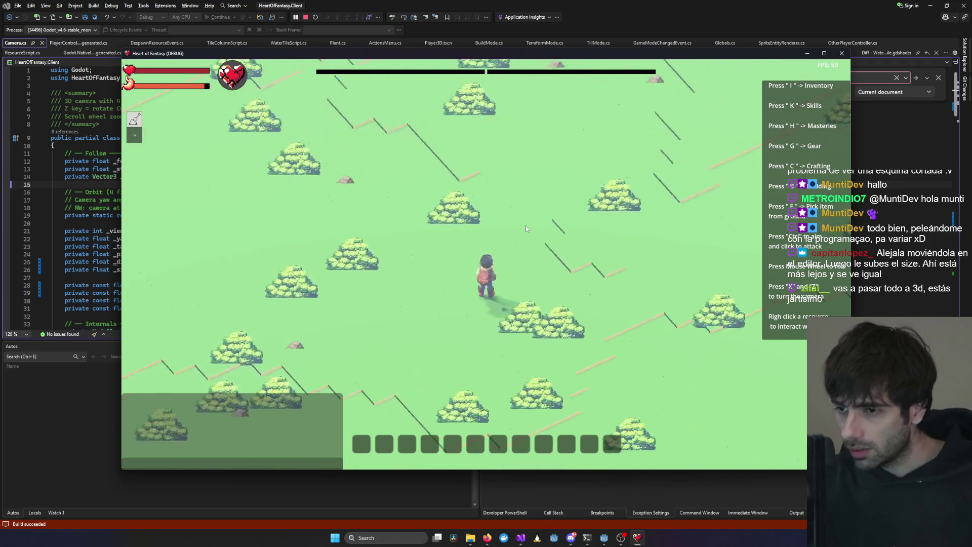
key("w")
key("z")
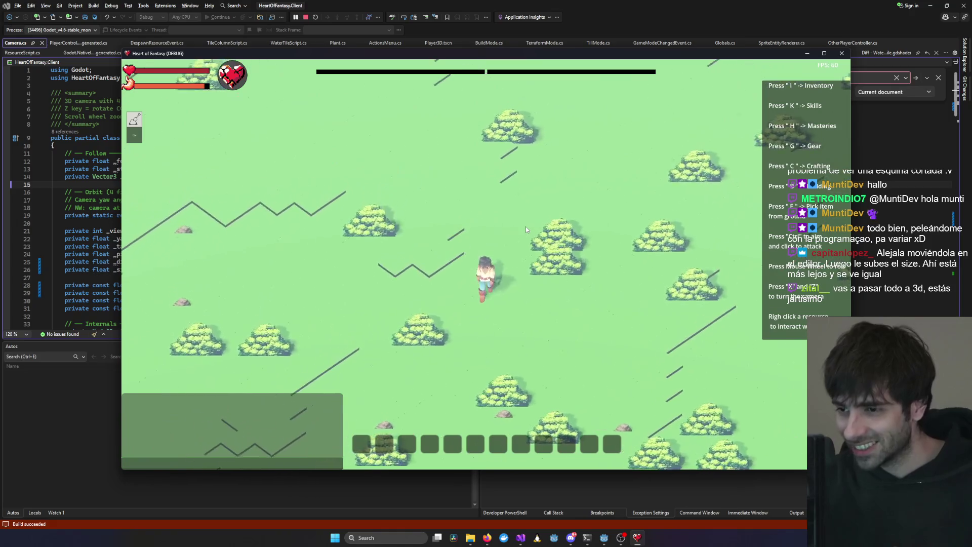
key("w")
key("z")
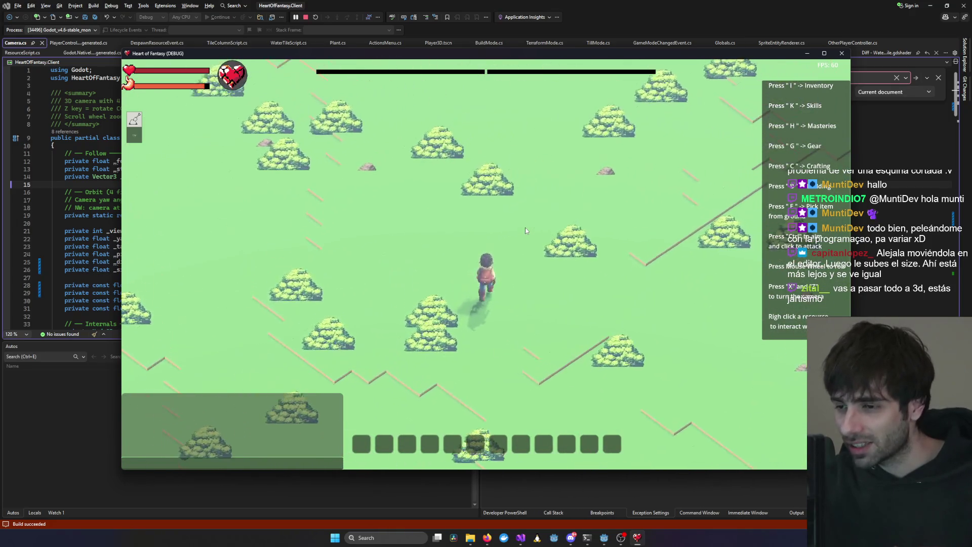
key("w")
key("z")
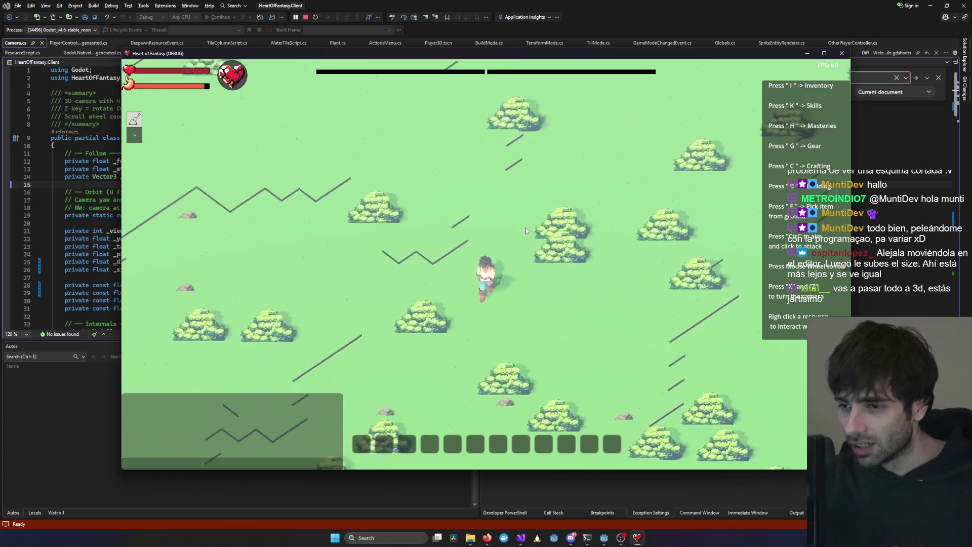
Step: Walk the character north and left, then switch to the Fountains press-kit page in the browser
key("w")
key("w")
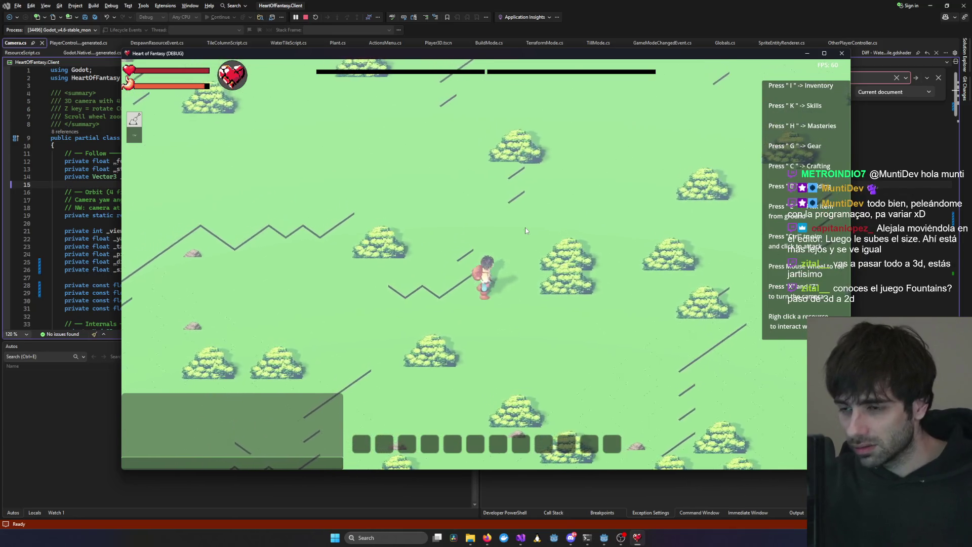
key("a")
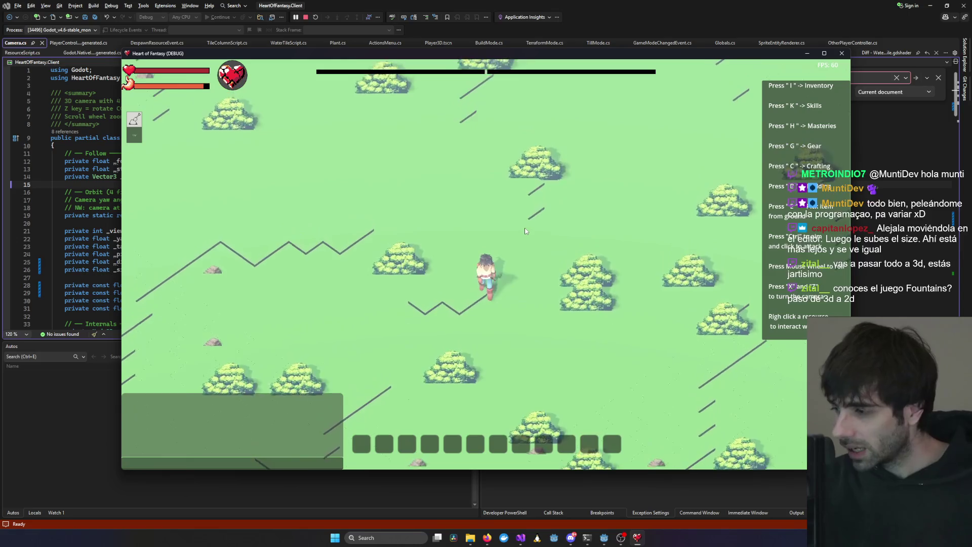
key("w")
key("d")
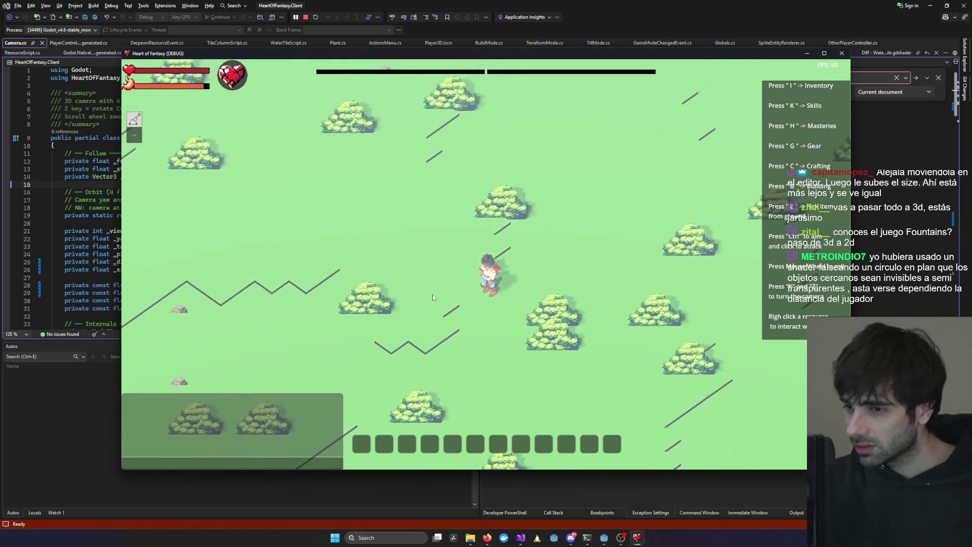
scroll(432, 294, "up", 3)
key("a")
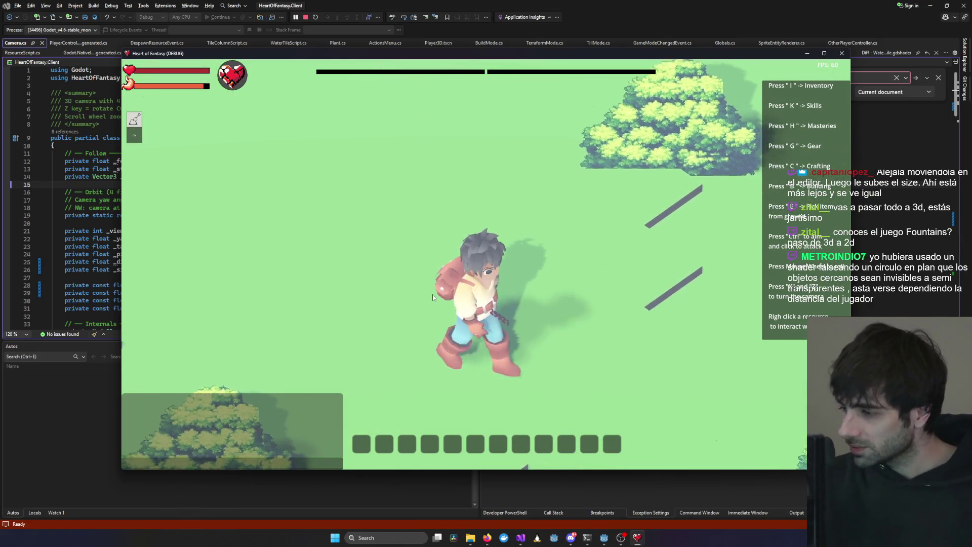
key("w")
key("a")
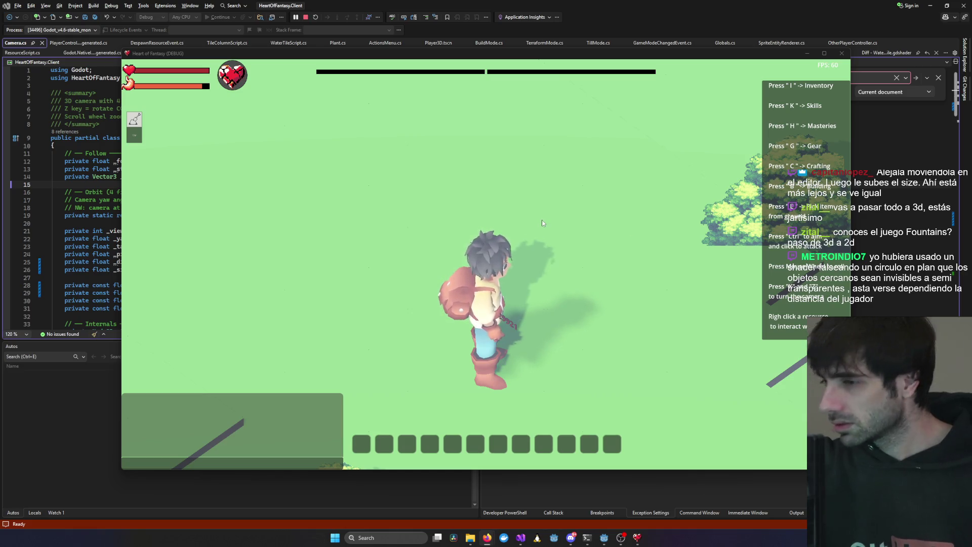
key("alt+Tab")
scroll(627, 344, "down", 2)
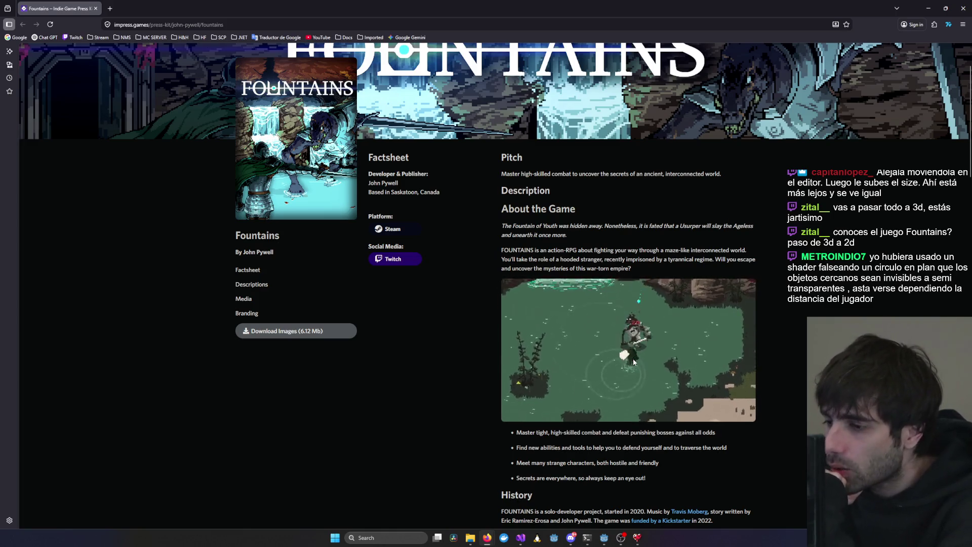
Step: Browse the Fountains press-kit Screenshots grid, then switch back to the running Heart of Fantasy game
scroll(633, 359, "down", 1)
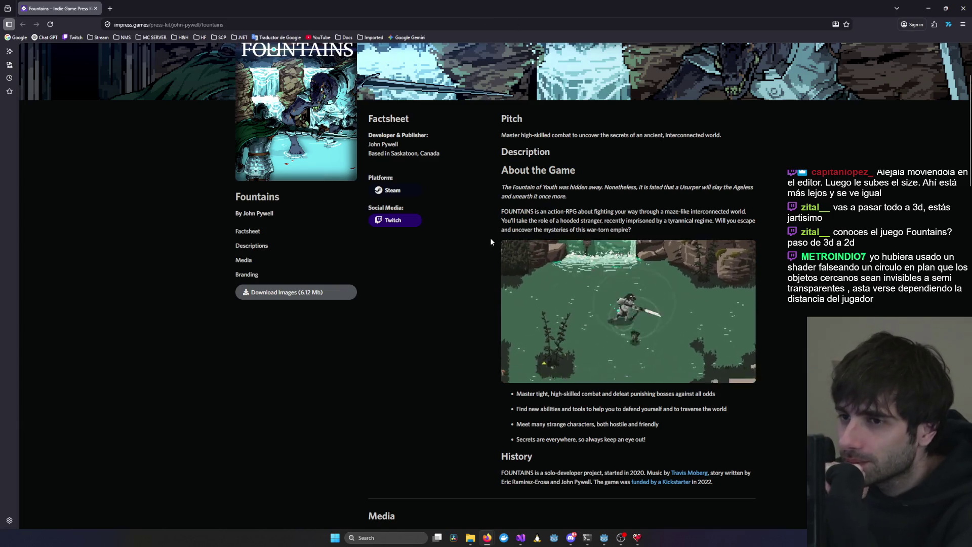
scroll(544, 330, "down", 10)
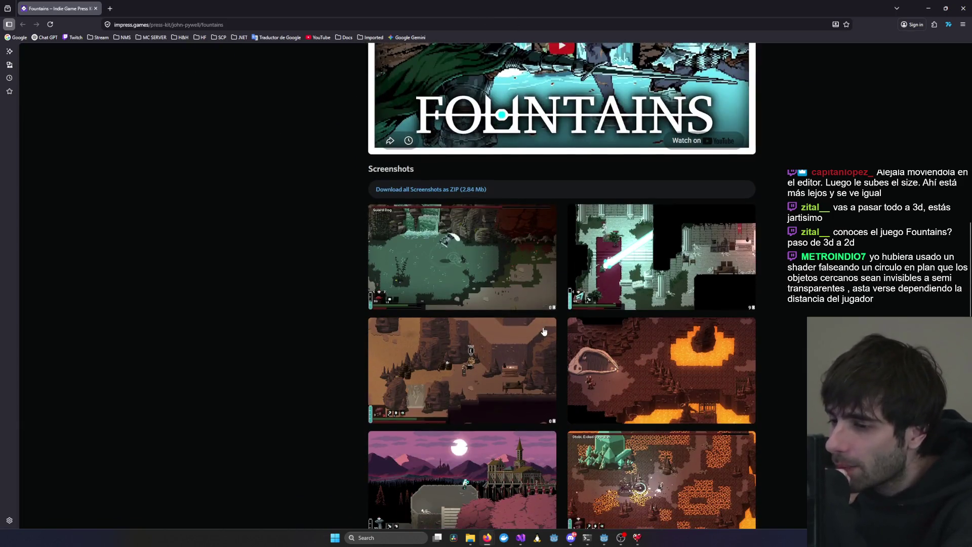
scroll(544, 331, "down", 3)
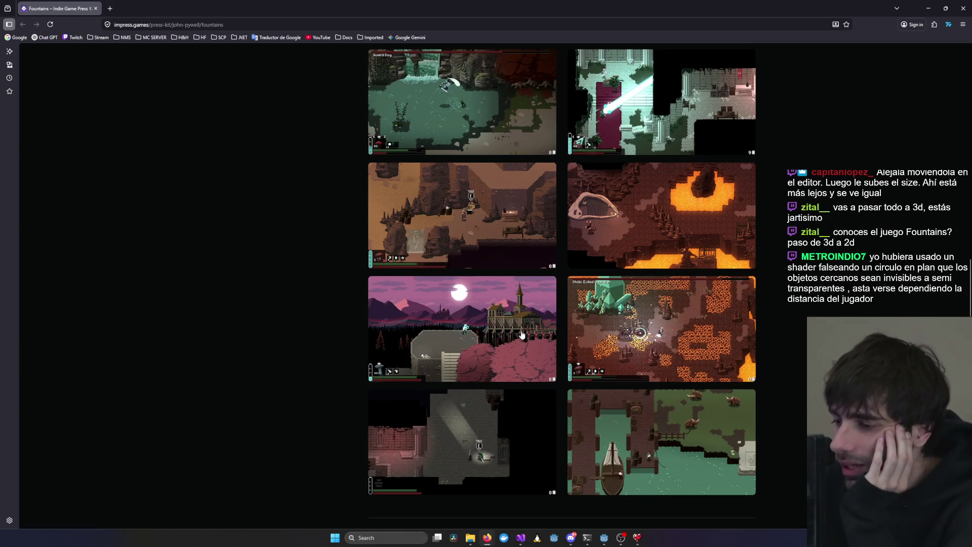
scroll(522, 335, "down", 2)
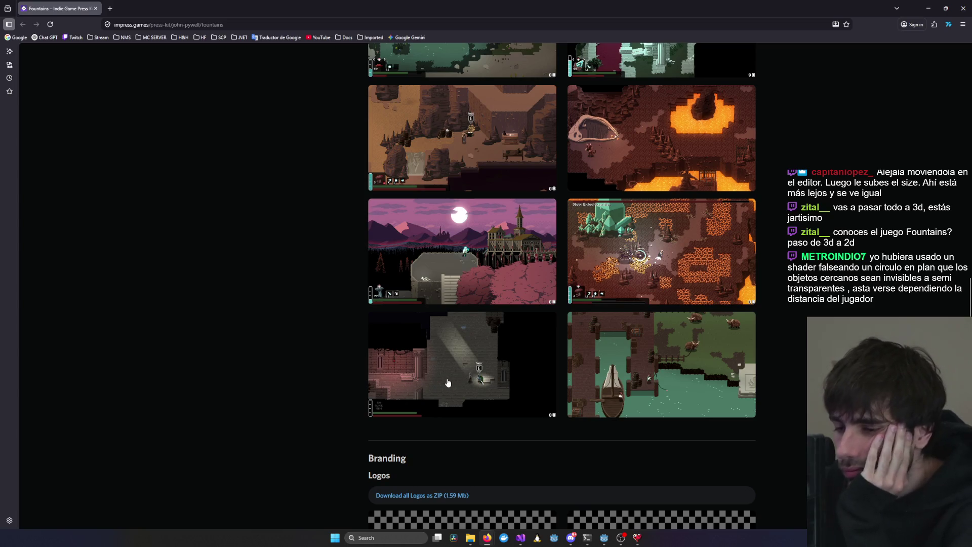
scroll(462, 345, "up", 5)
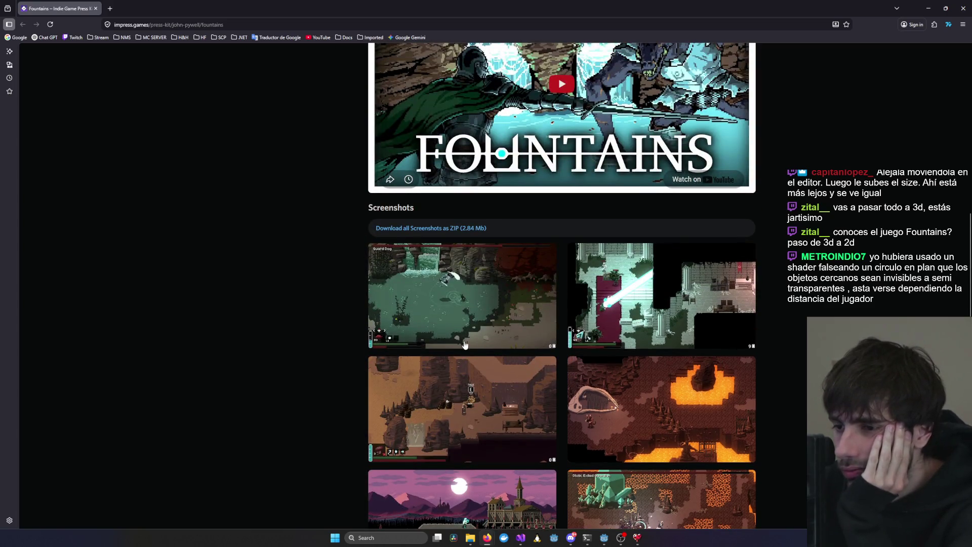
key("alt+Tab")
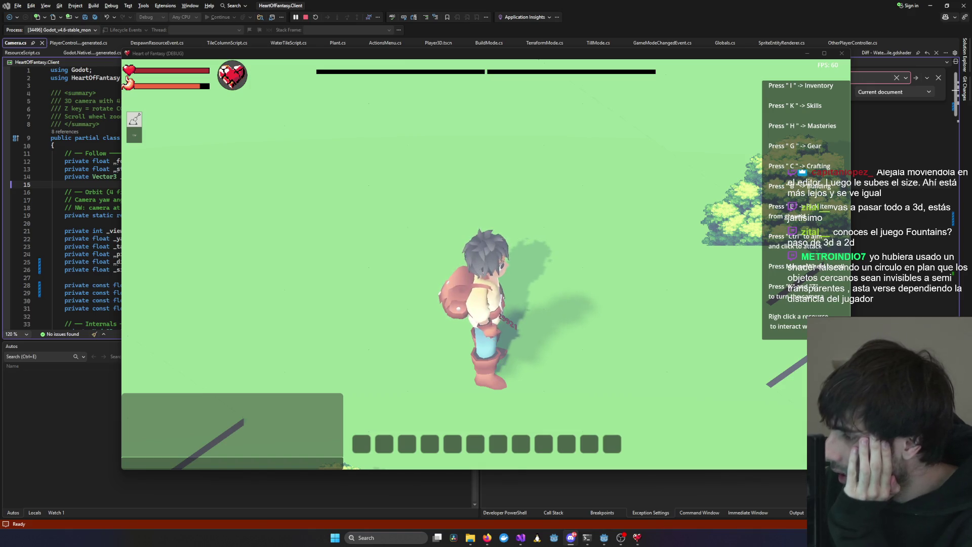
key("super+e")
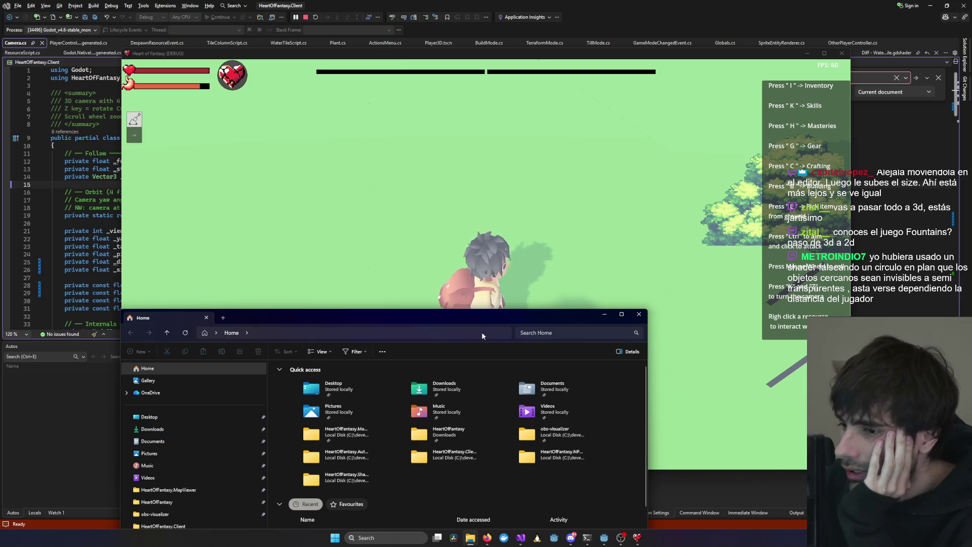
key("alt+F4")
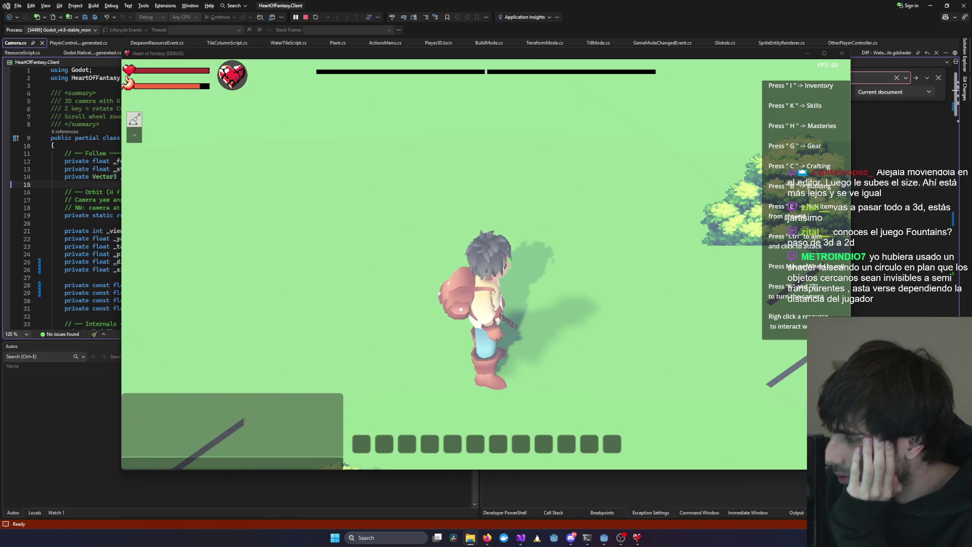
key("alt+Tab")
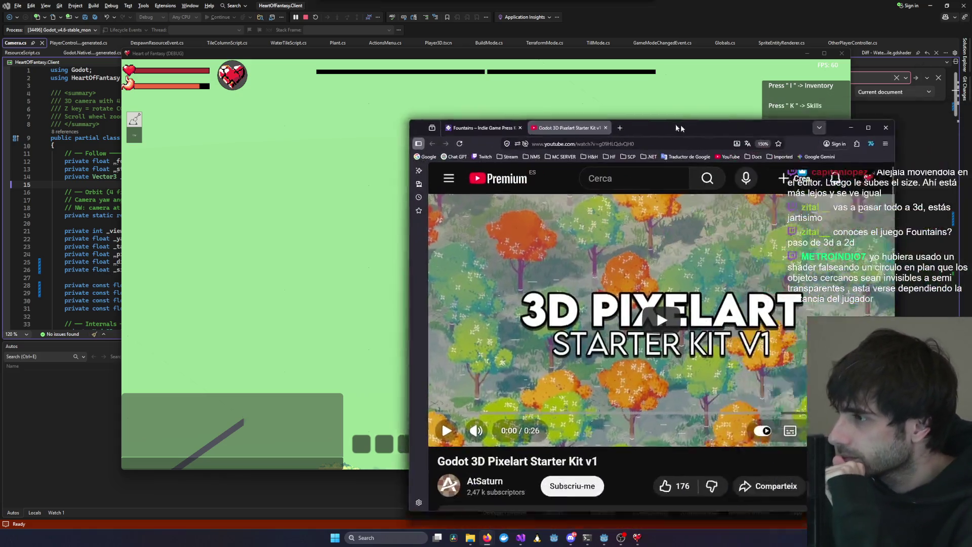
left_click_drag(681, 128, 360, 115)
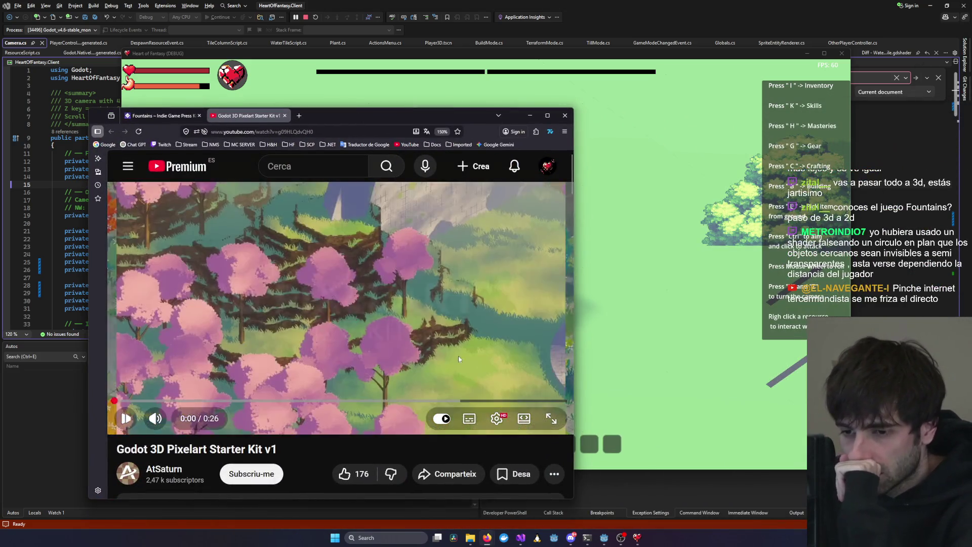
left_click(533, 416)
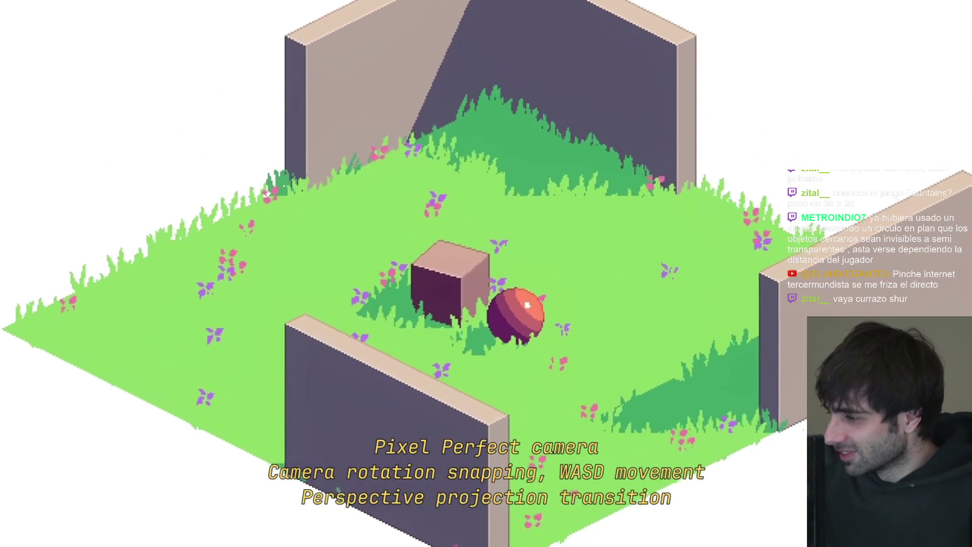
mouse_move(803, 261)
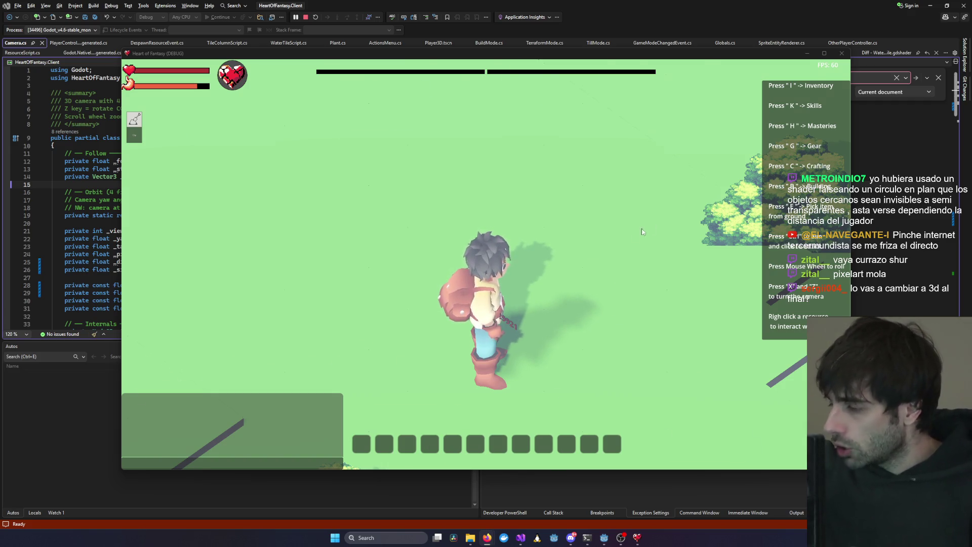
Step: Test the game camera's zoom in and out and rotate the view 45° around the character
scroll(642, 232, "down", 10)
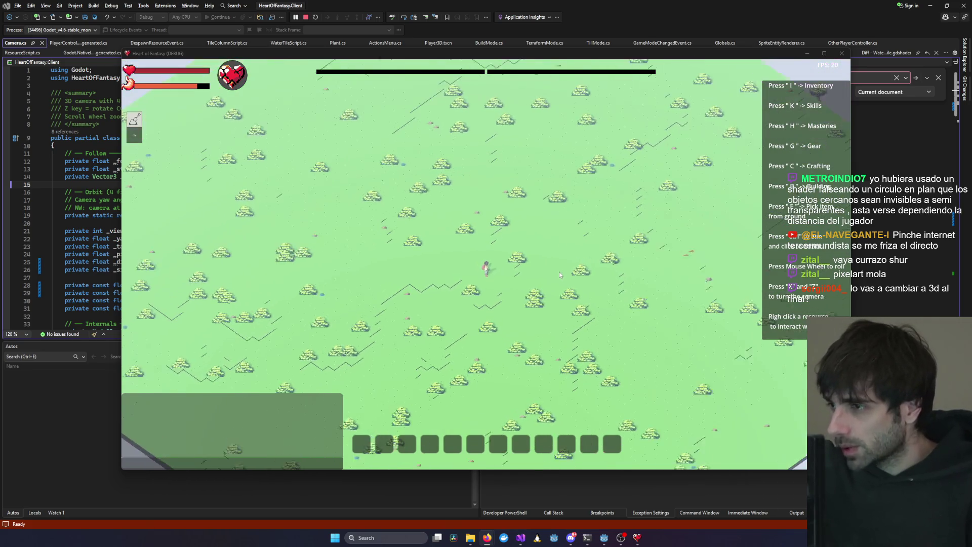
scroll(559, 271, "up", 5)
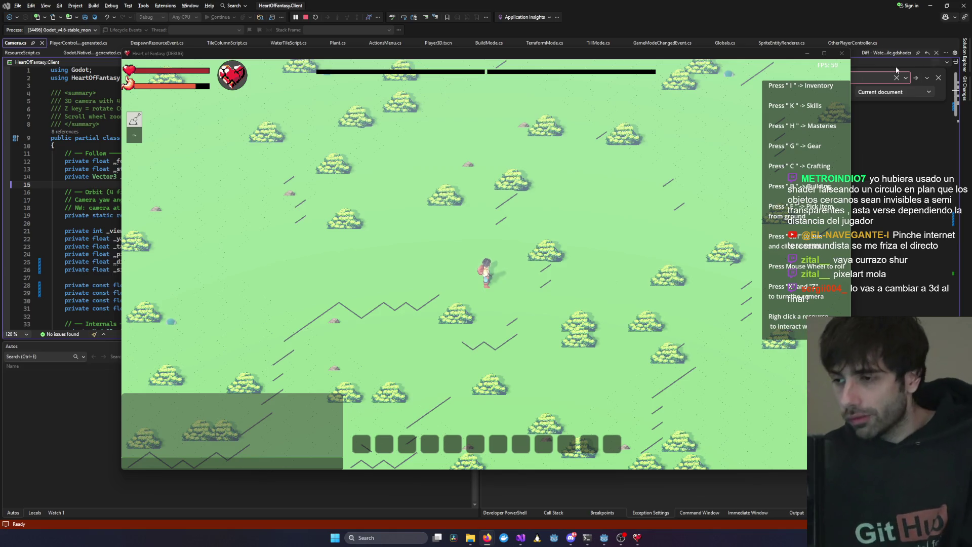
scroll(603, 238, "up", 5)
scroll(604, 239, "down", 6)
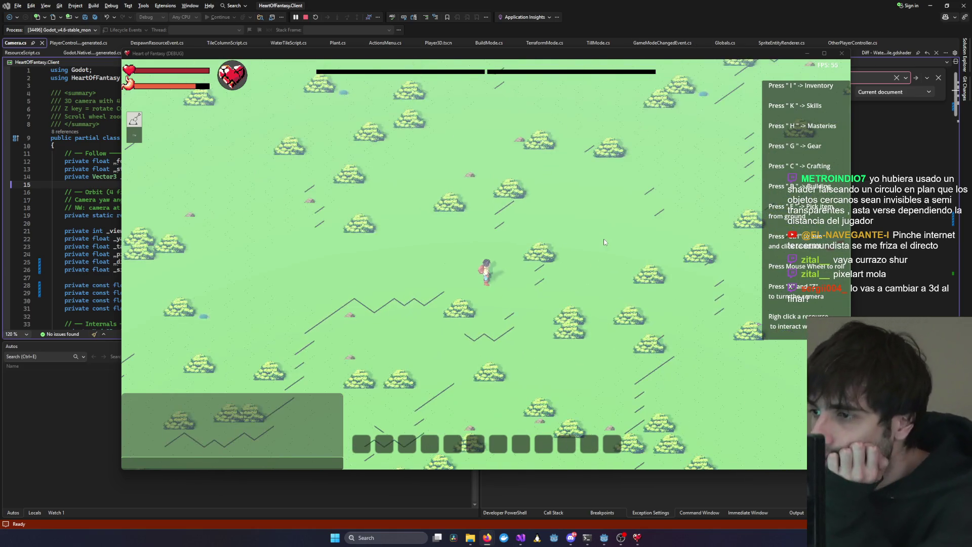
scroll(603, 239, "down", 6)
scroll(604, 241, "up", 6)
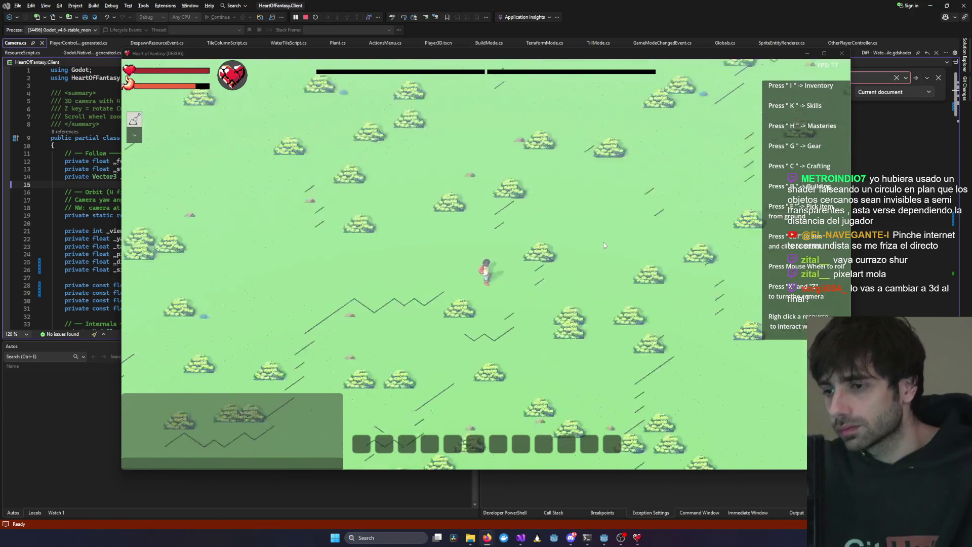
scroll(603, 243, "up", 3)
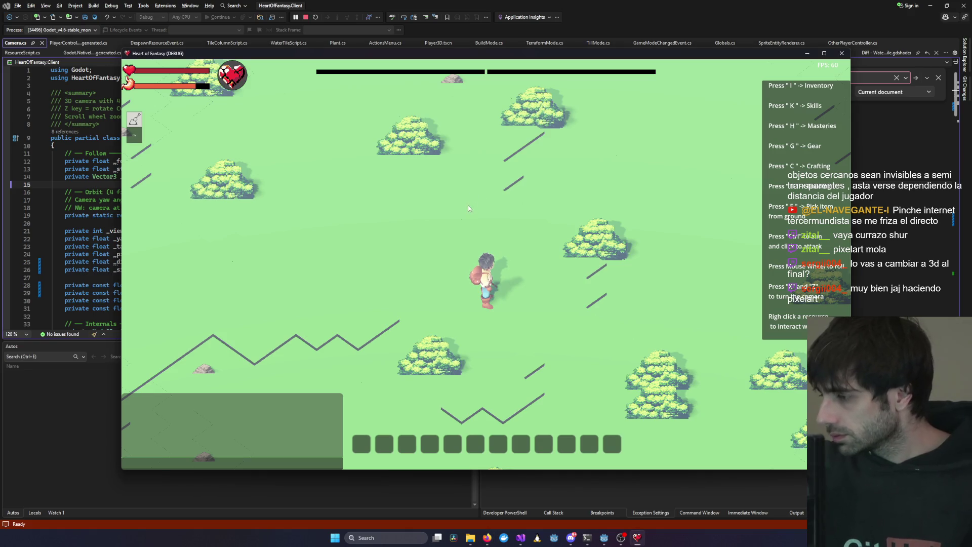
key("z")
key("z")
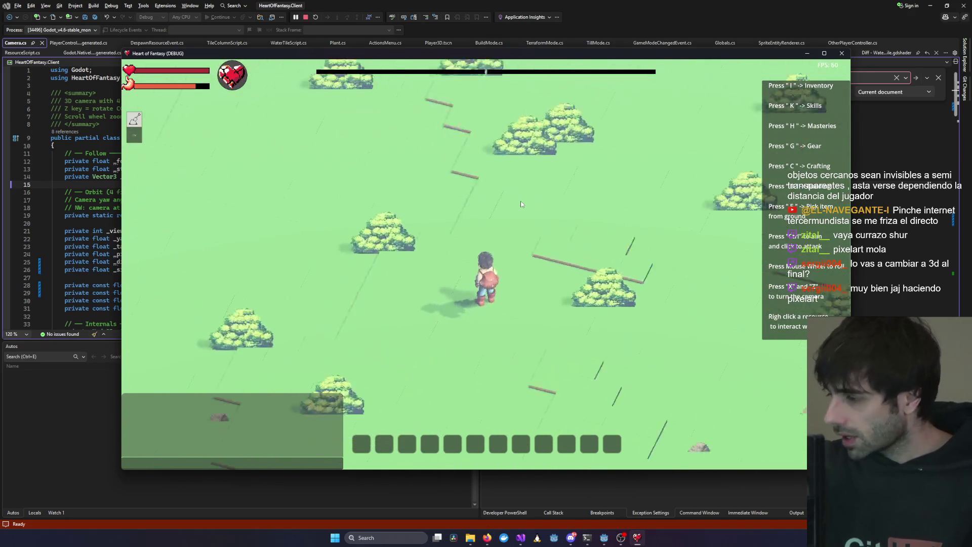
scroll(517, 232, "up", 3)
scroll(516, 233, "down", 3)
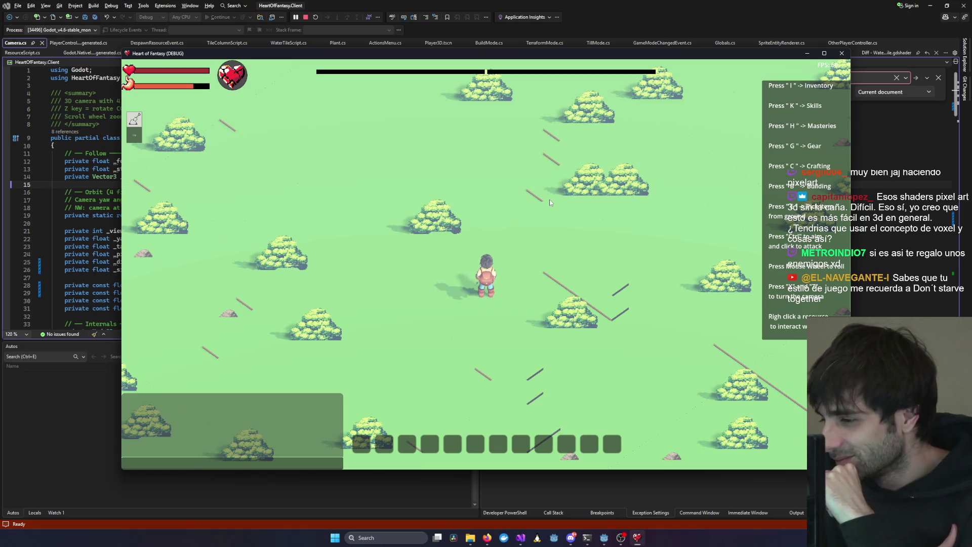
scroll(549, 199, "down", 3)
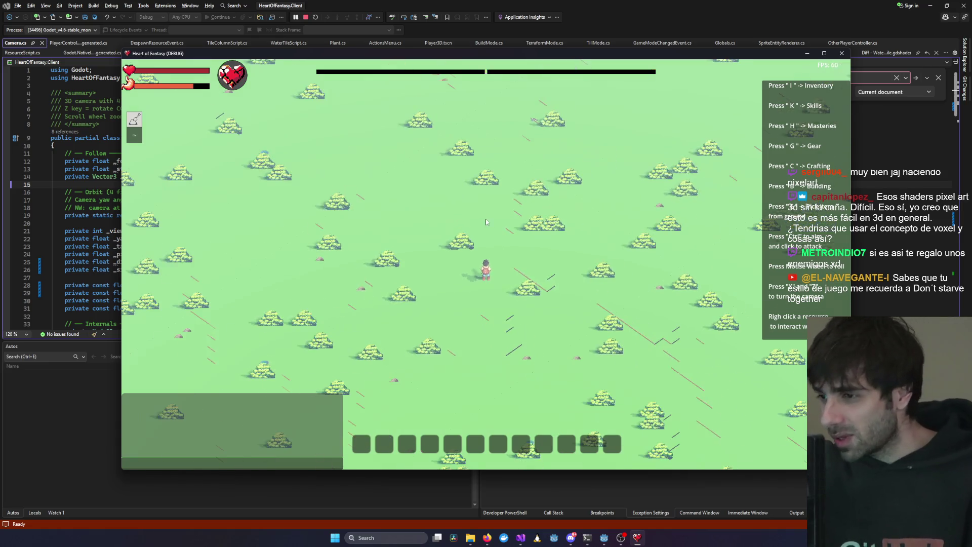
Step: Walk the character down the map and orbit the camera four times around it
key("s")
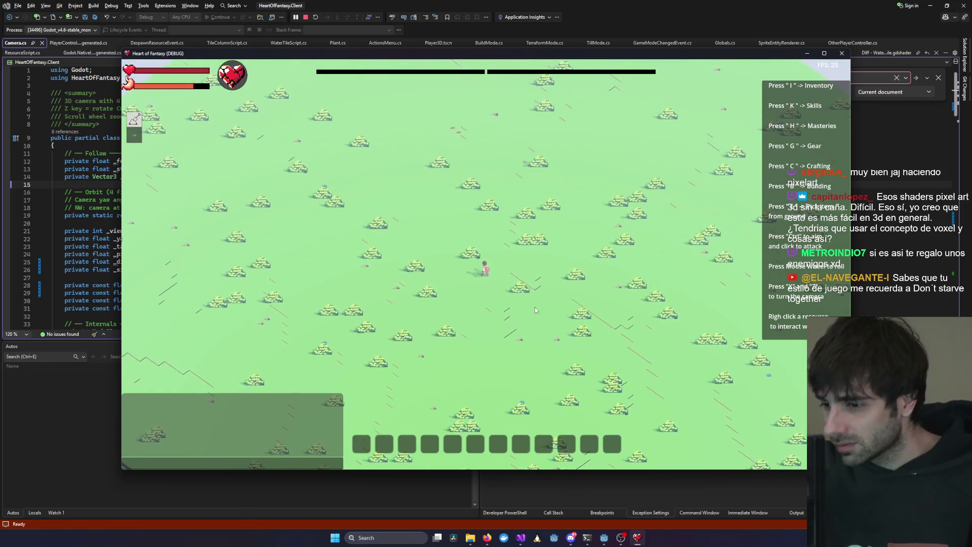
scroll(527, 358, "up", 5)
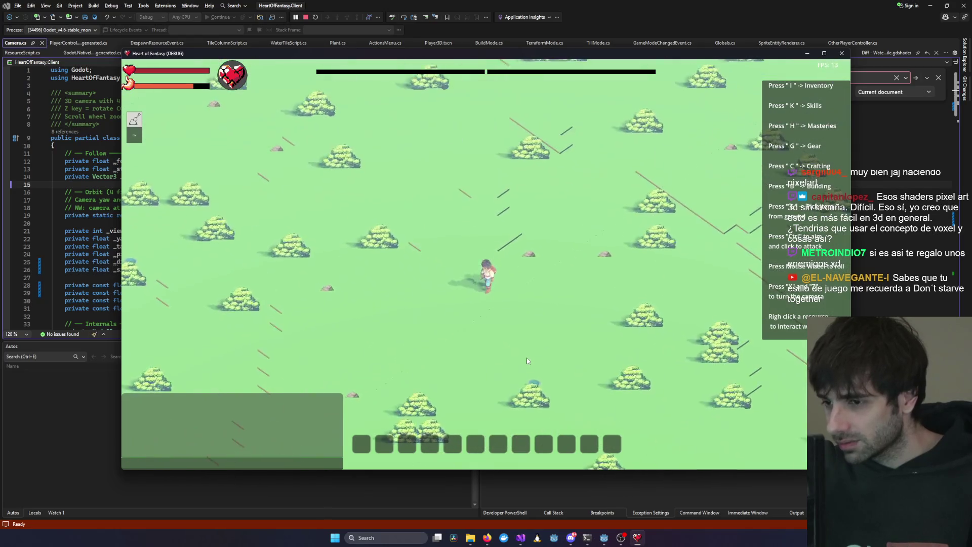
key("z")
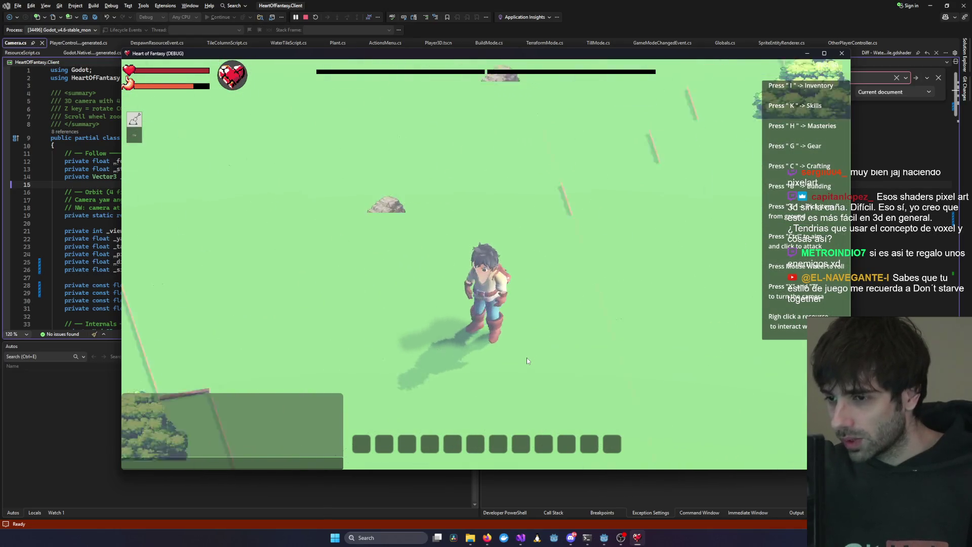
key("z")
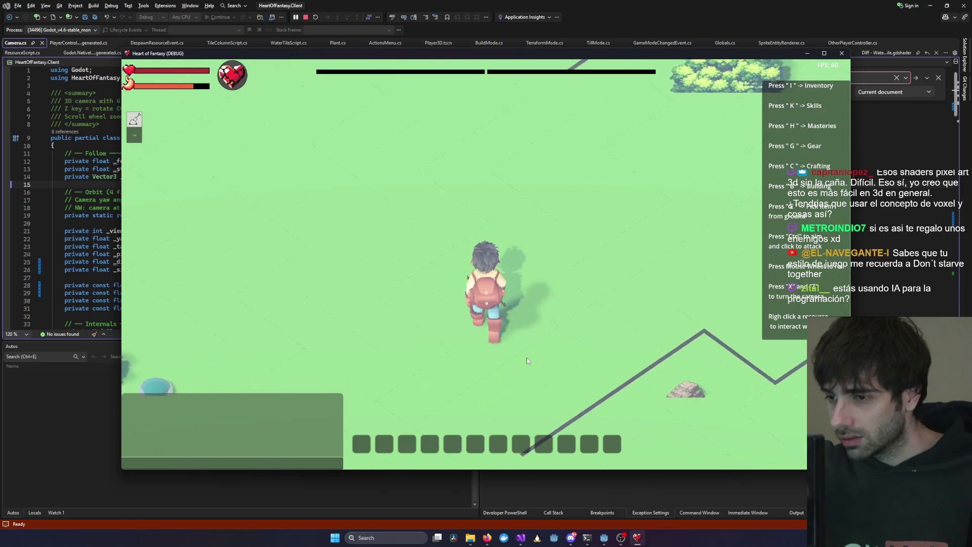
key("z")
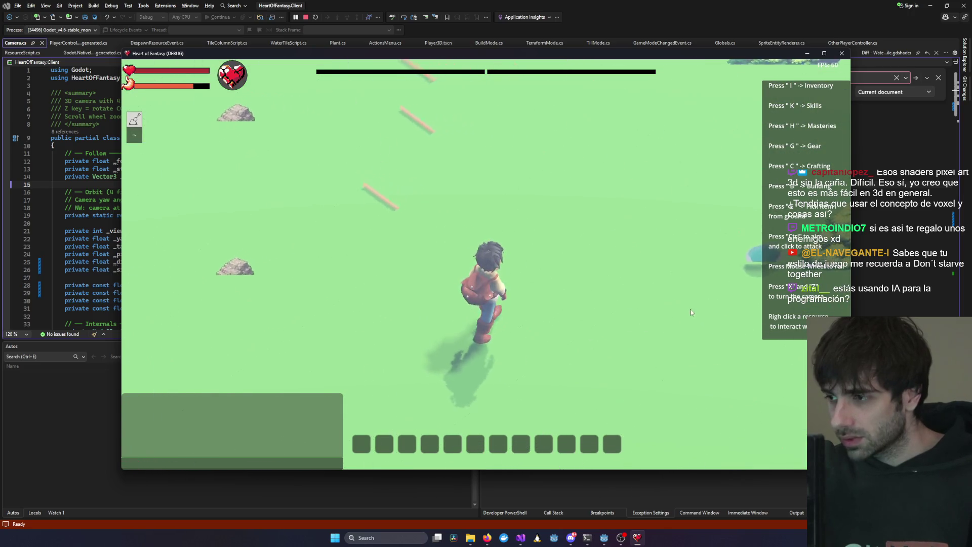
key("z")
scroll(688, 309, "up", 2)
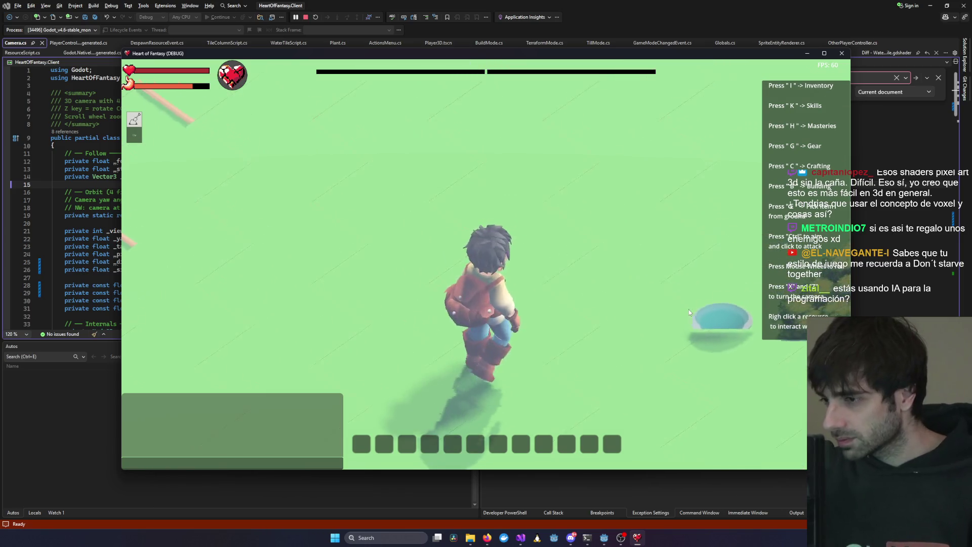
Step: Walk over to the blue puddle and attack it repeatedly
key("d")
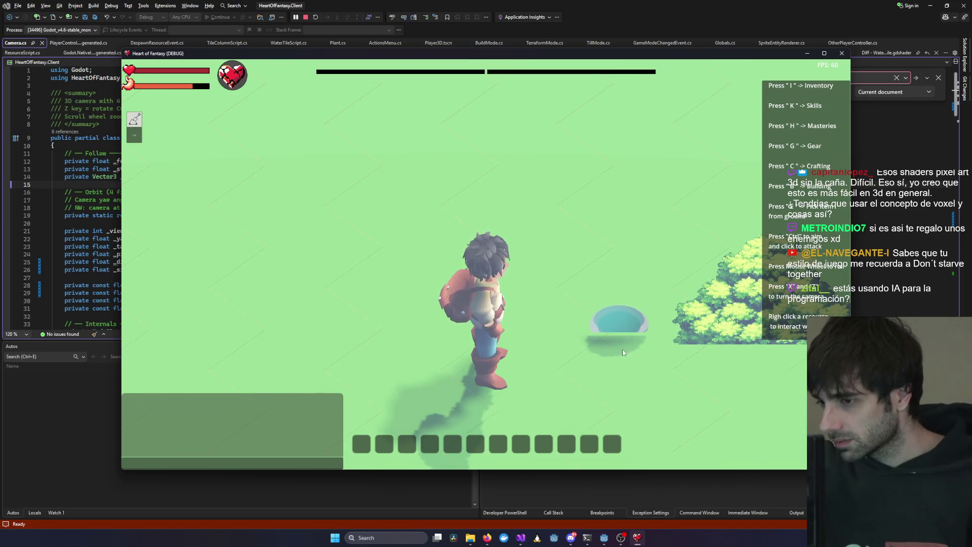
key("d")
left_click(606, 330)
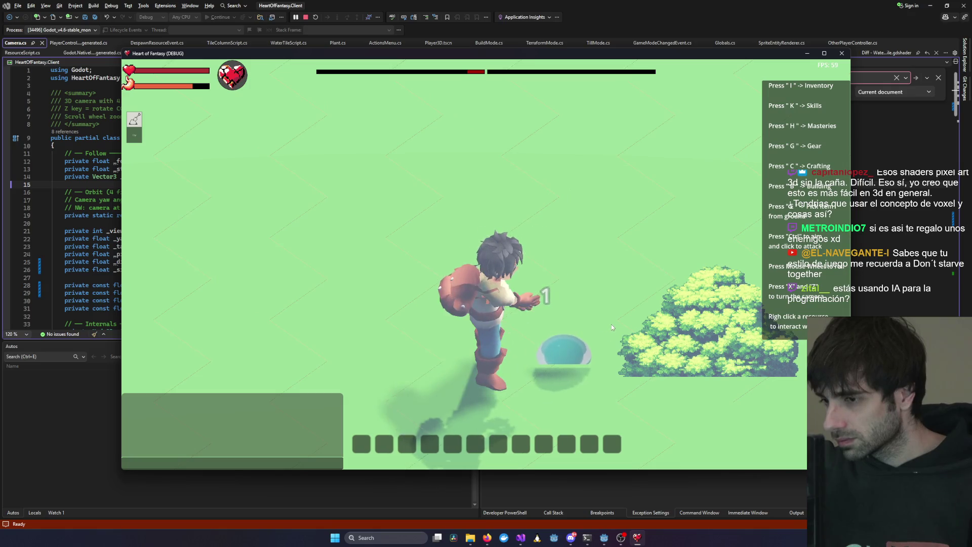
left_click(612, 324)
left_click(611, 324)
left_click(612, 324)
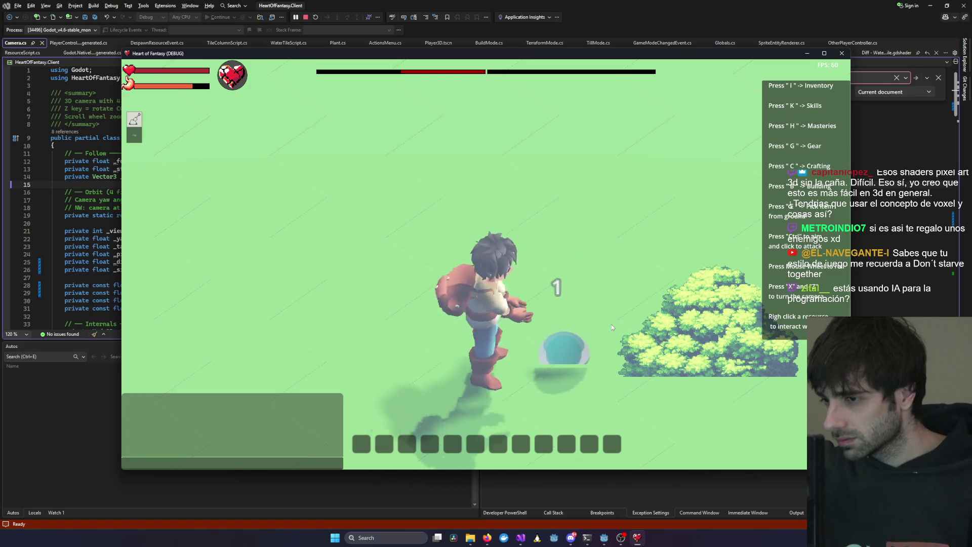
left_click(612, 325)
left_click(415, 279)
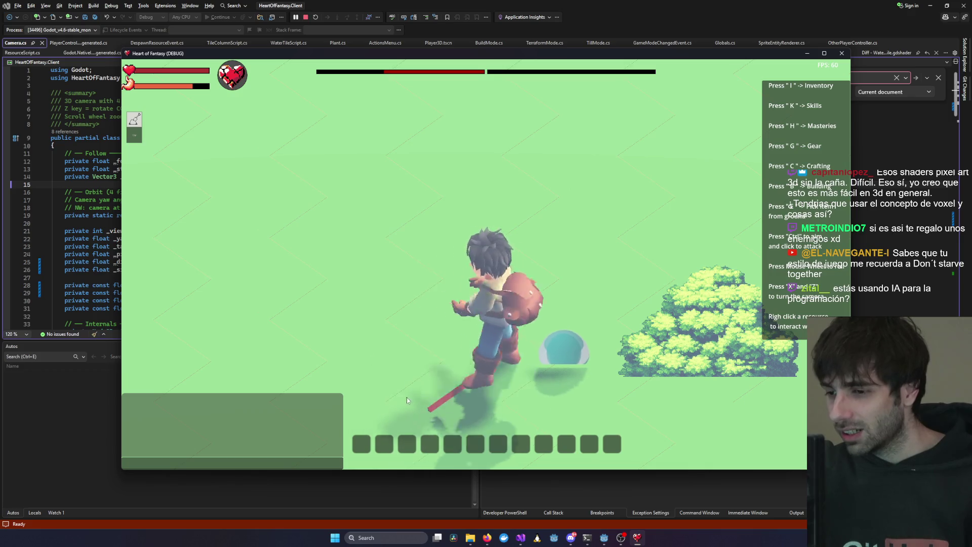
left_click(511, 369)
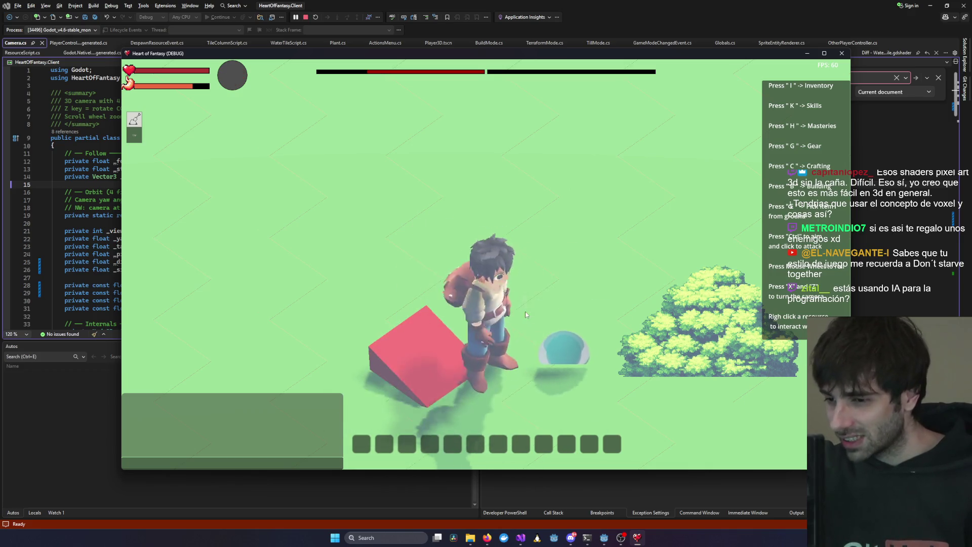
left_click(504, 307)
left_click(582, 301)
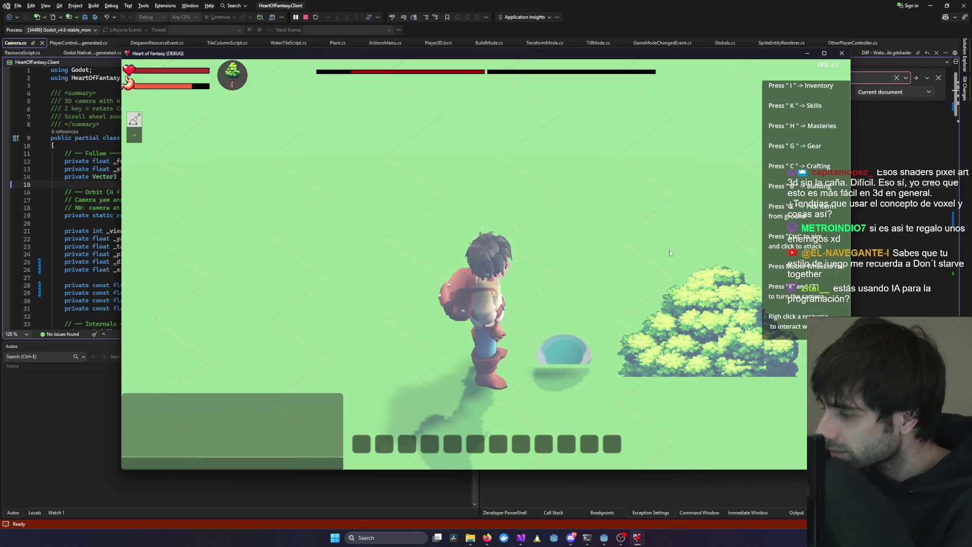
Step: Walk across the field, hit the puddle twice more, then zoom the camera out
key("d")
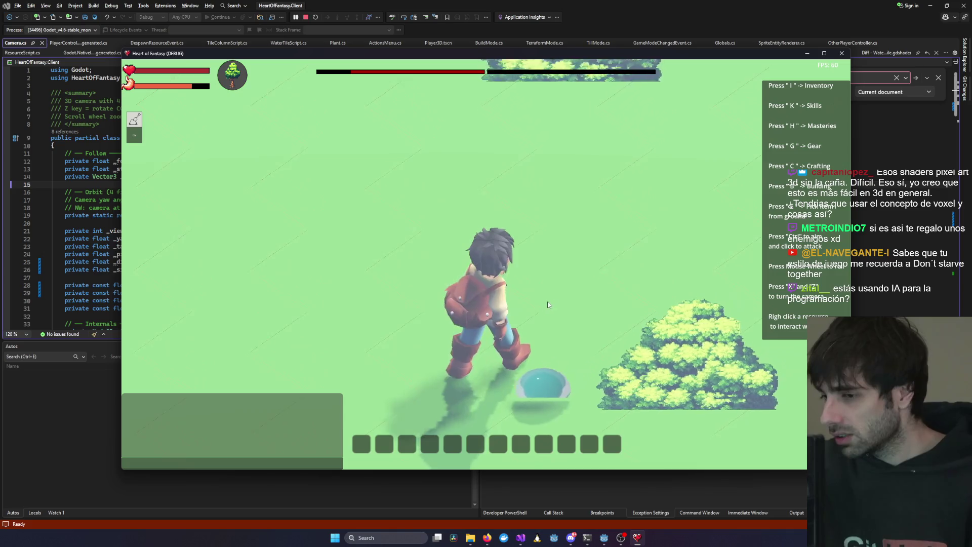
left_click(502, 368)
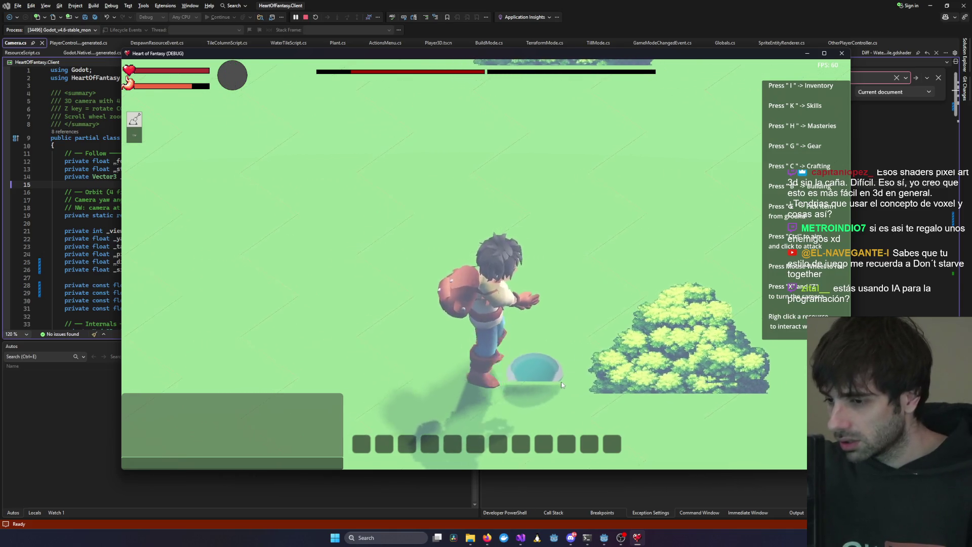
left_click(571, 375)
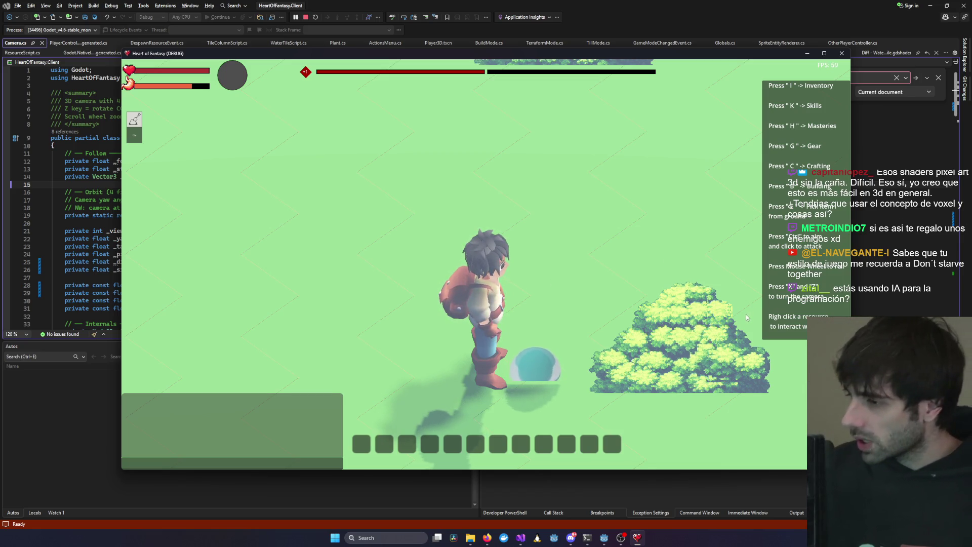
scroll(640, 429, "down", 5)
scroll(640, 429, "up", 5)
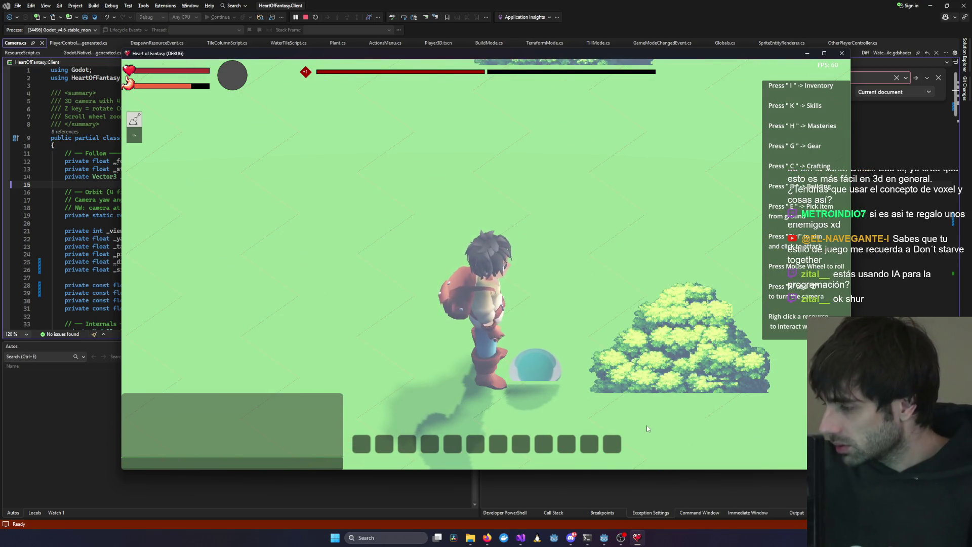
scroll(647, 428, "down", 2)
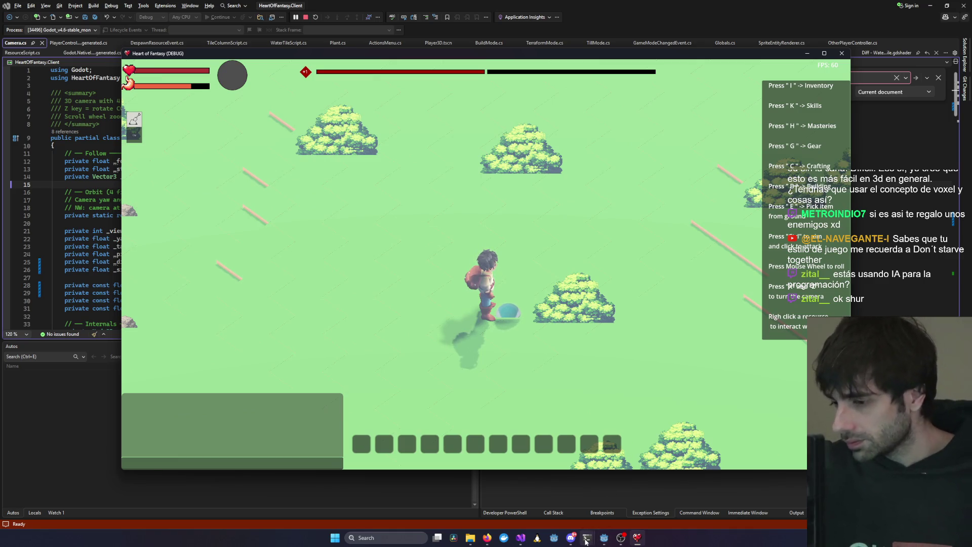
mouse_move(586, 541)
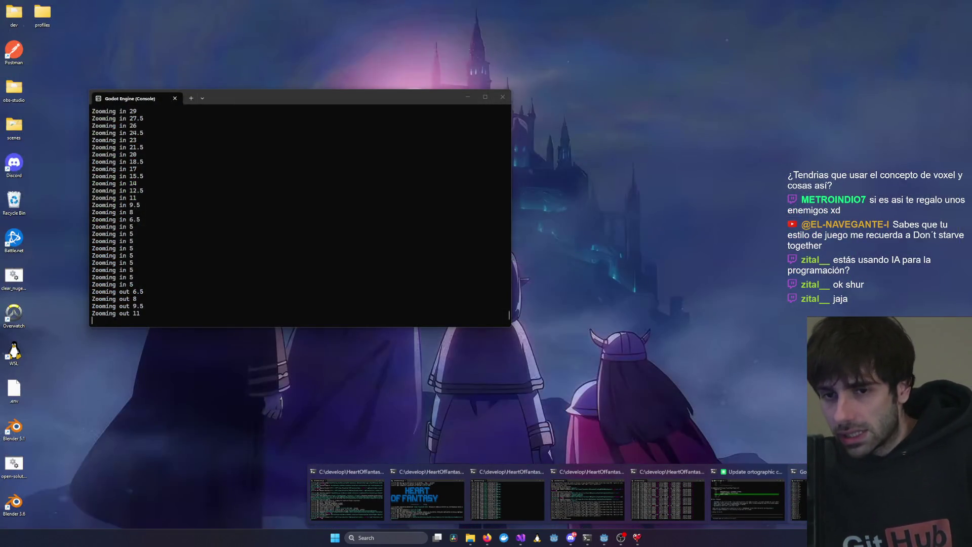
mouse_move(722, 494)
mouse_move(791, 499)
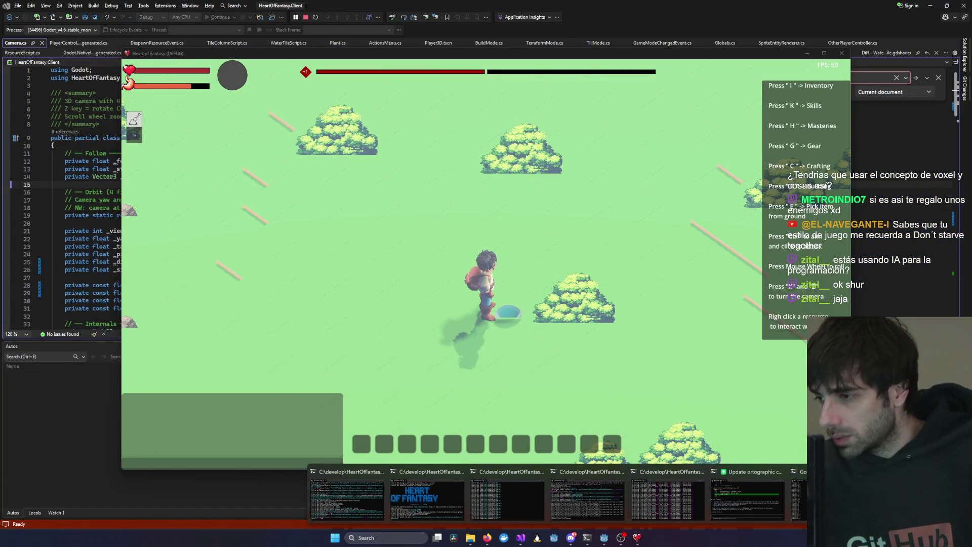
key("alt+Tab")
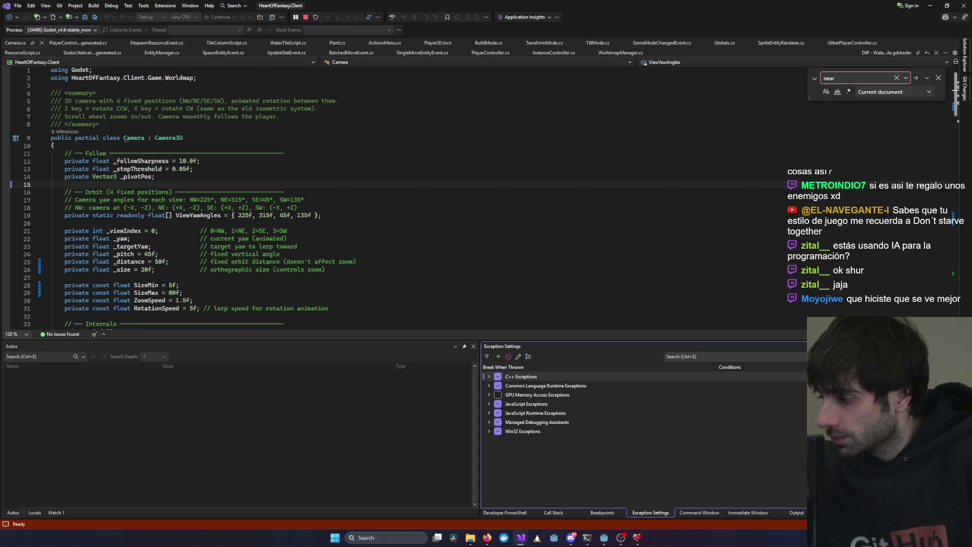
left_click(782, 278)
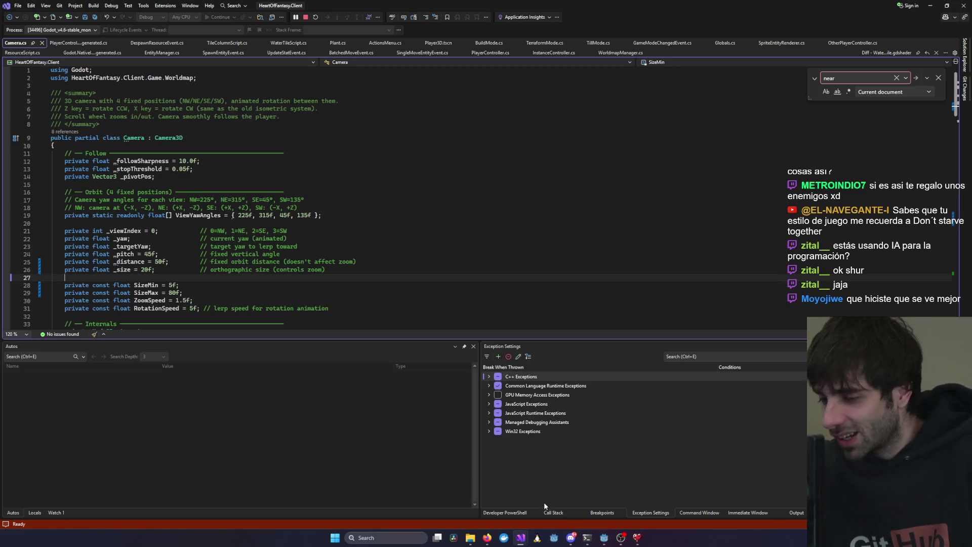
left_click(640, 540)
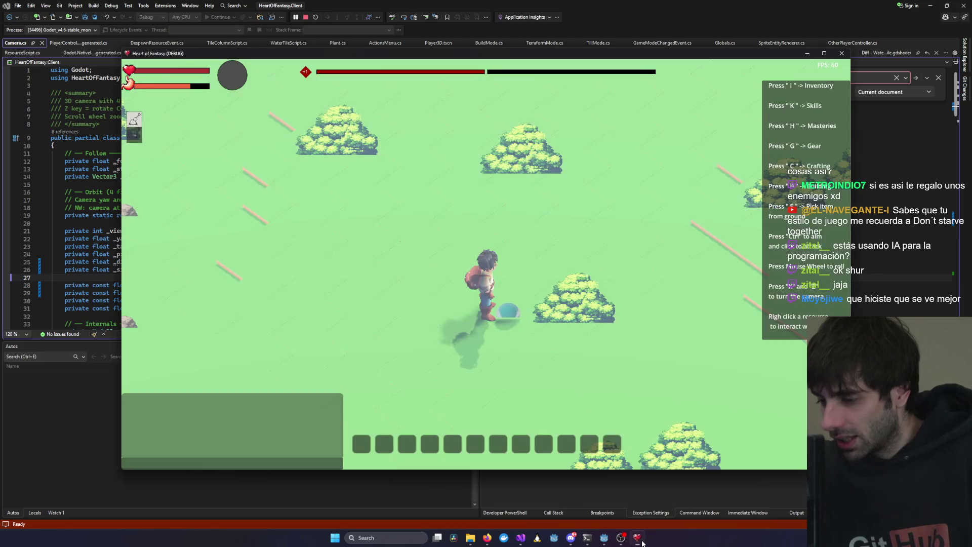
Step: Check zoom in and out, walk the character up-left, and orbit the camera two quarter turns
scroll(549, 368, "up", 2)
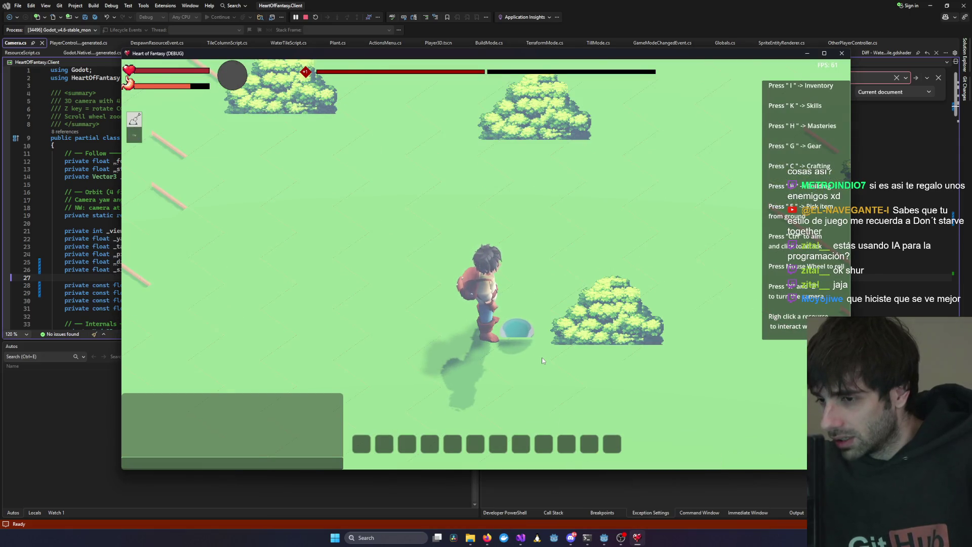
scroll(542, 361, "down", 3)
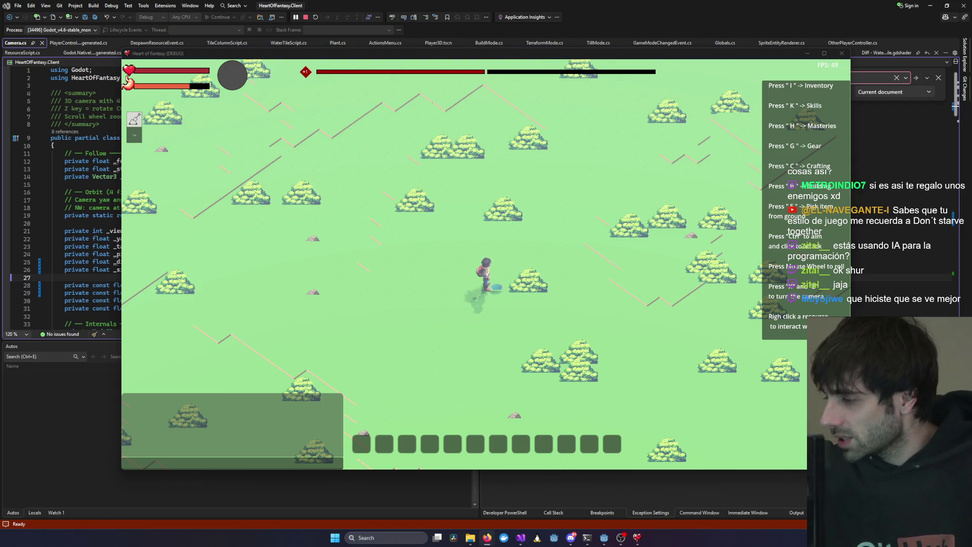
scroll(694, 334, "down", 5)
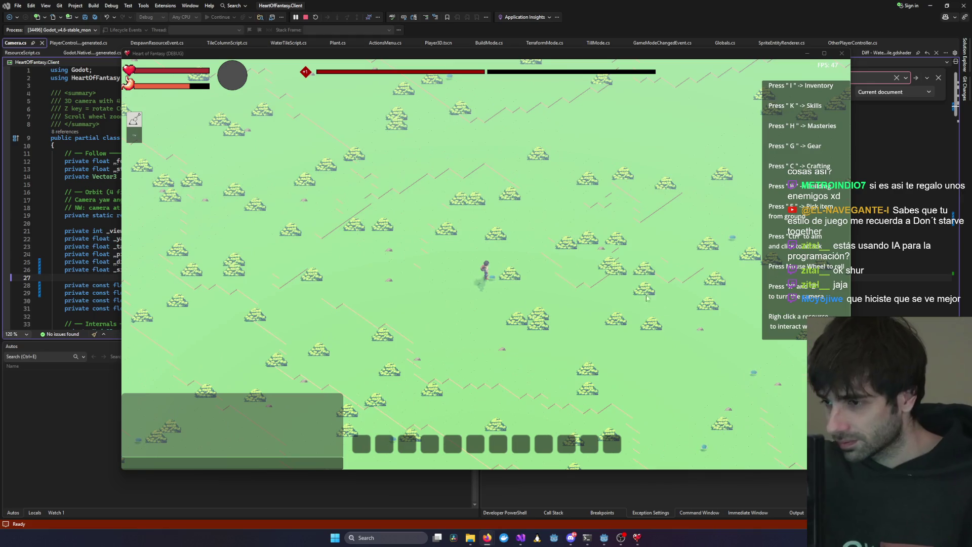
scroll(457, 243, "up", 5)
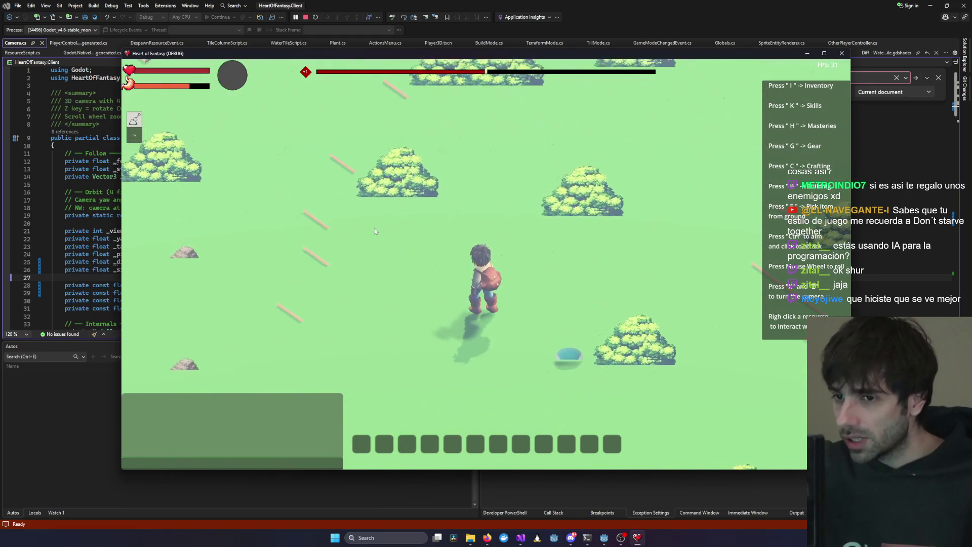
scroll(395, 228, "up", 4)
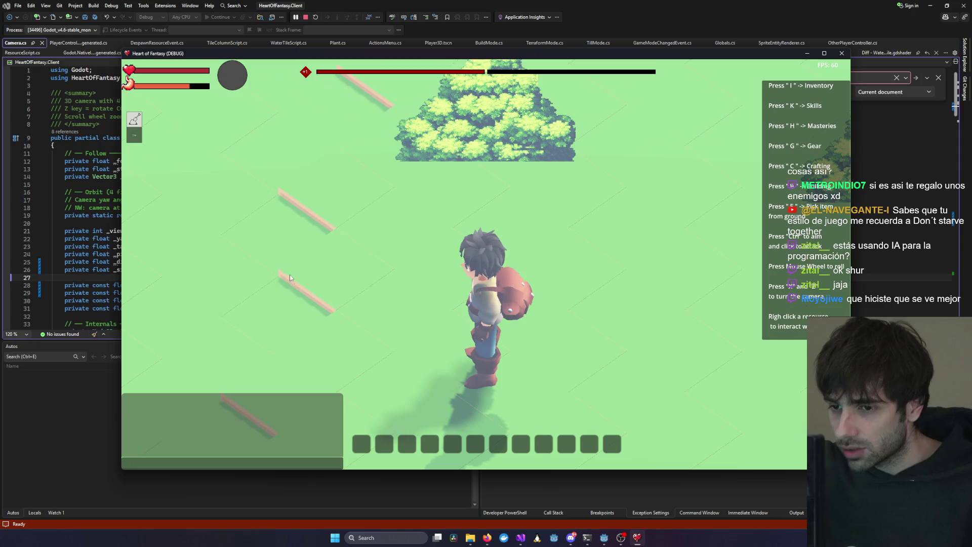
key("w")
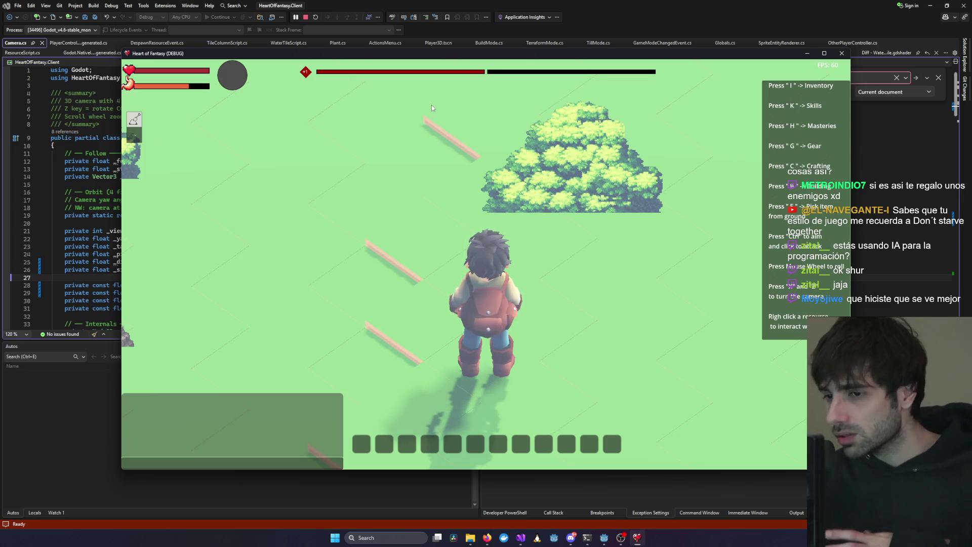
key("z")
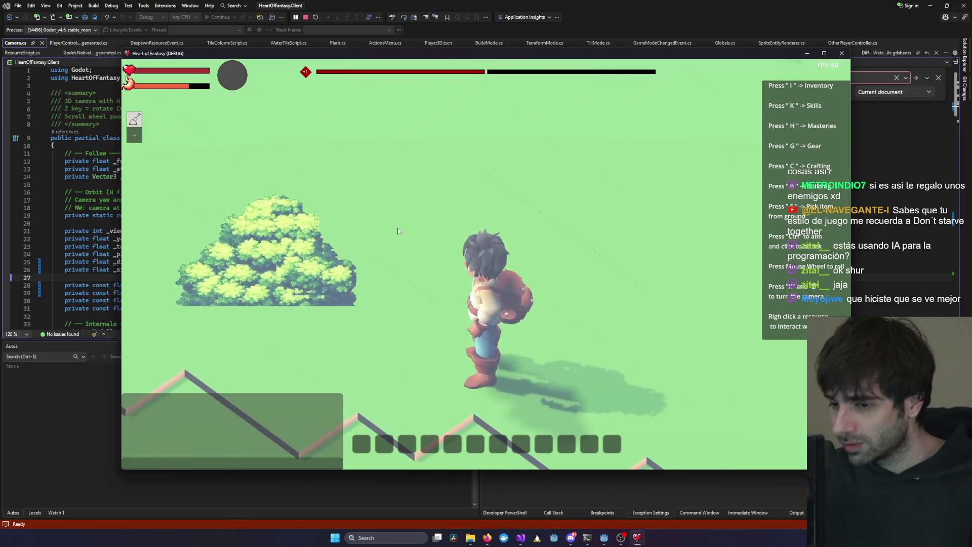
key("z")
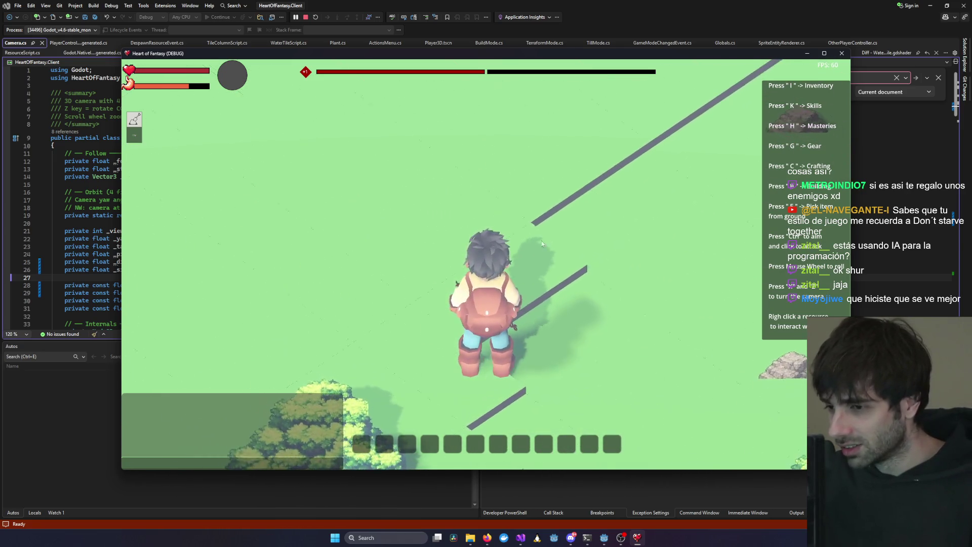
Step: Walk the character right while adjusting zoom, ending zoomed out over the bushes and fences
scroll(580, 236, "down", 10)
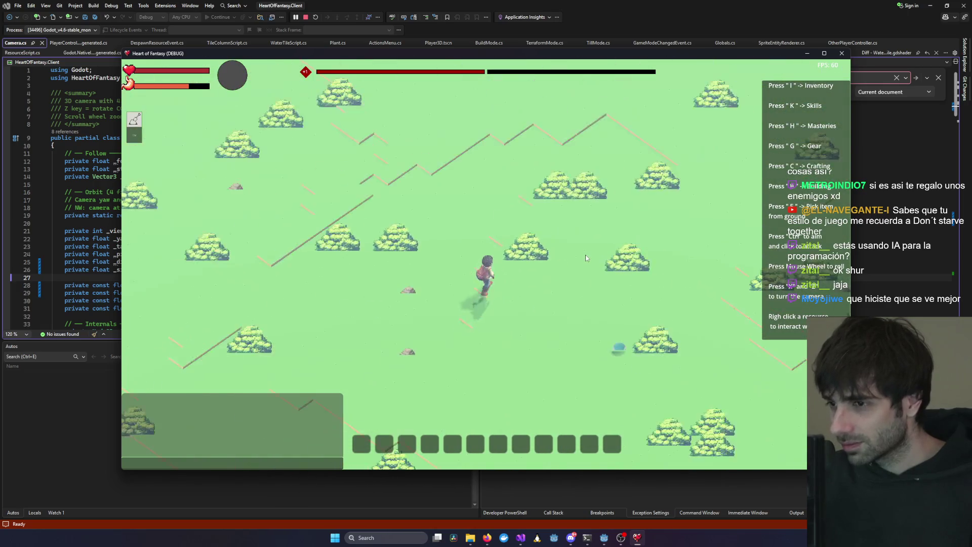
scroll(540, 240, "down", 8)
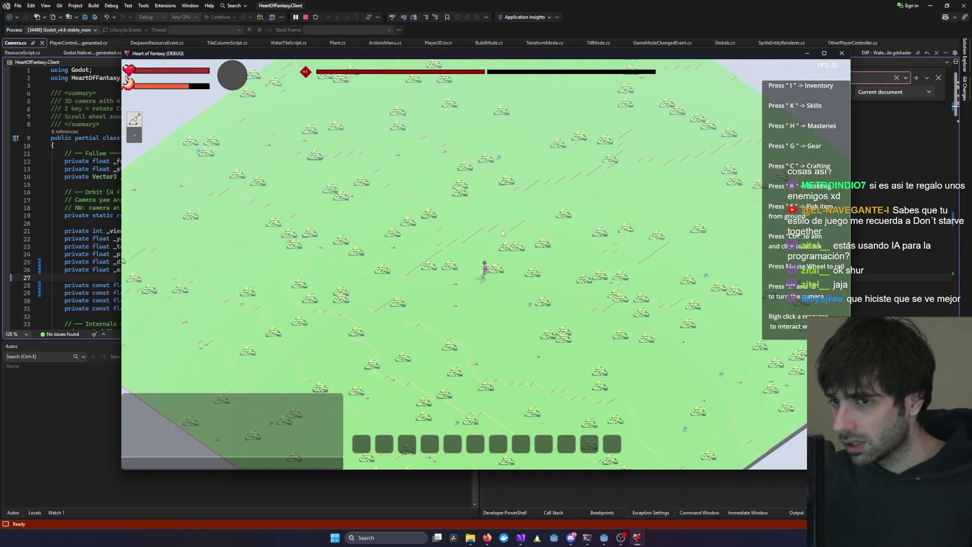
scroll(503, 233, "down", 3)
scroll(503, 233, "up", 8)
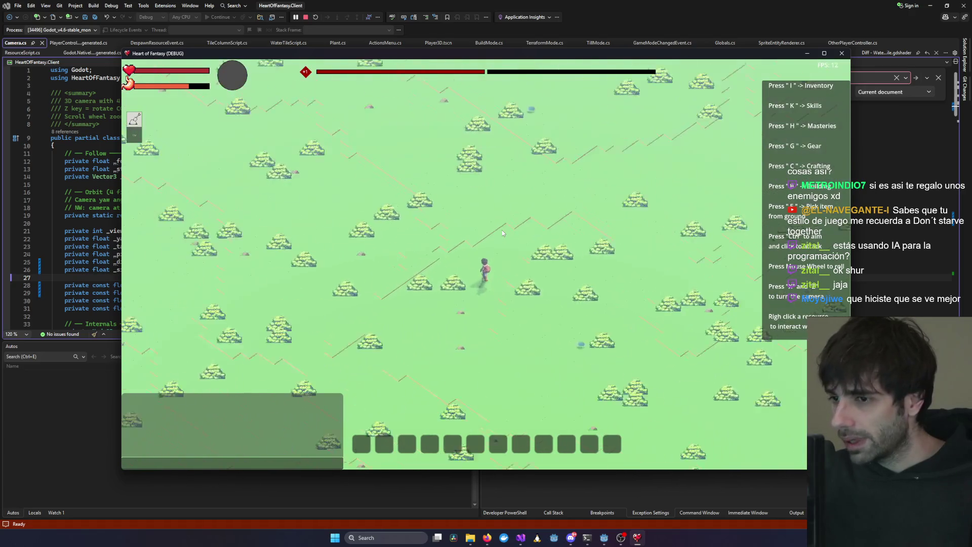
scroll(502, 229, "up", 10)
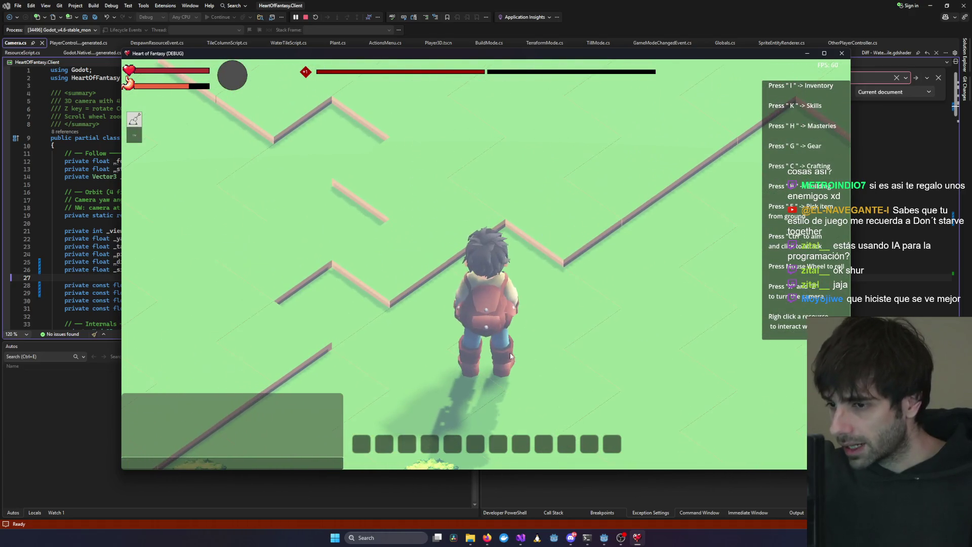
key("d")
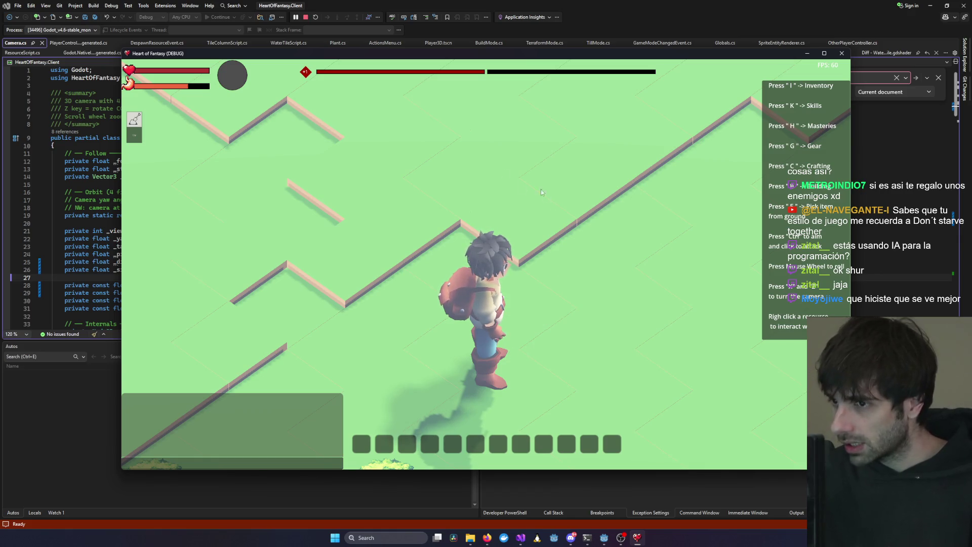
scroll(509, 177, "down", 10)
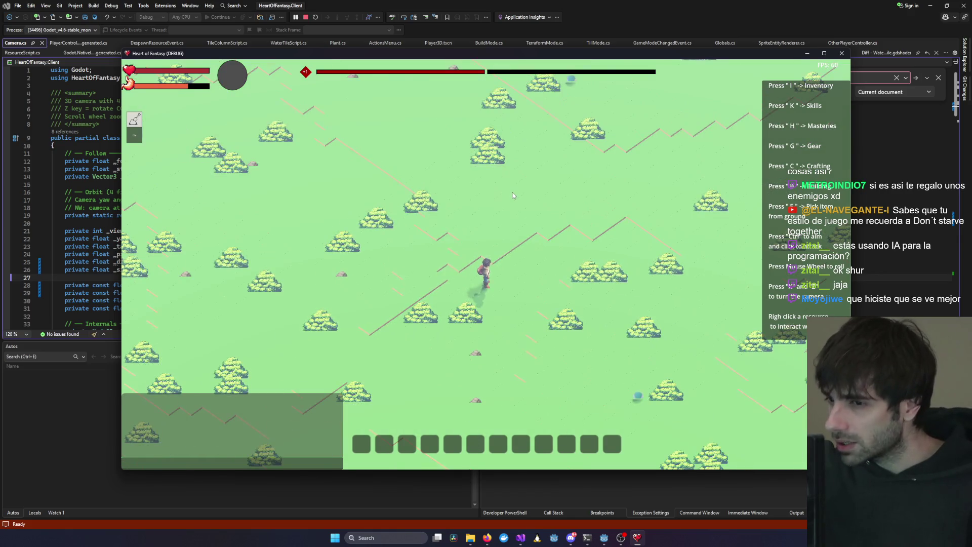
scroll(513, 193, "up", 10)
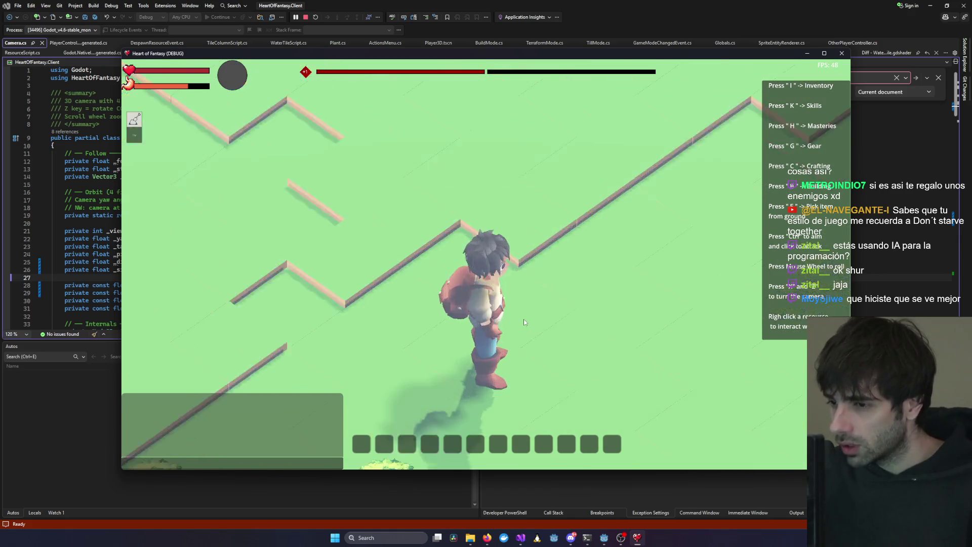
key("d")
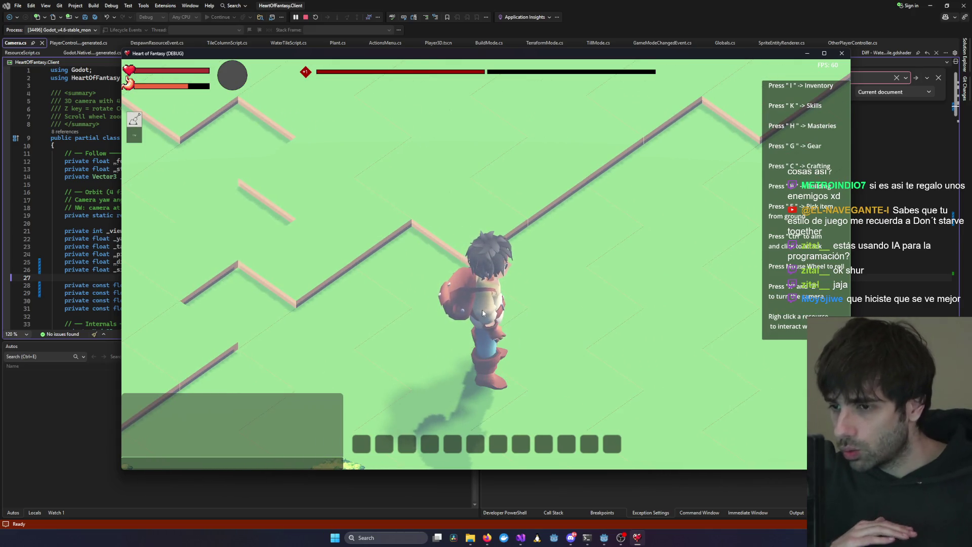
scroll(483, 309, "down", 10)
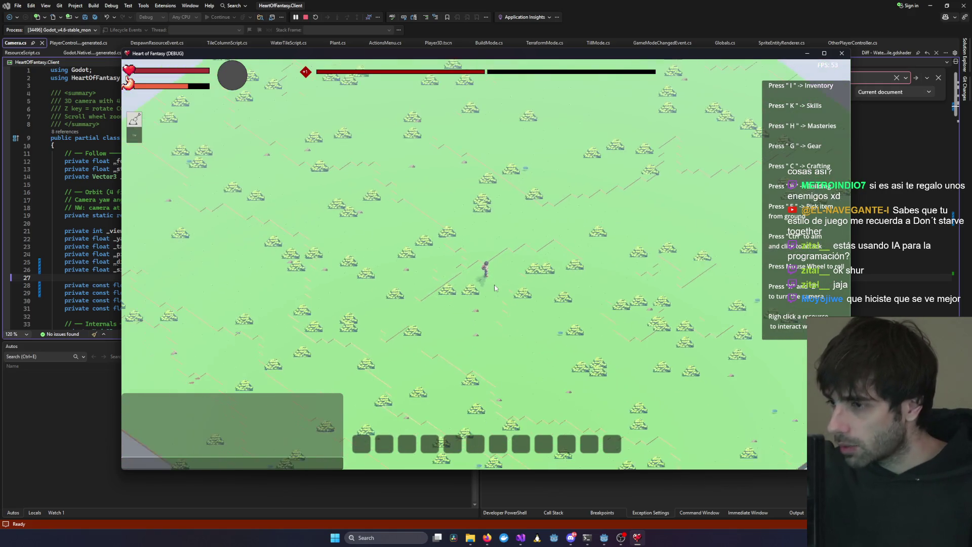
scroll(495, 288, "down", 5)
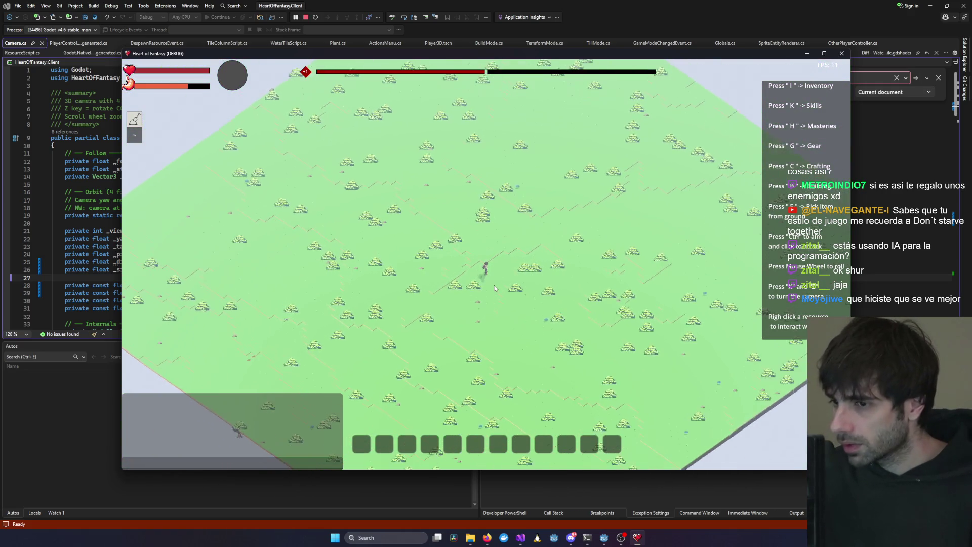
Step: Orbit the camera once around the character and zoom out to the wide map
scroll(494, 288, "up", 15)
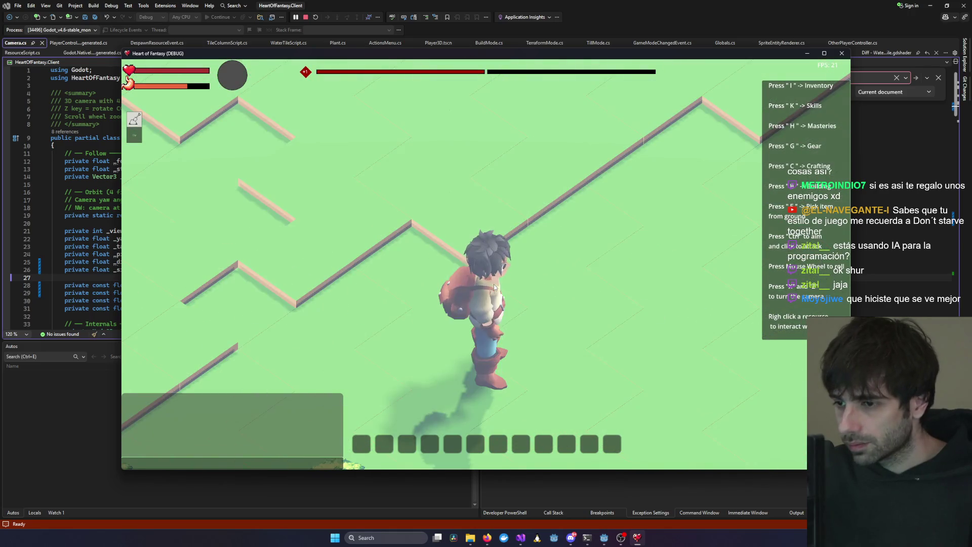
key("z")
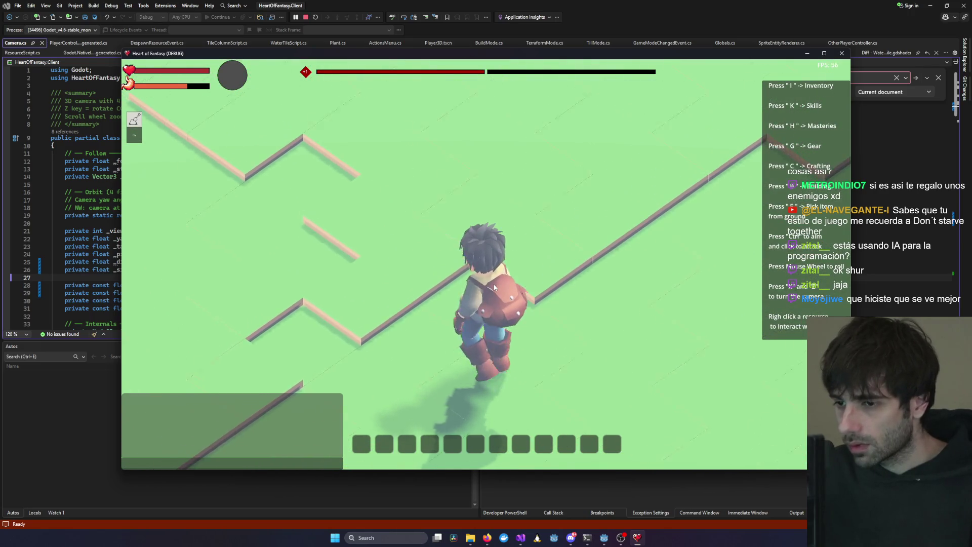
scroll(493, 284, "down", 10)
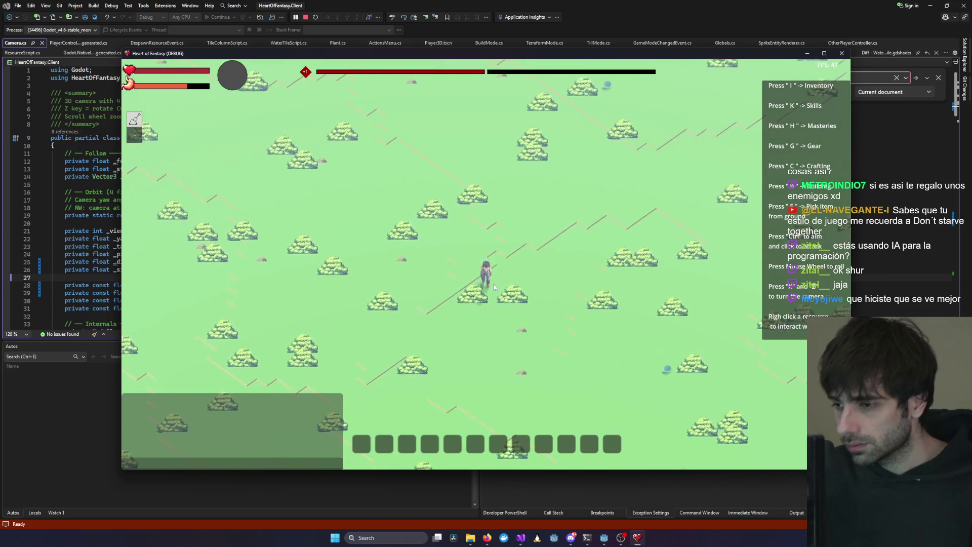
scroll(493, 284, "down", 5)
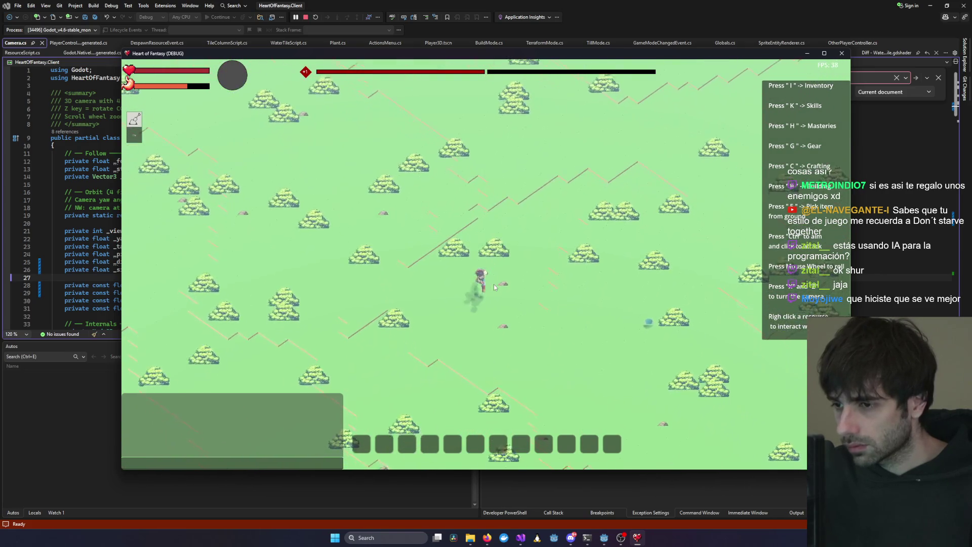
scroll(493, 287, "down", 5)
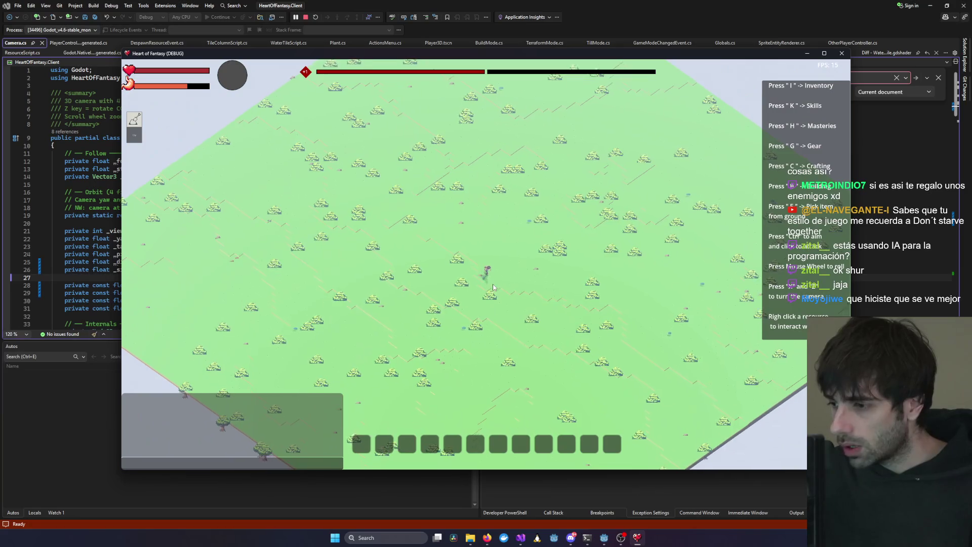
scroll(493, 287, "up", 5)
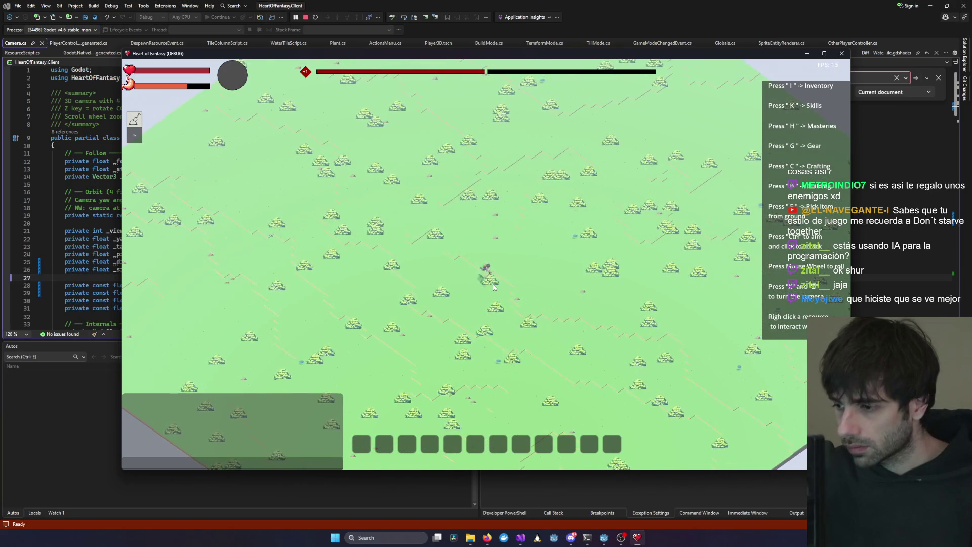
Step: Walk the character up-left, zooming in and out to check the camera follows
key("w")
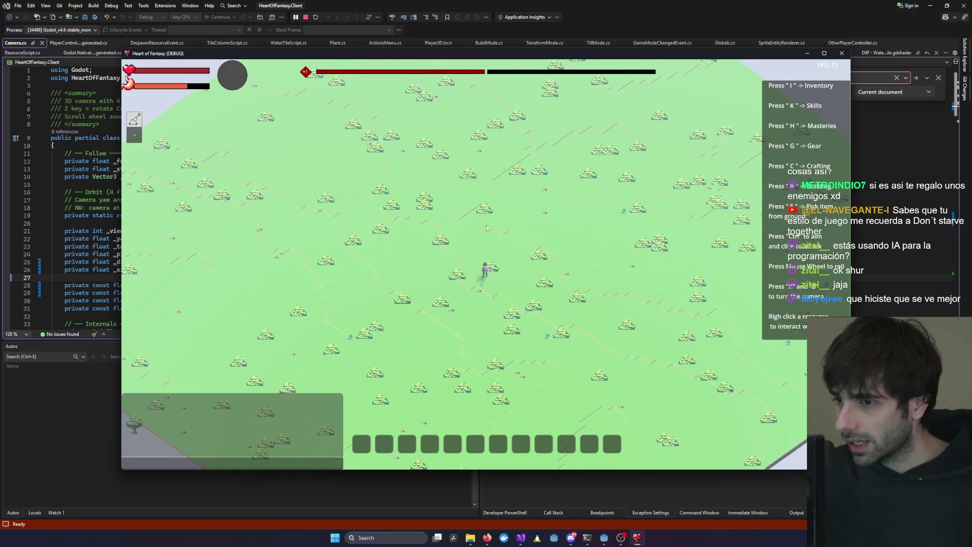
scroll(480, 233, "up", 3)
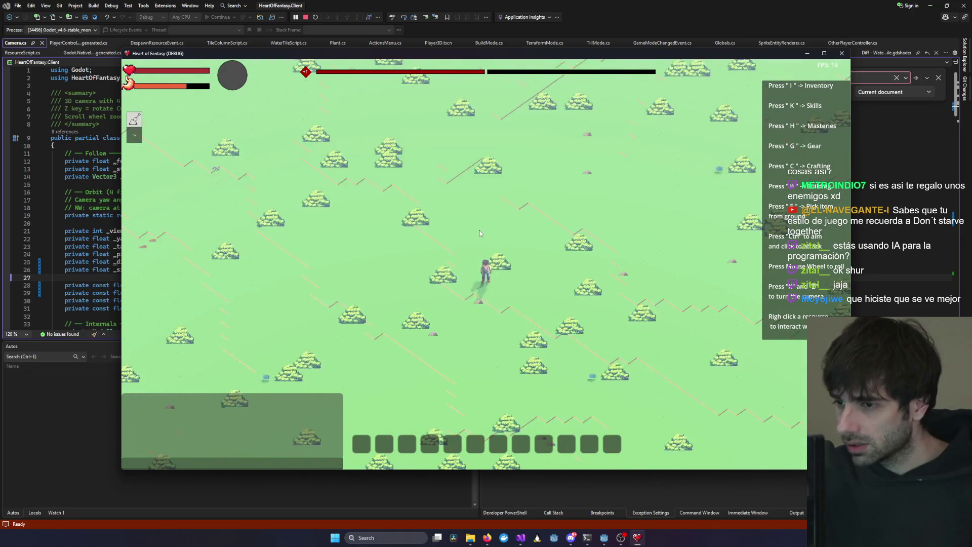
scroll(479, 233, "up", 5)
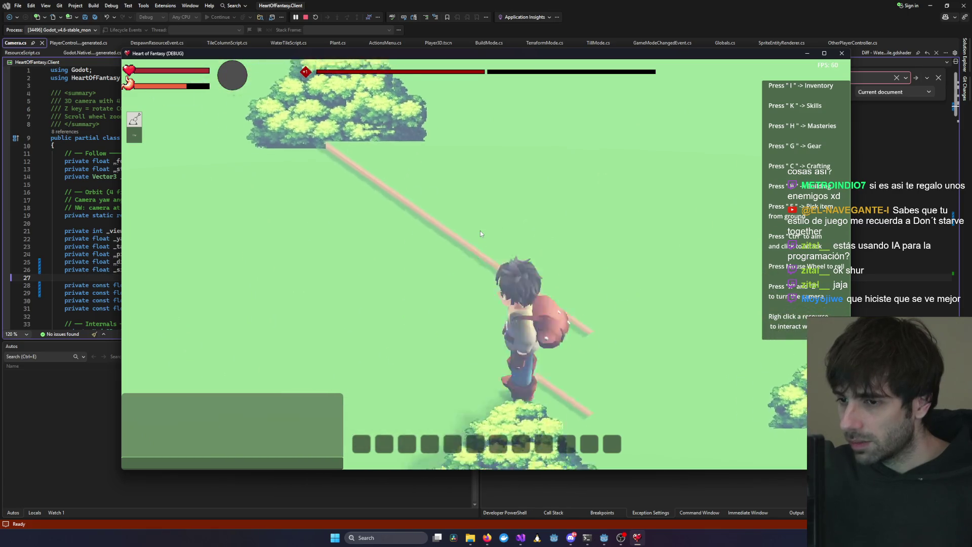
scroll(480, 231, "down", 8)
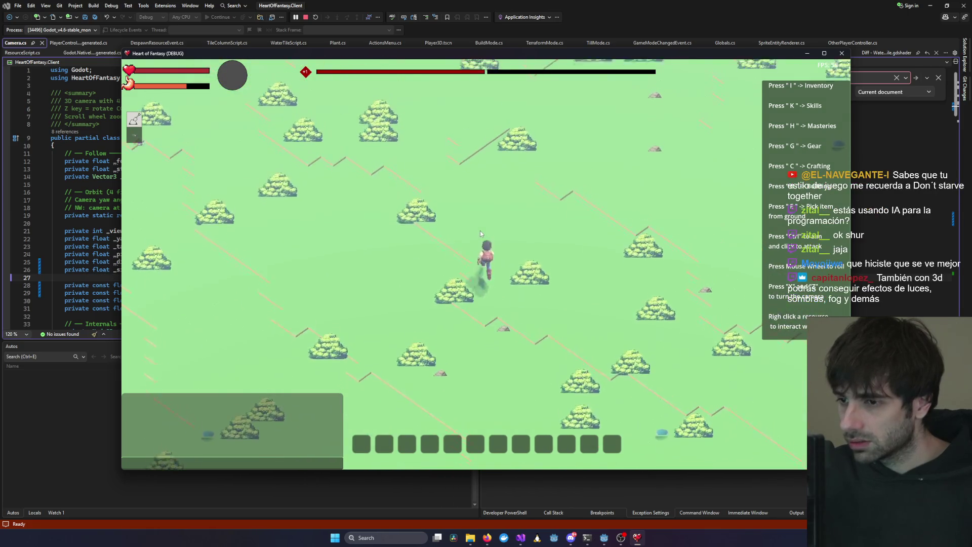
key("w")
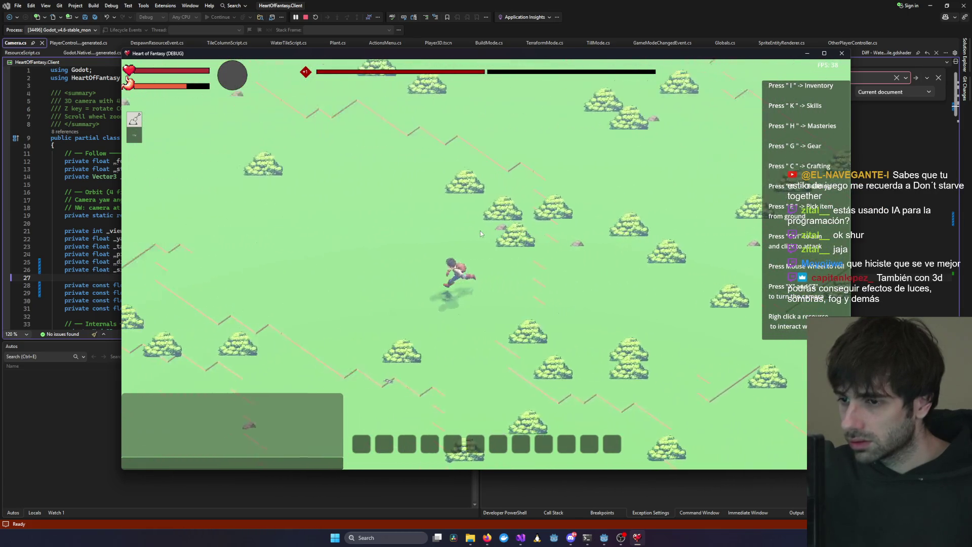
key("w")
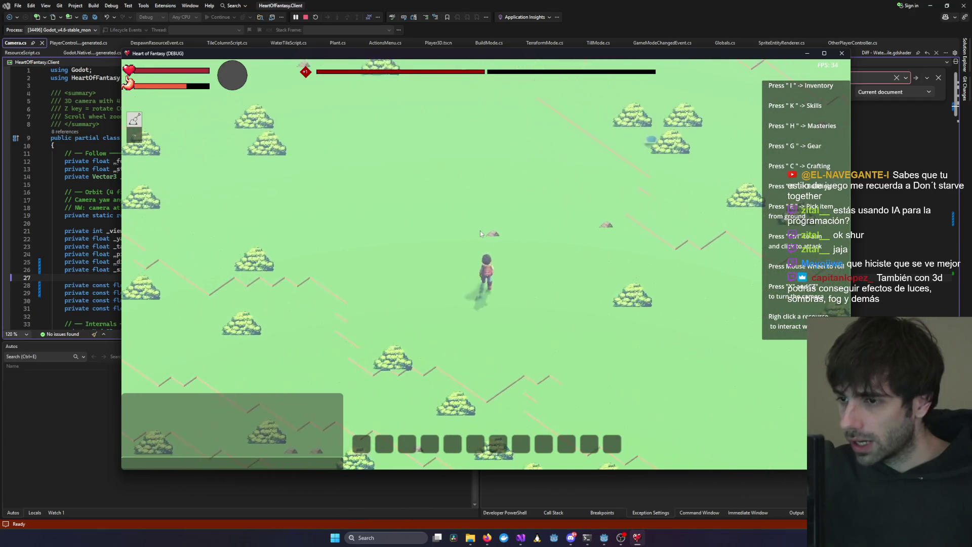
scroll(505, 276, "up", 8)
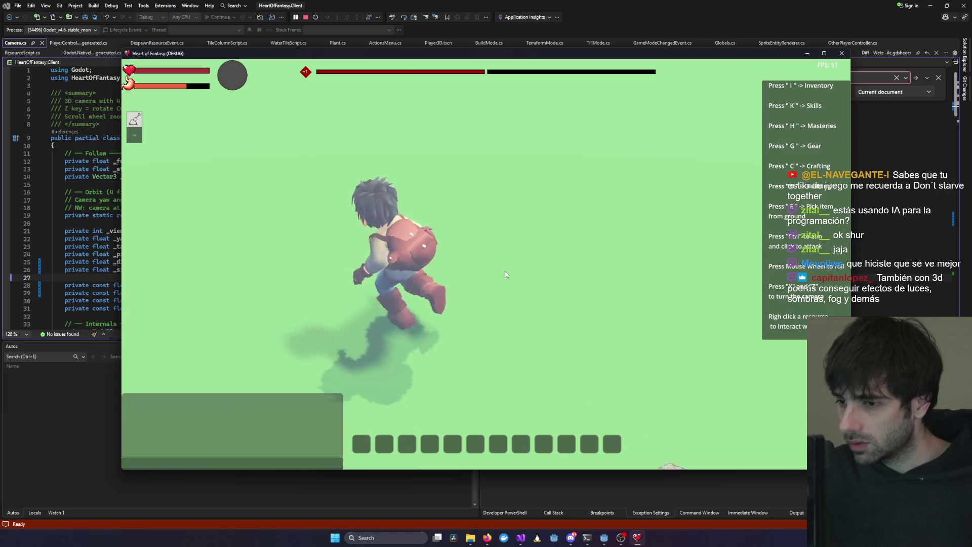
scroll(505, 274, "down", 10)
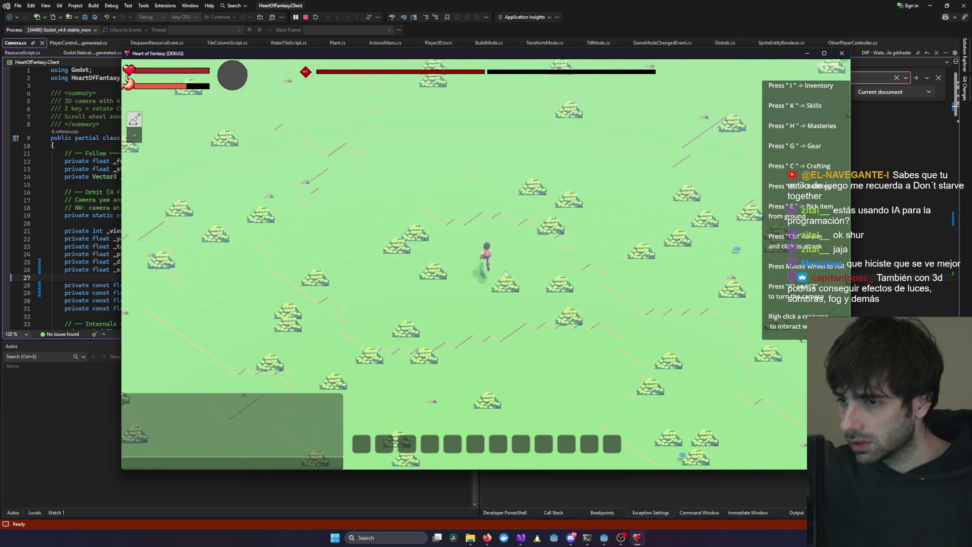
Step: Keep walking up toward the map's edge, then a little to the left
key("w")
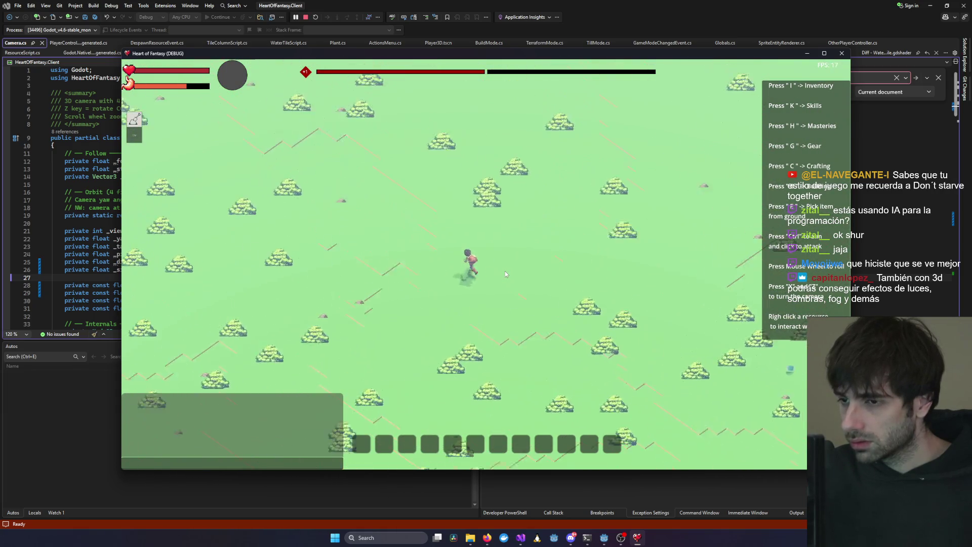
scroll(505, 274, "down", 5)
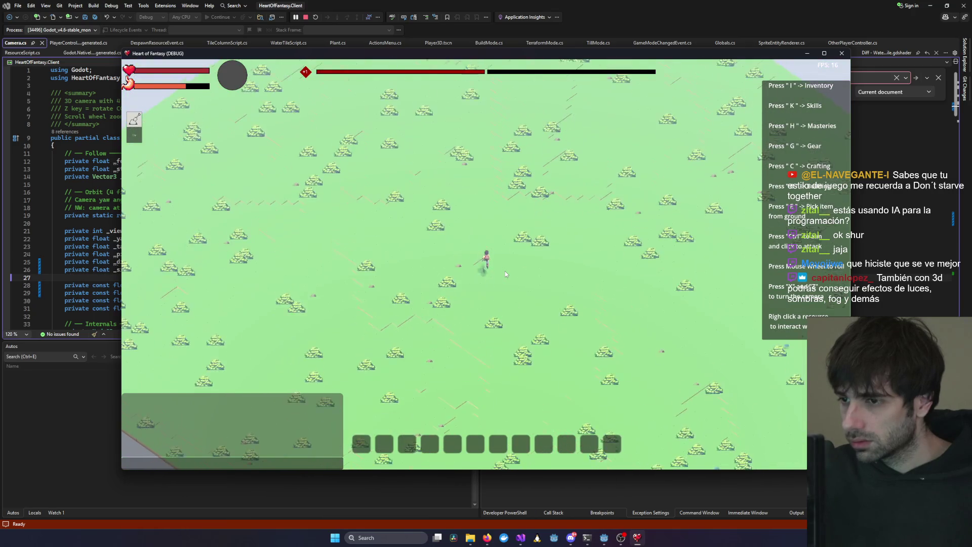
key("w")
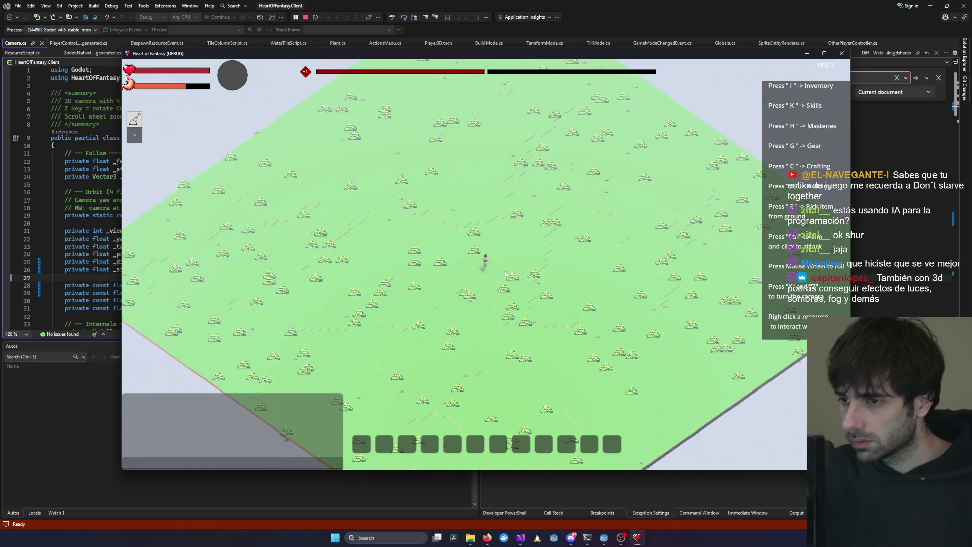
key("w")
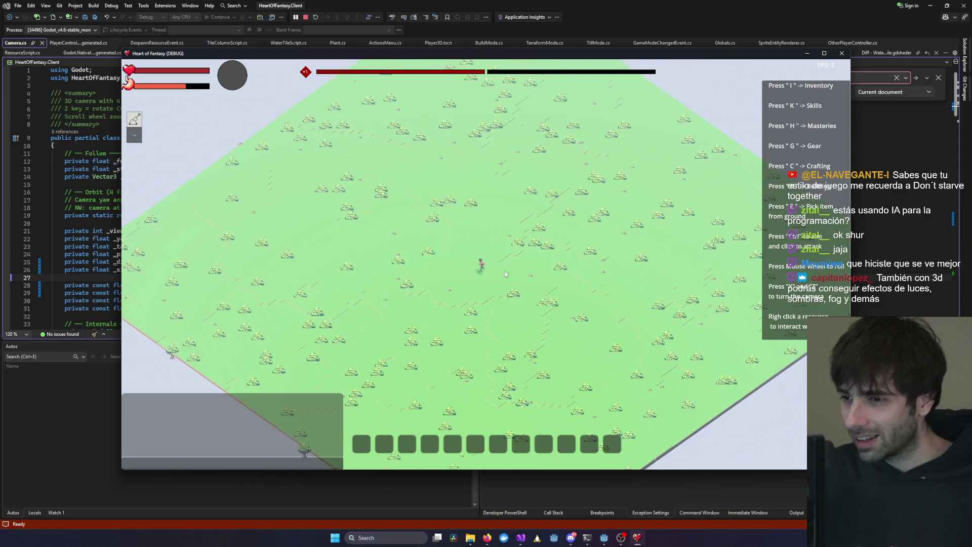
key("w")
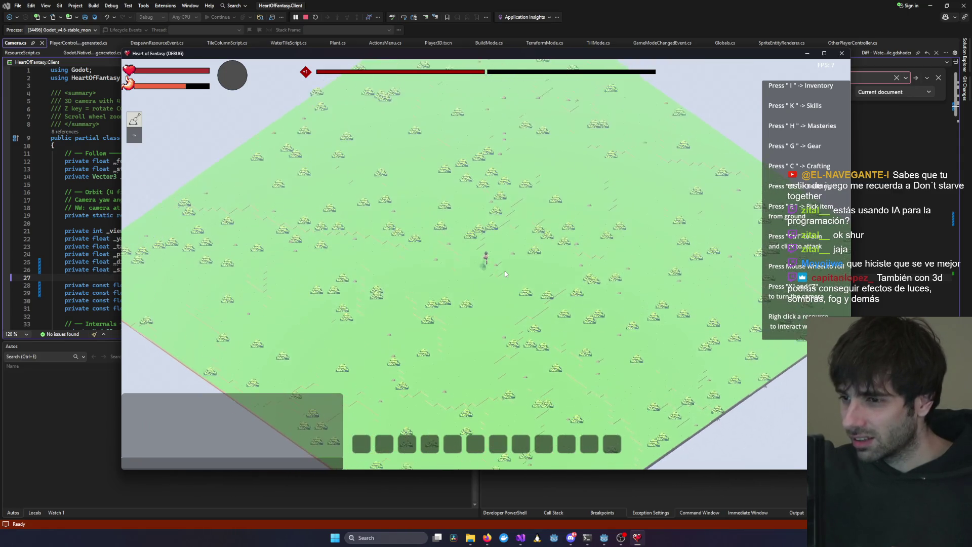
key("a")
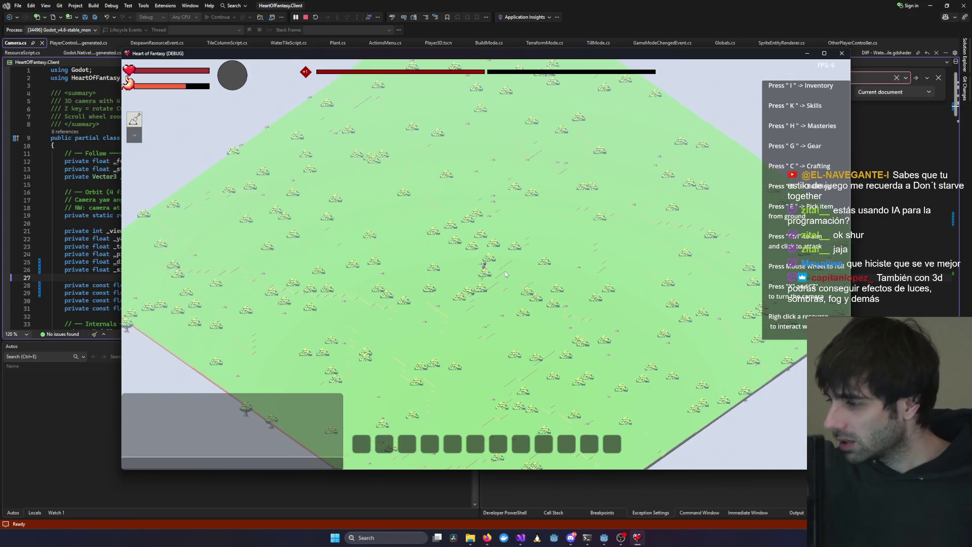
key("a")
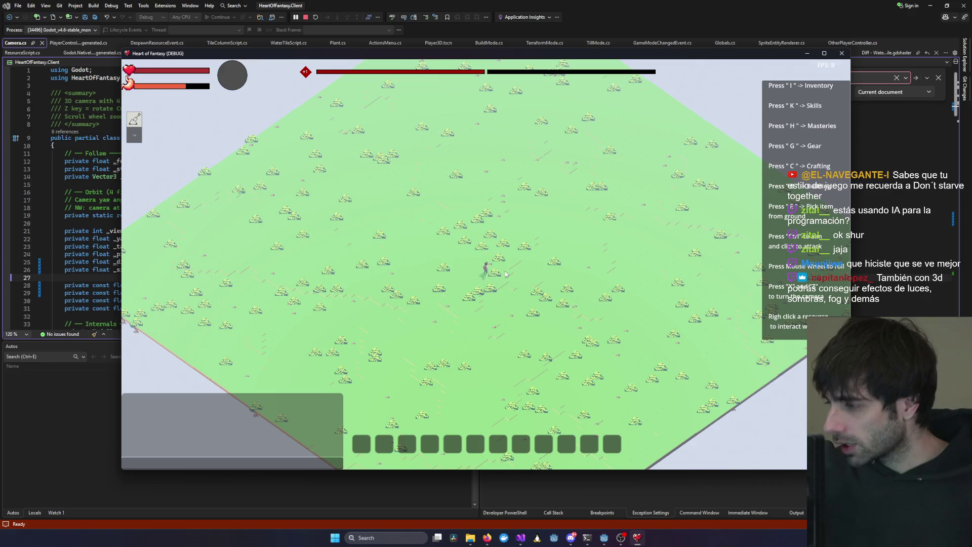
Step: Zoom in, then orbit the camera ten steps around the character
scroll(506, 270, "up", 5)
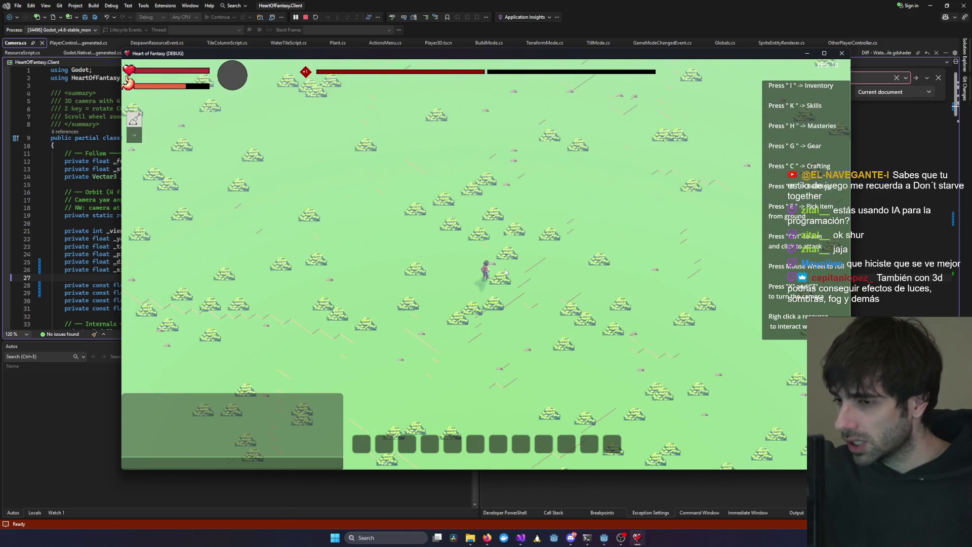
scroll(505, 273, "up", 5)
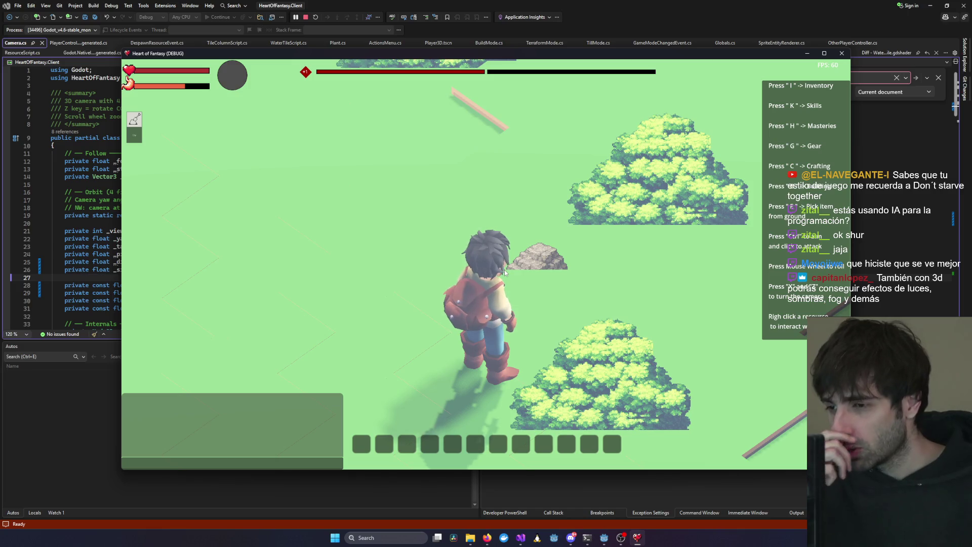
key("z")
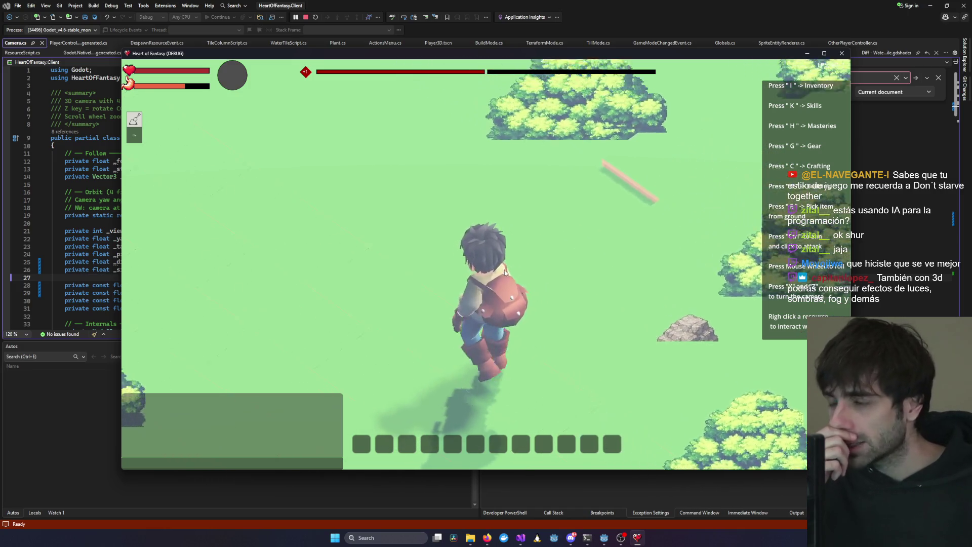
key("z")
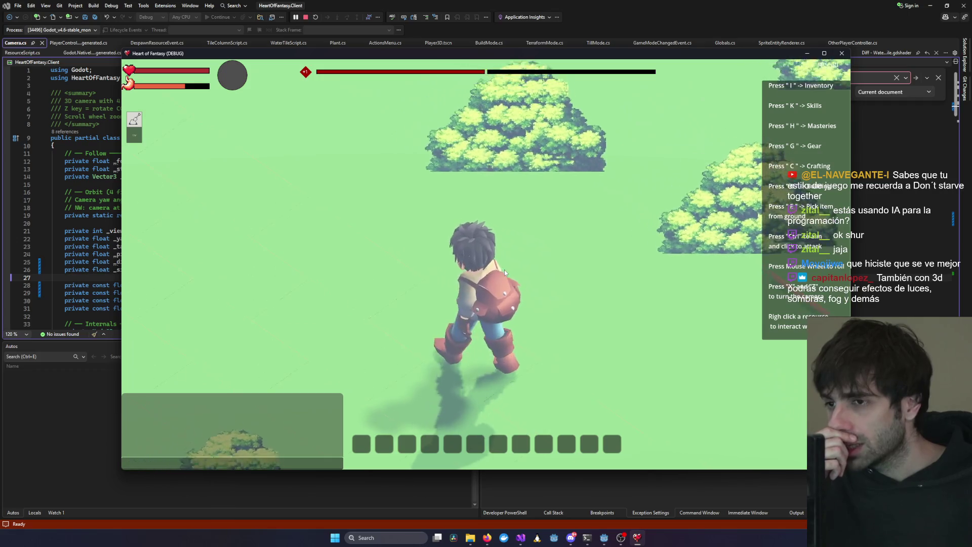
key("z")
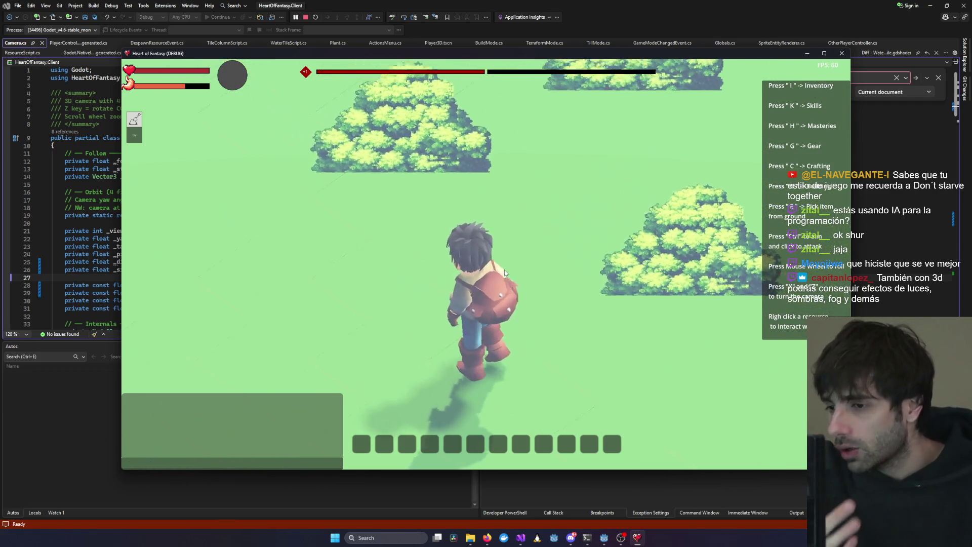
key("z")
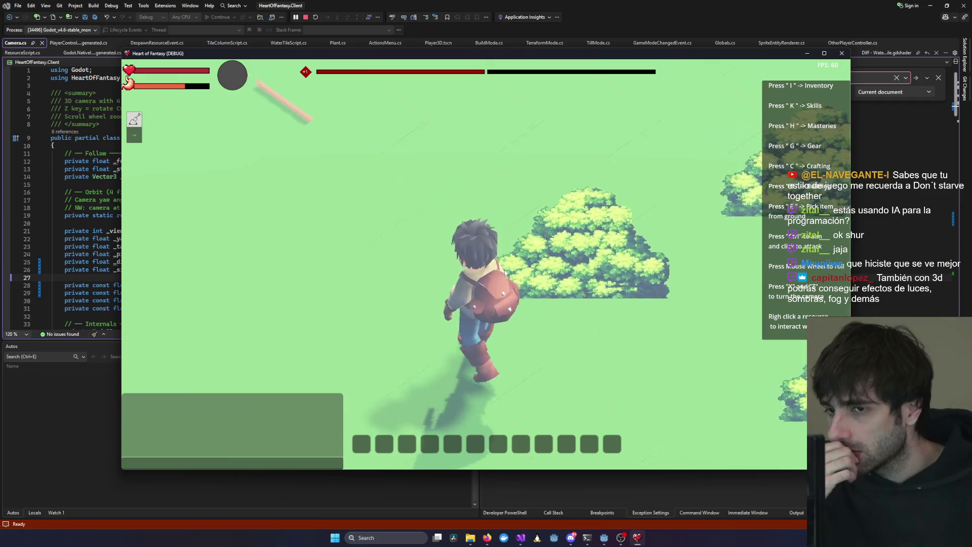
key("z")
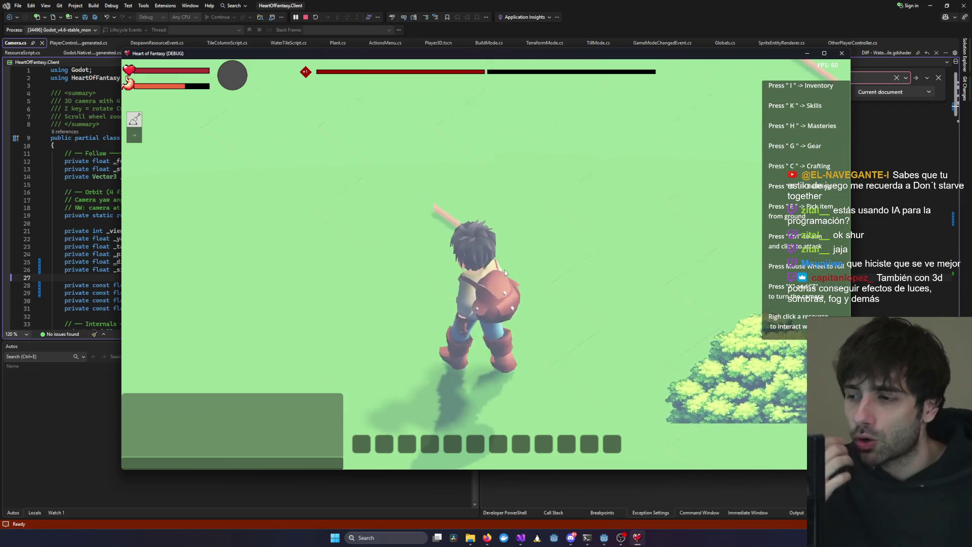
key("z")
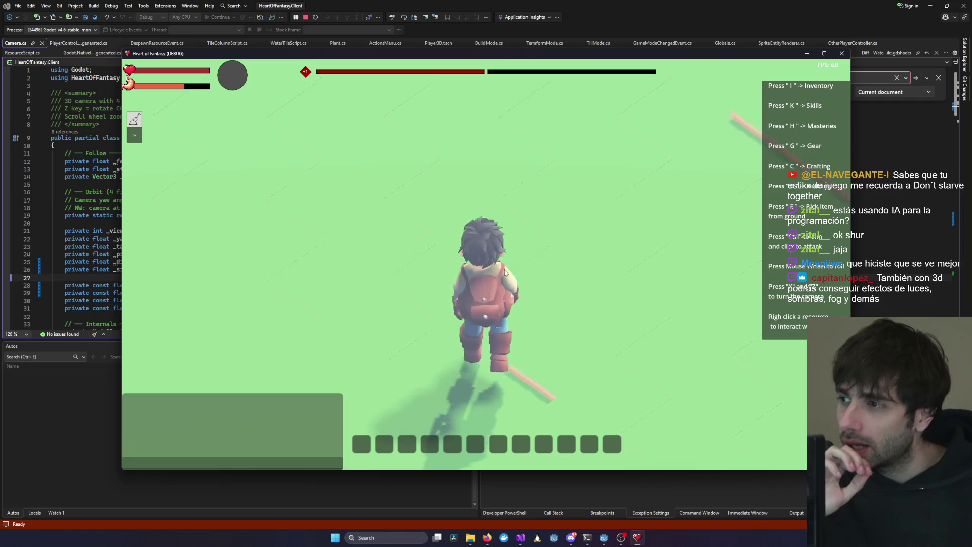
key("z")
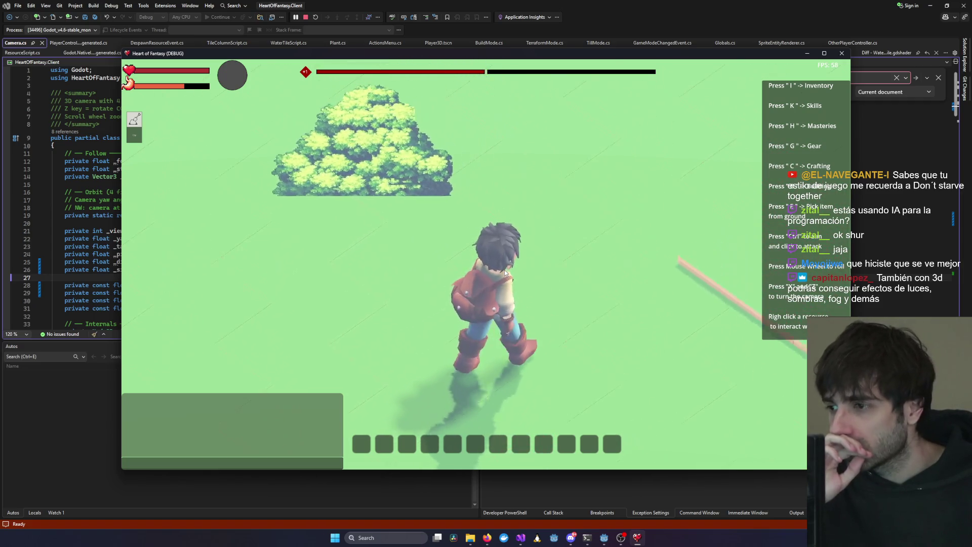
key("z")
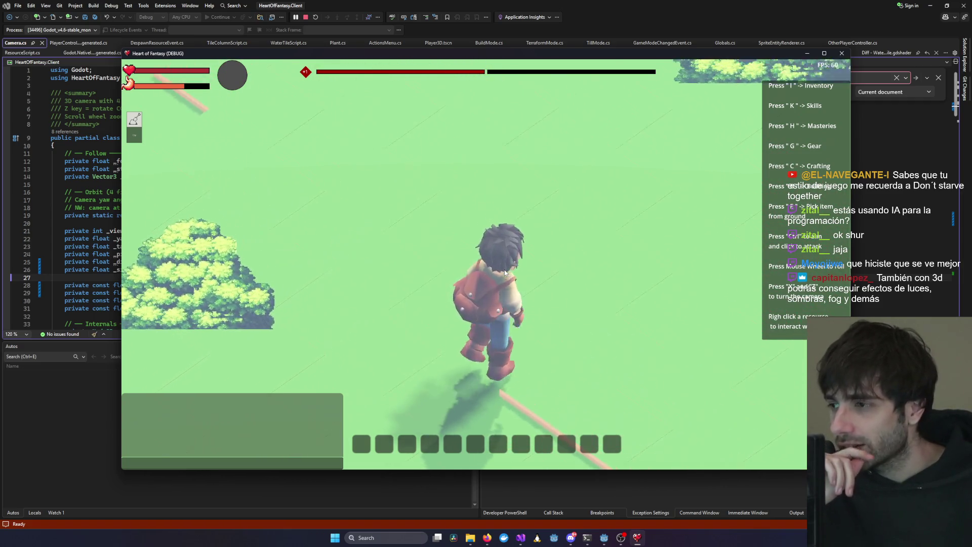
key("z")
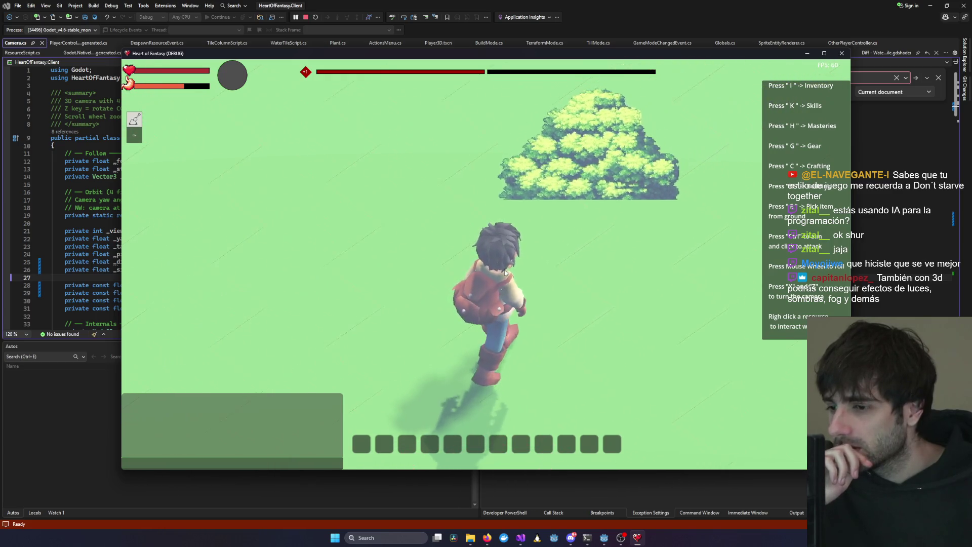
key("z")
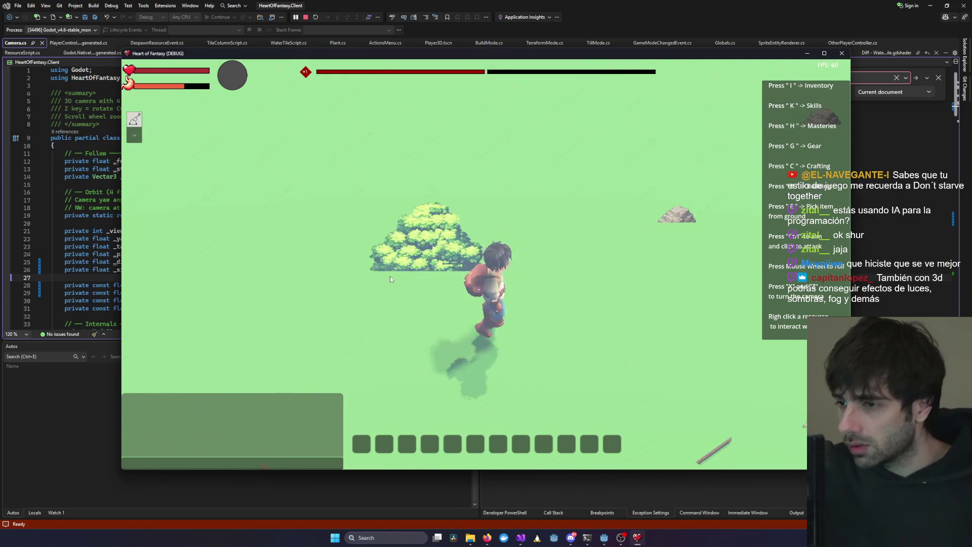
Step: Swing the camera to view the character from behind, then zoom out and back in
scroll(390, 279, "down", 5)
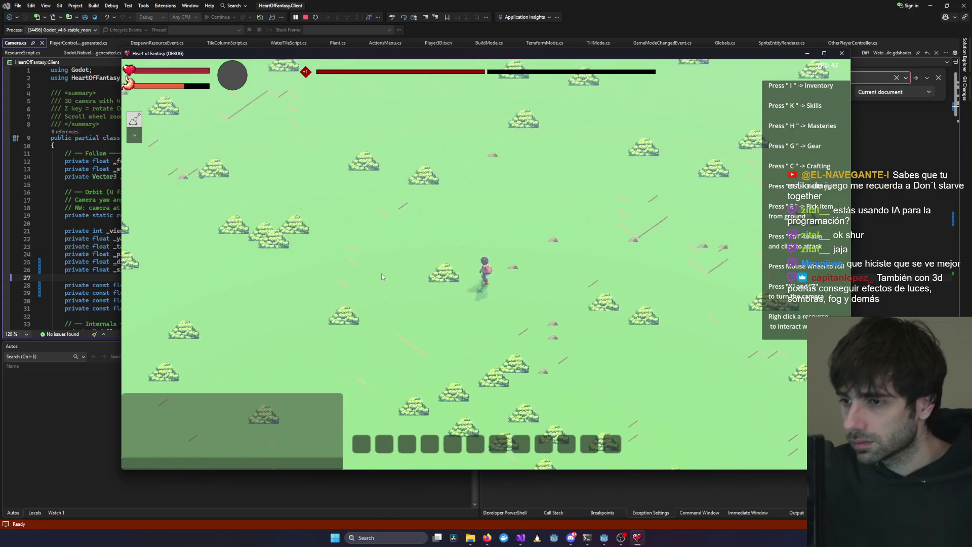
key("z")
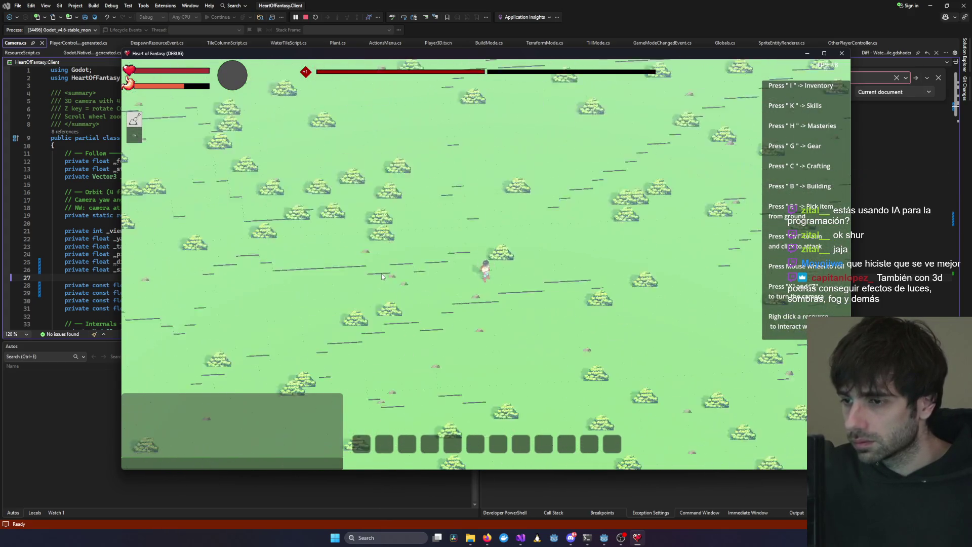
scroll(510, 260, "up", 5)
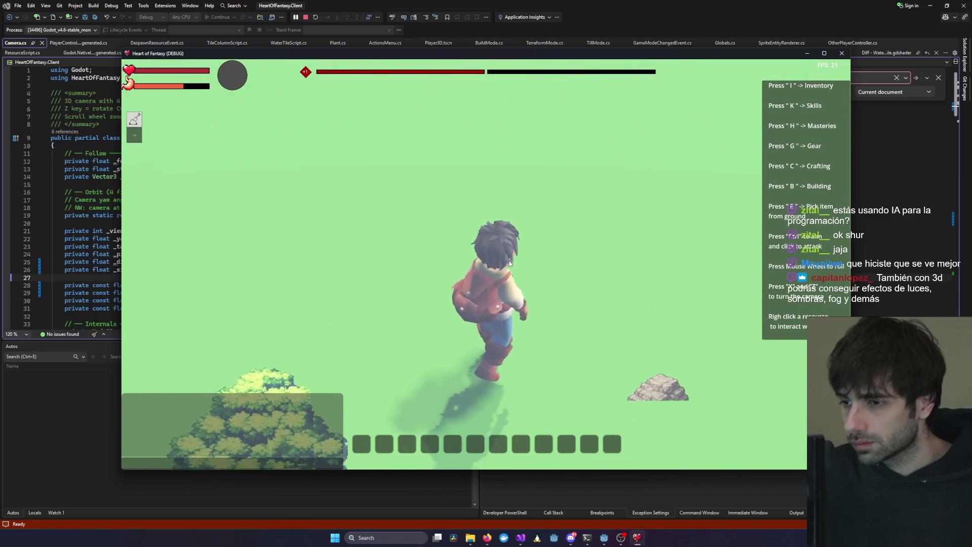
key("z")
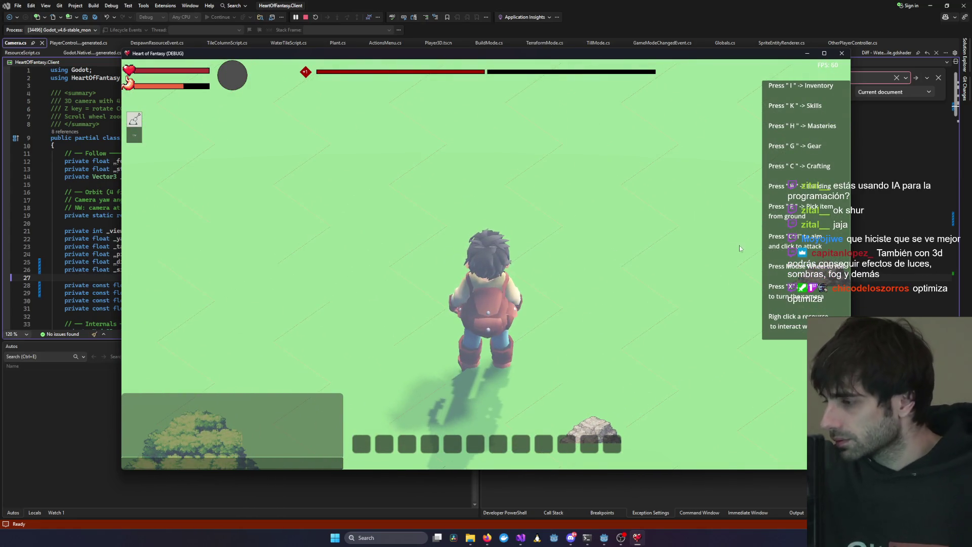
scroll(691, 236, "down", 5)
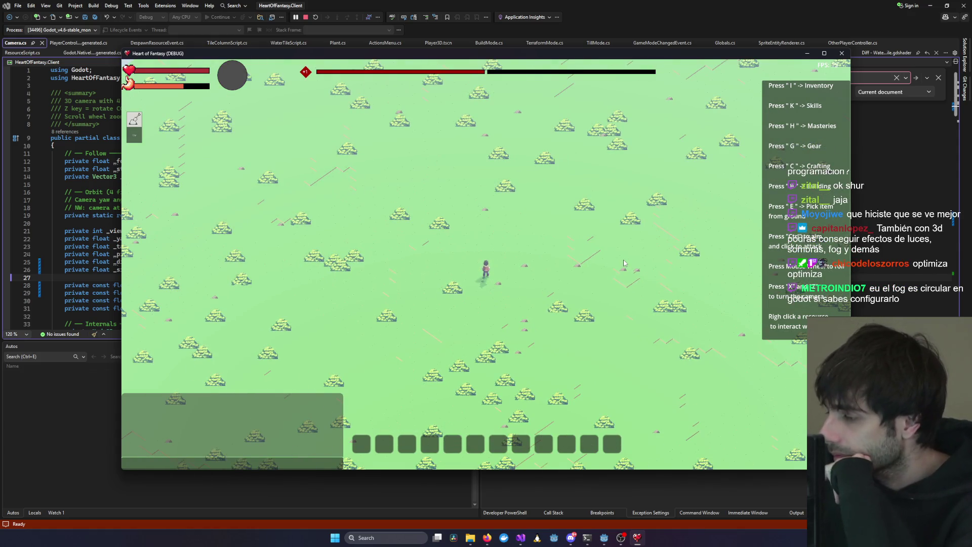
scroll(624, 263, "down", 2)
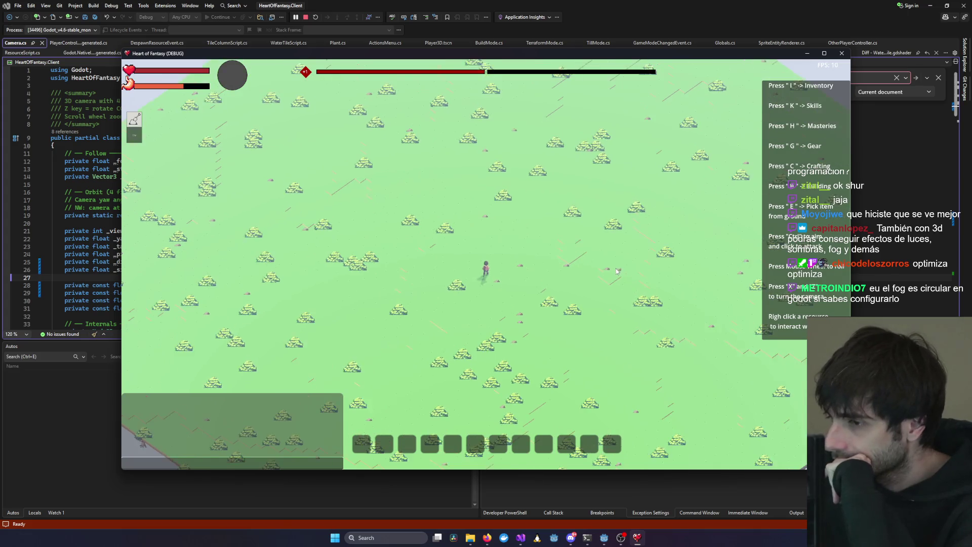
scroll(623, 264, "up", 7)
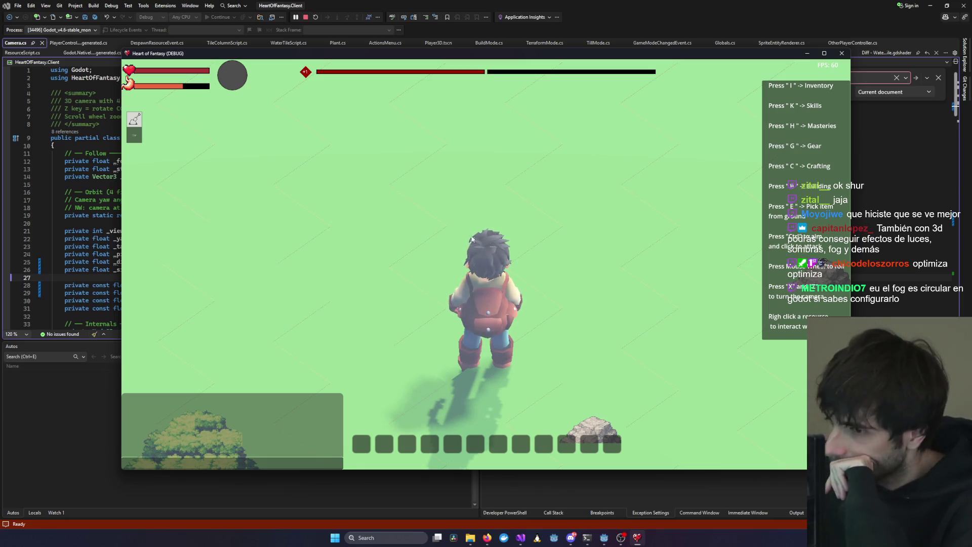
scroll(471, 239, "down", 6)
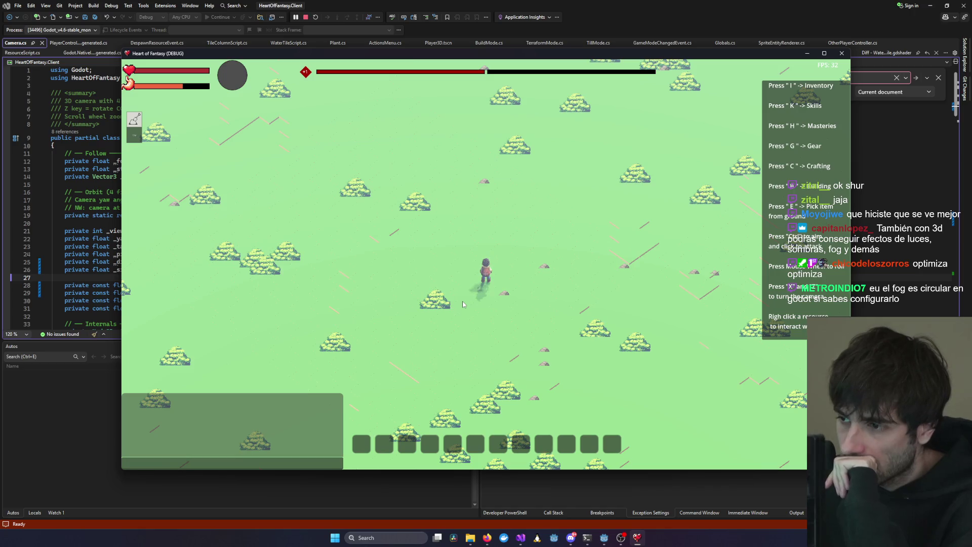
scroll(463, 304, "up", 6)
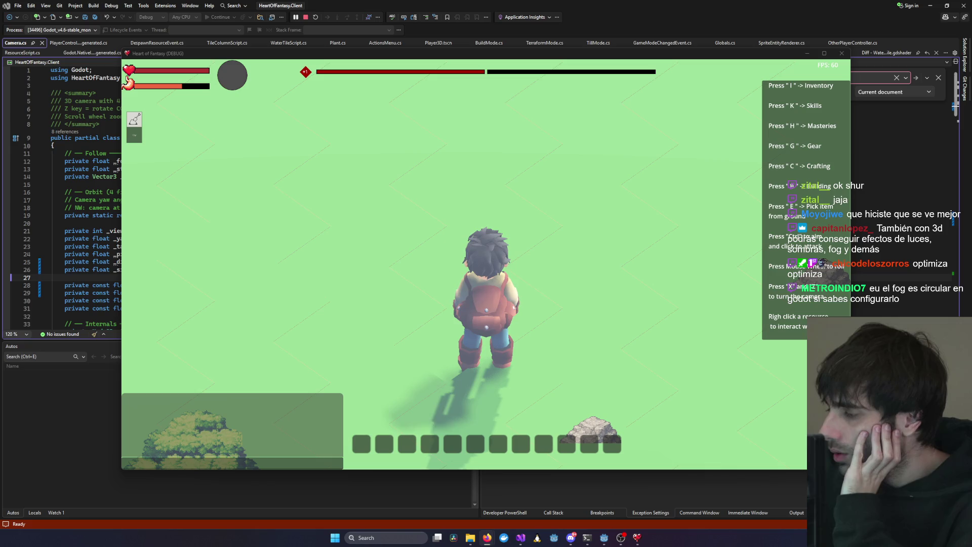
Step: Zoom the game camera in and out to compare framing around the character
scroll(623, 287, "down", 10)
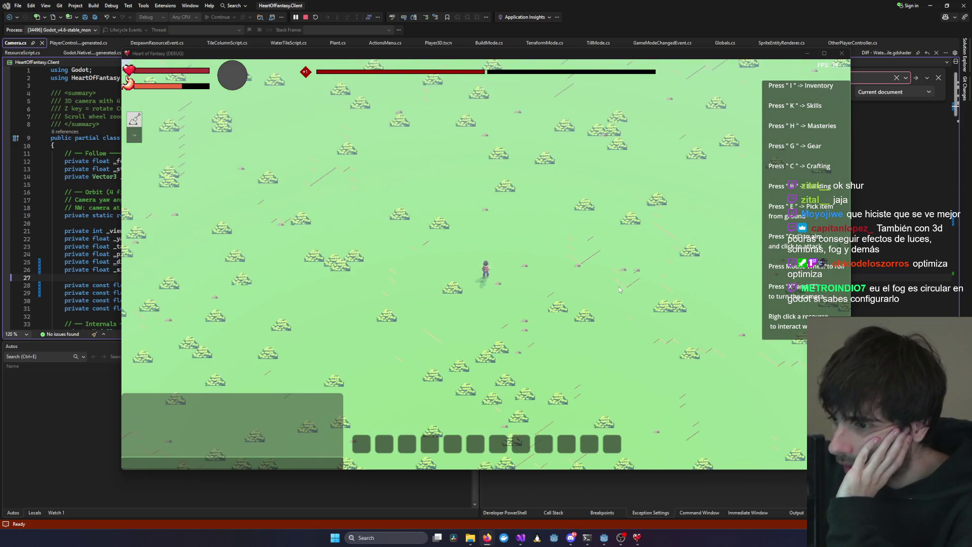
scroll(619, 287, "up", 10)
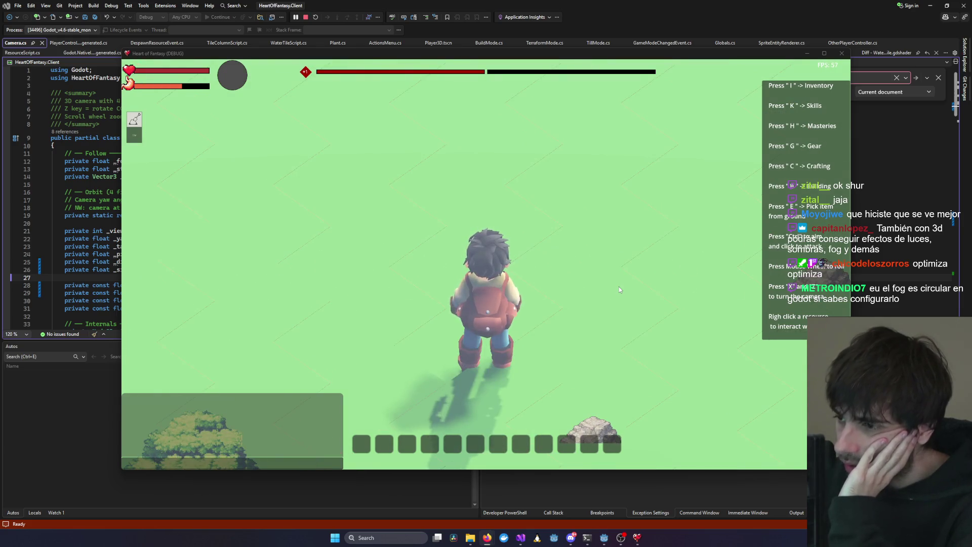
scroll(618, 289, "down", 10)
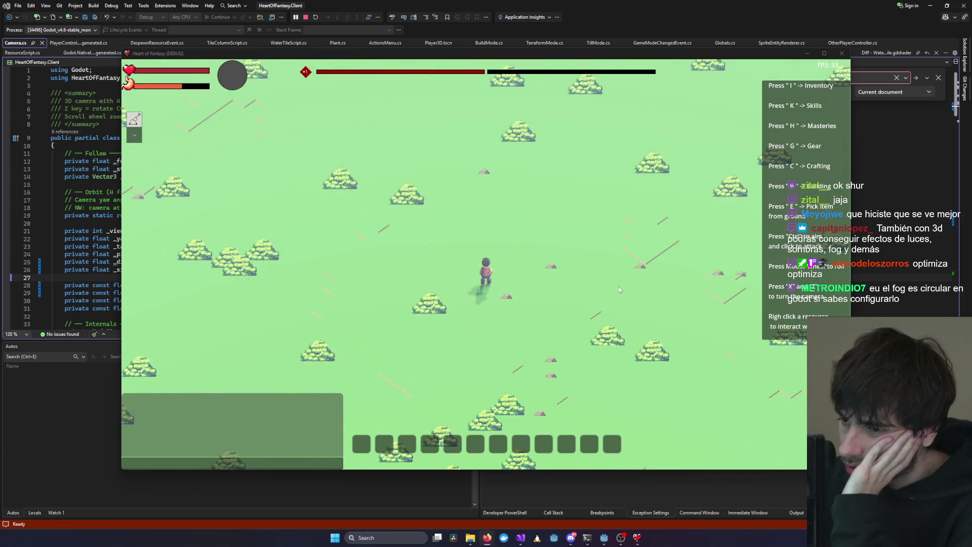
scroll(619, 286, "down", 10)
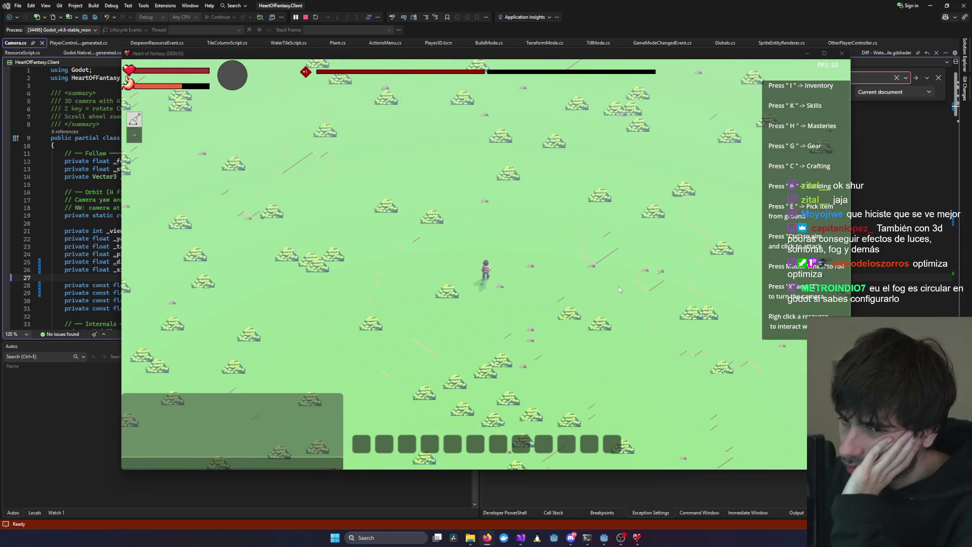
scroll(619, 287, "up", 10)
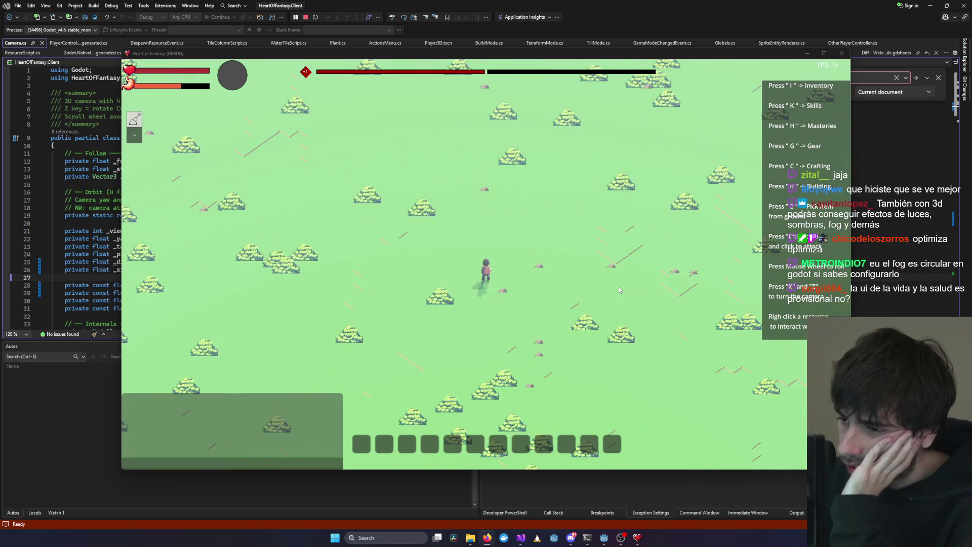
scroll(619, 286, "up", 2)
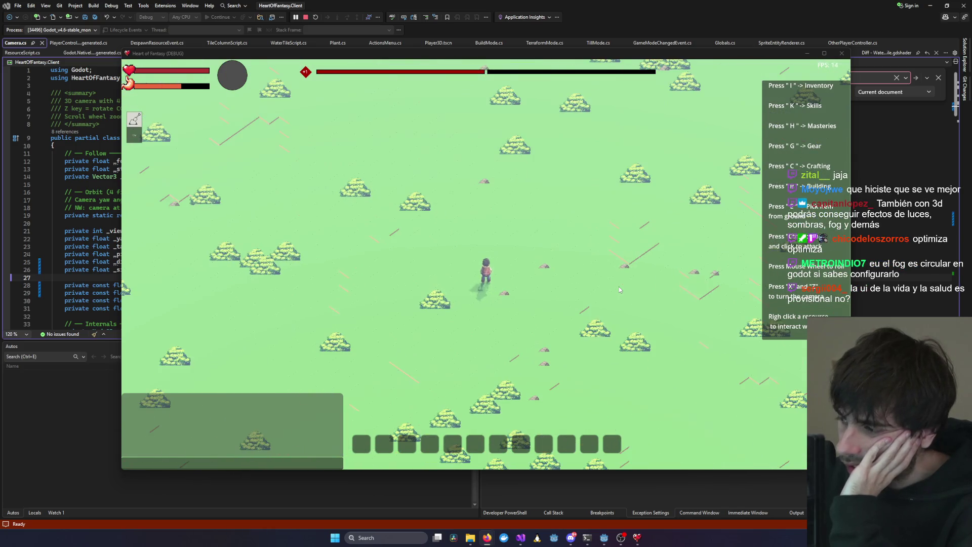
scroll(618, 287, "up", 8)
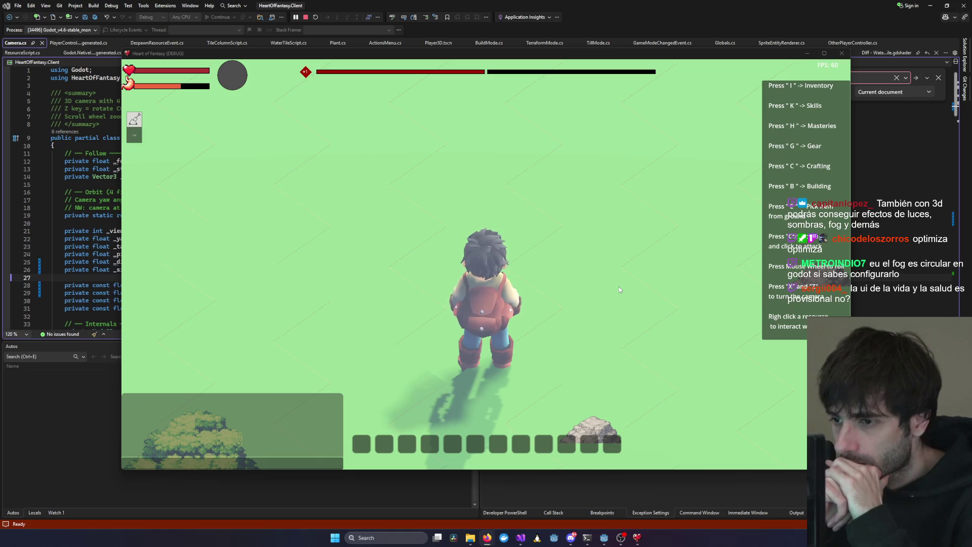
Step: Zoom all the way out, then switch to the Godot 3D Pixelart Starter Kit v1 video
scroll(619, 287, "down", 5)
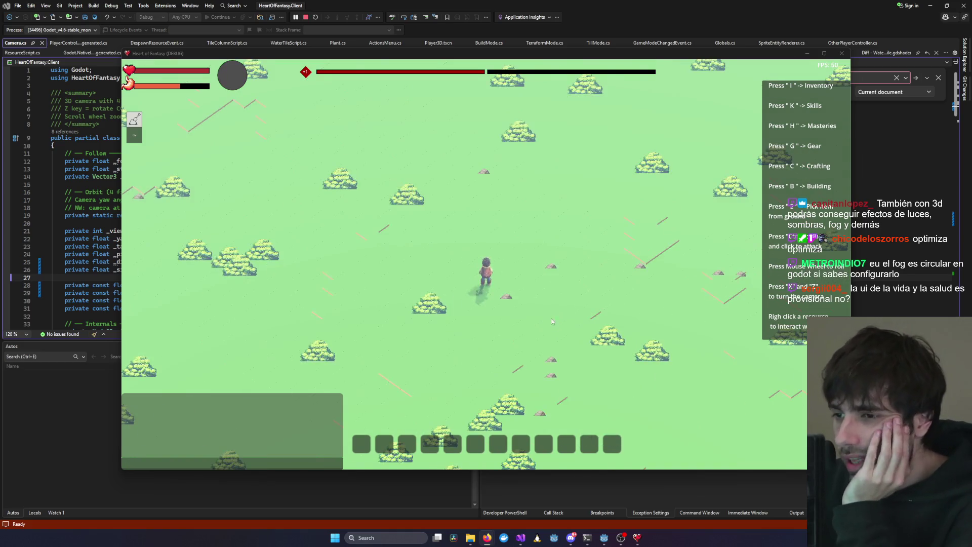
scroll(549, 323, "down", 2)
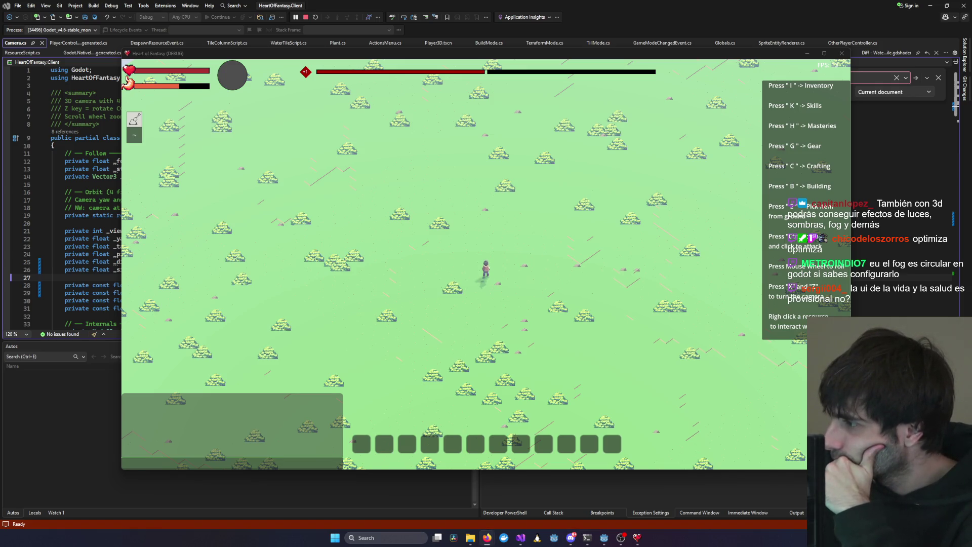
key("alt+Tab")
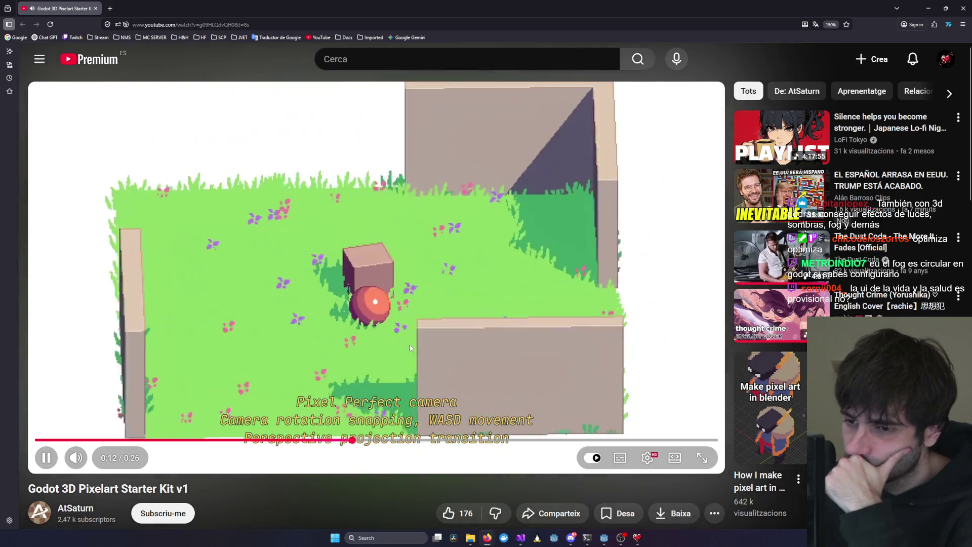
left_click(454, 322)
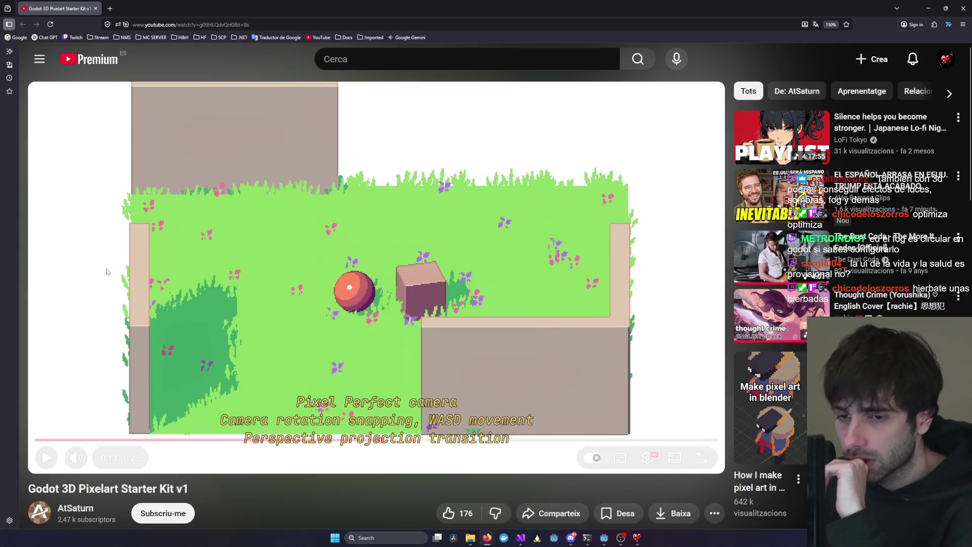
left_click(397, 204)
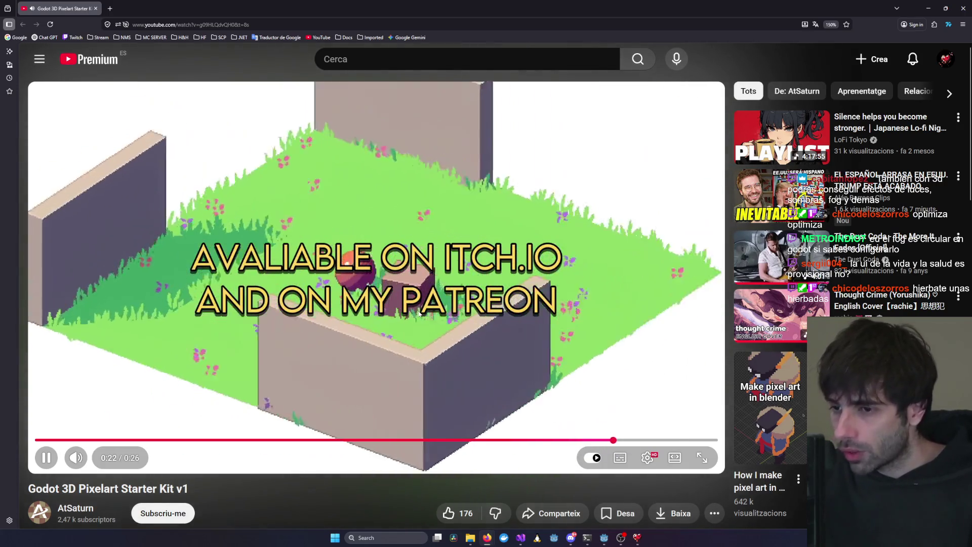
left_click(419, 314)
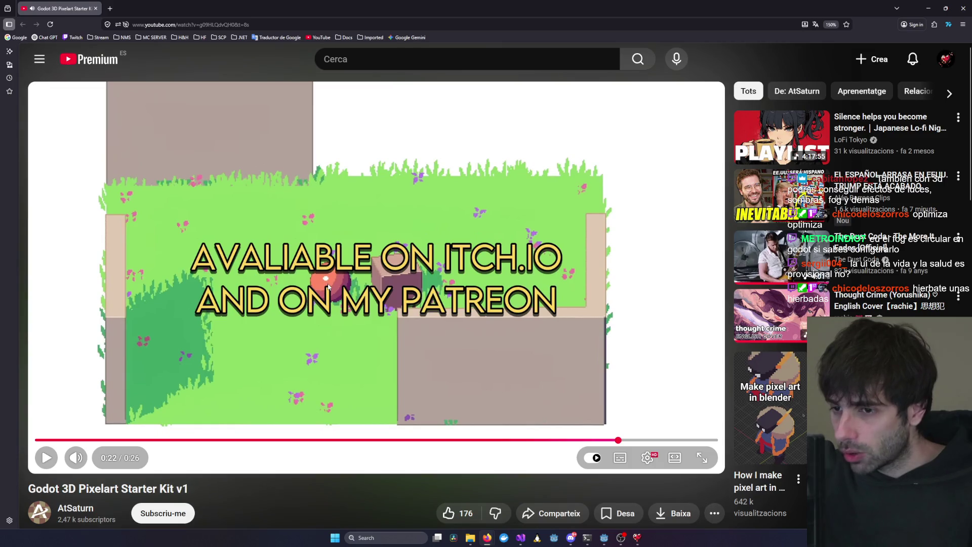
double_click(331, 170)
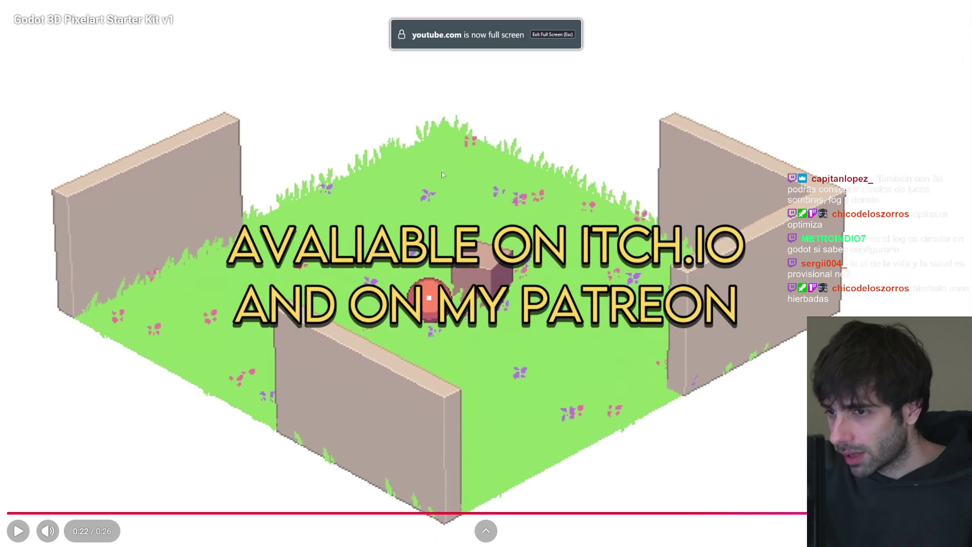
left_click(435, 239)
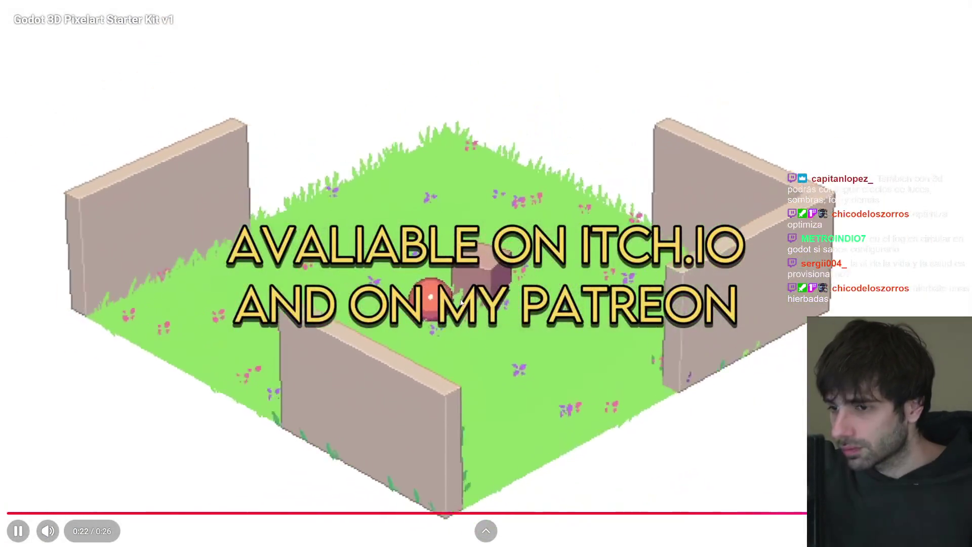
left_click(461, 306)
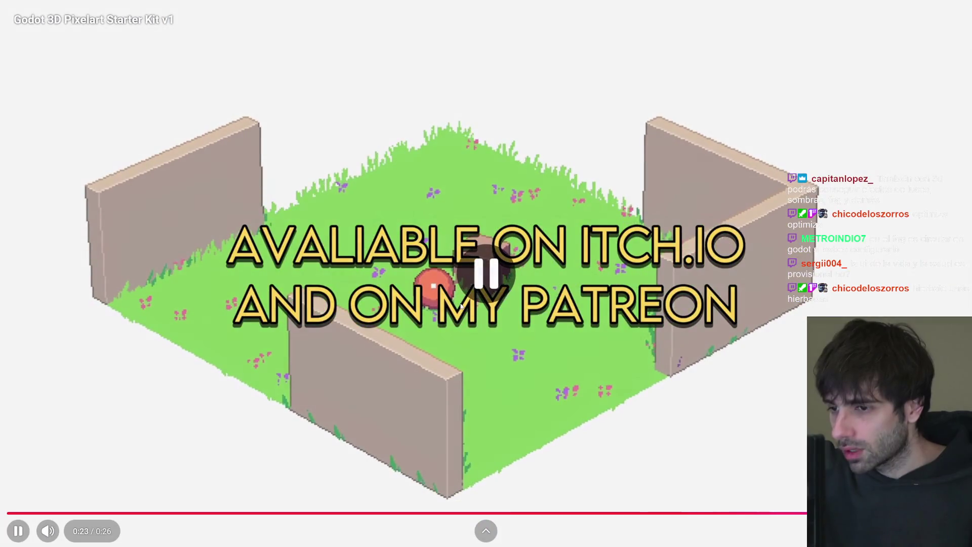
left_click(460, 306)
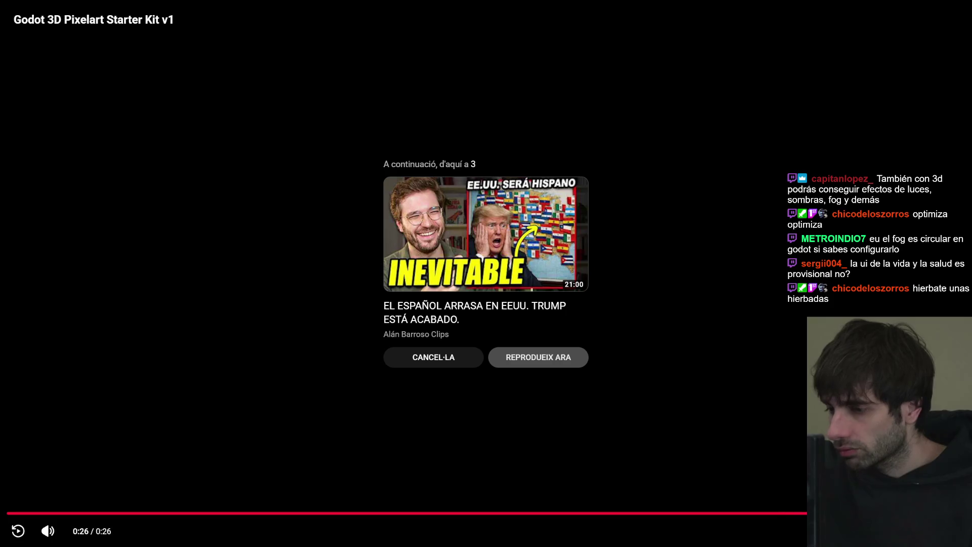
key("Escape")
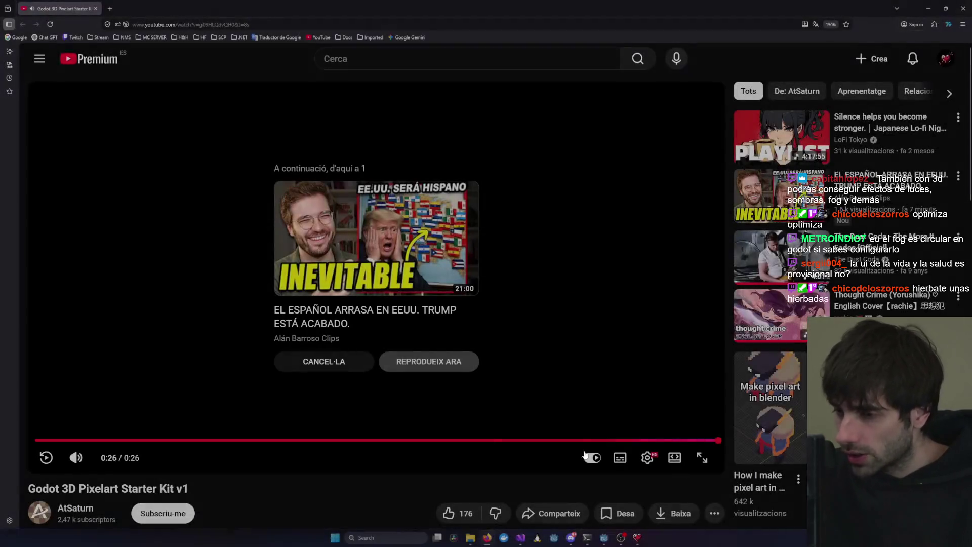
key("alt+Tab")
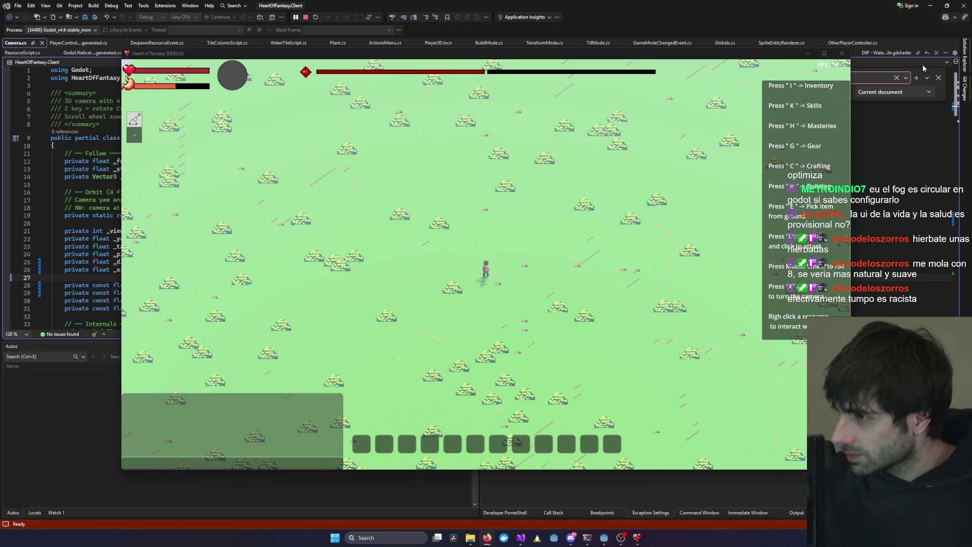
Step: Close the Heart of Fantasy debug window and the Find widget, returning to line 15 of Camera.cs
left_click_drag(776, 58, 811, 55)
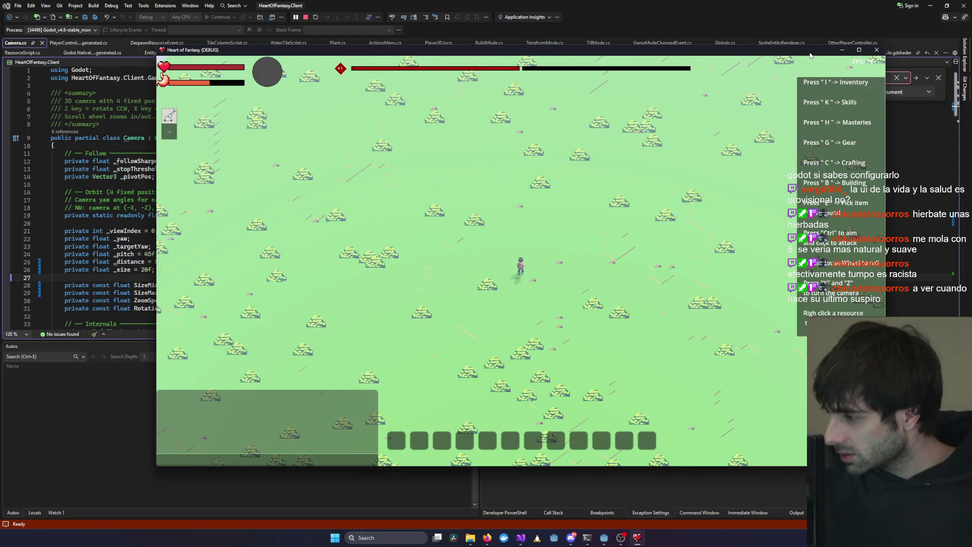
left_click_drag(813, 53, 802, 51)
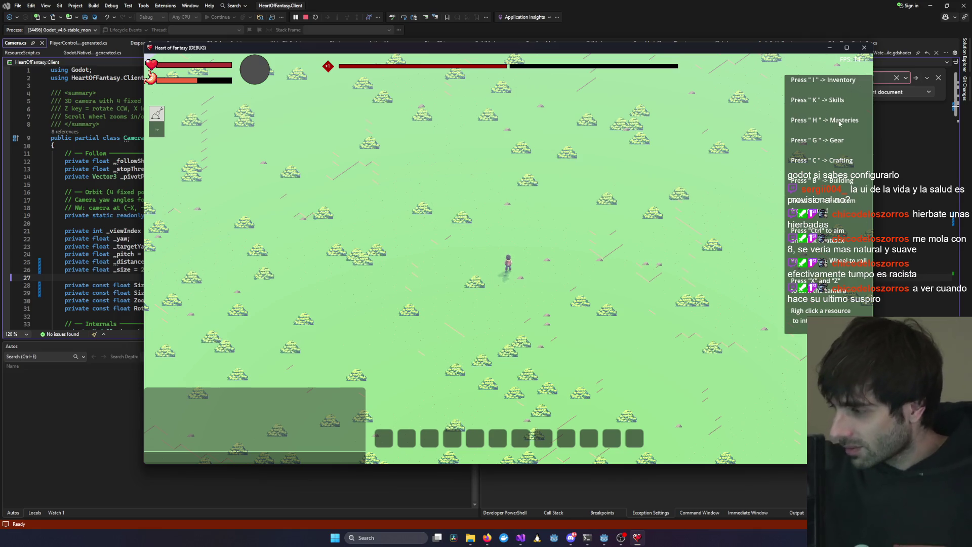
left_click(867, 48)
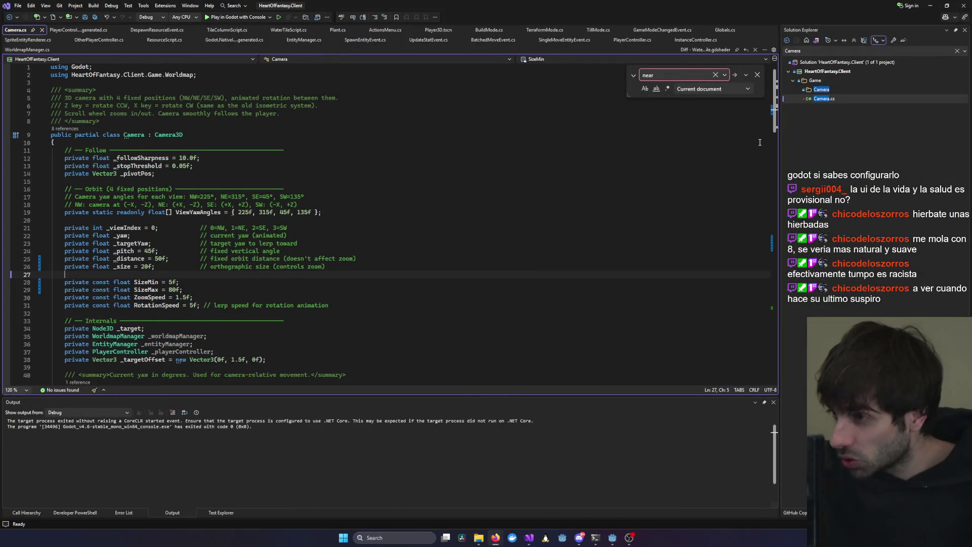
left_click(758, 75)
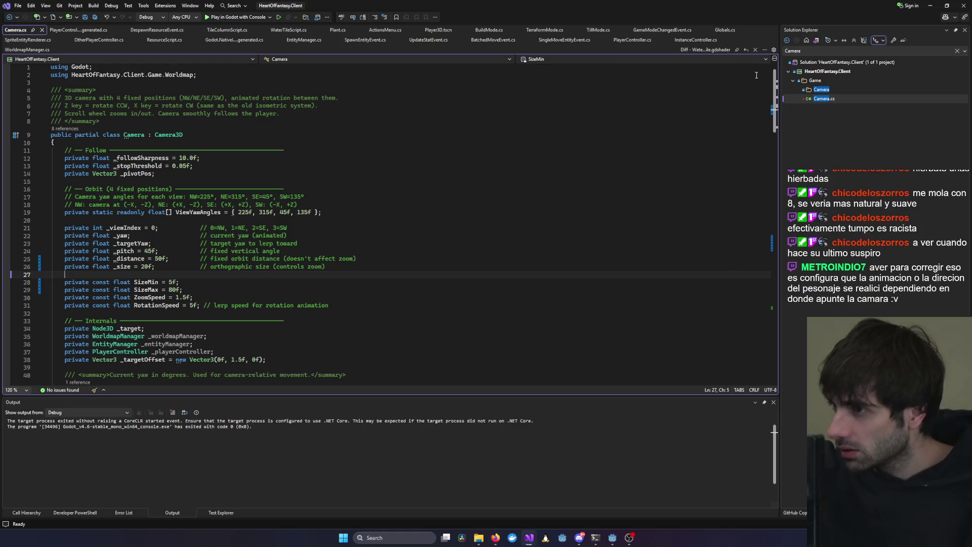
left_click(674, 181)
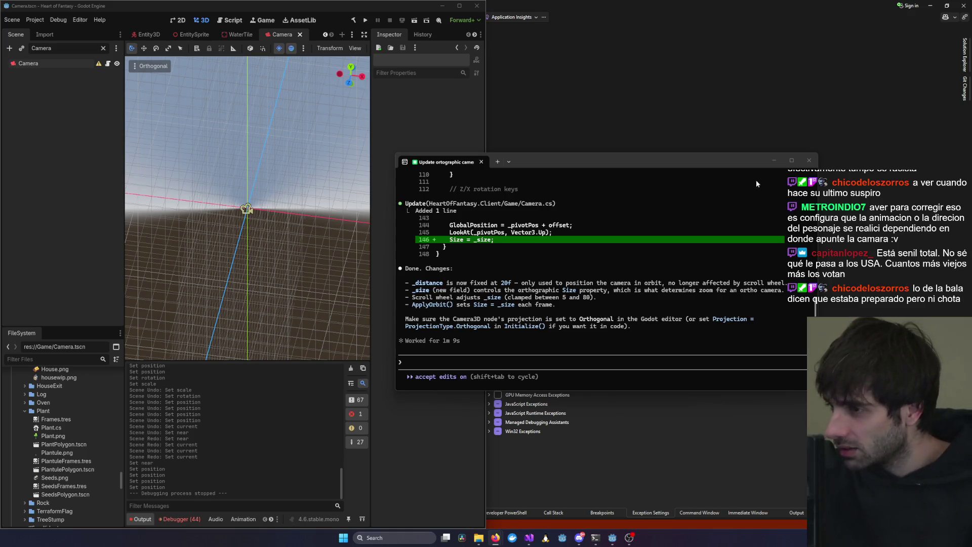
Step: Read Claude Code's summary of the _distance 20f and new _size changes, then minimize the terminal
left_click_drag(733, 160, 825, 107)
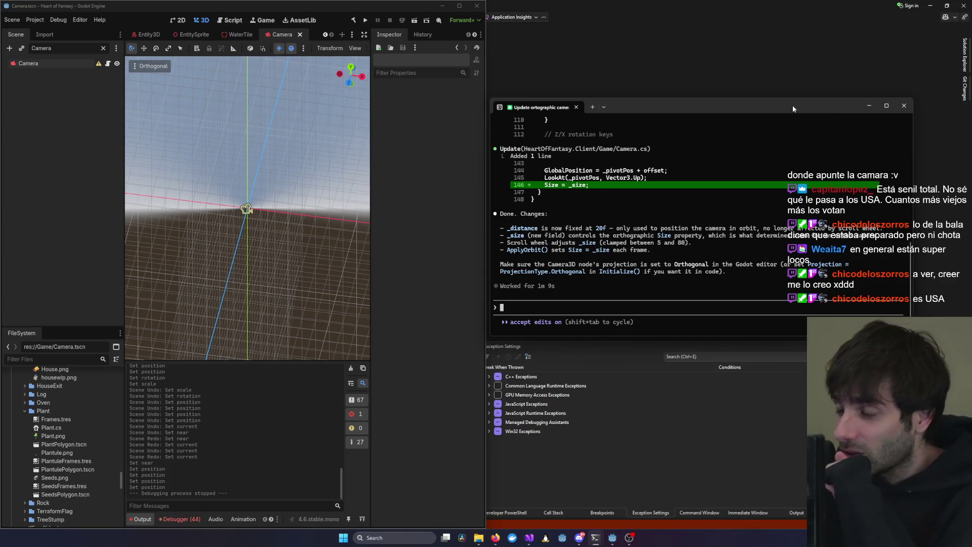
left_click_drag(793, 107, 814, 87)
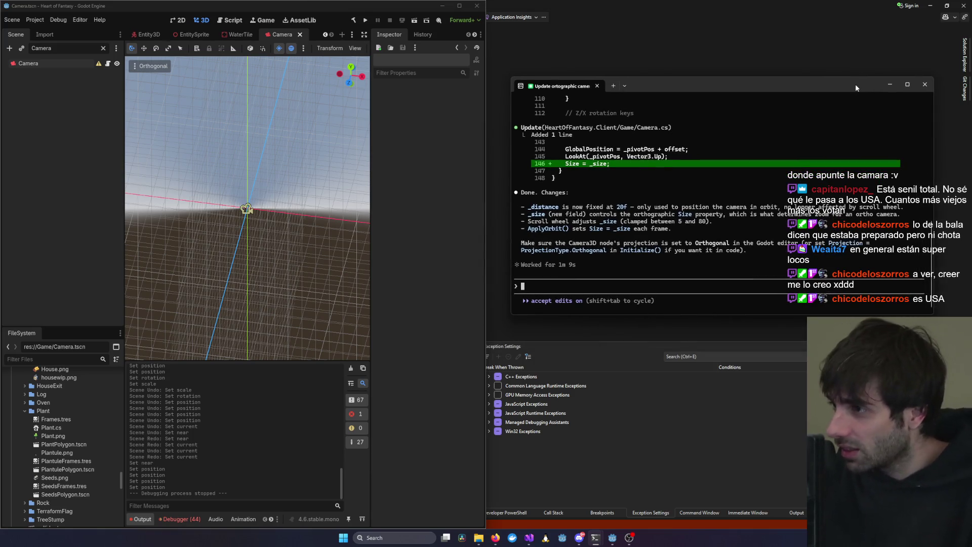
mouse_move(856, 84)
left_mouse_down()
mouse_move(846, 69)
mouse_move(844, 90)
left_mouse_up()
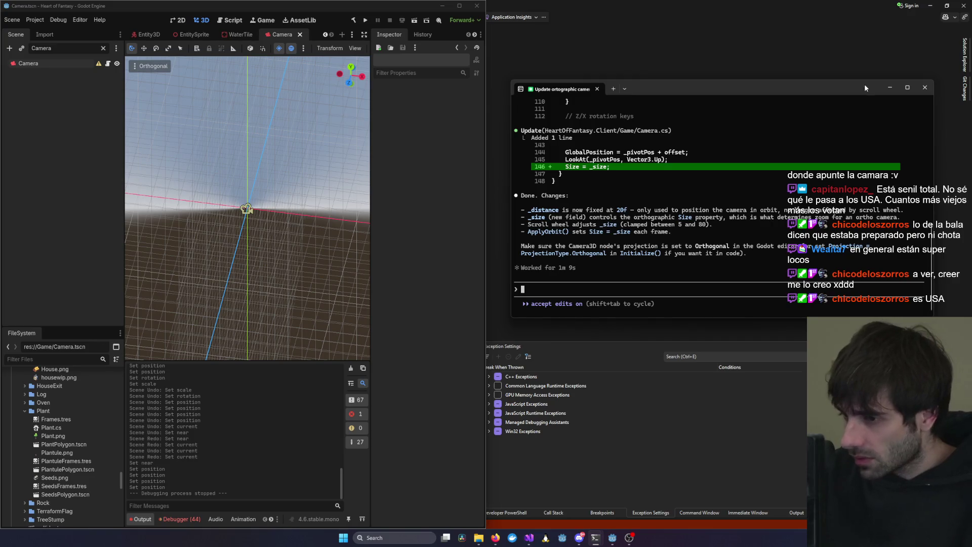
left_click(889, 88)
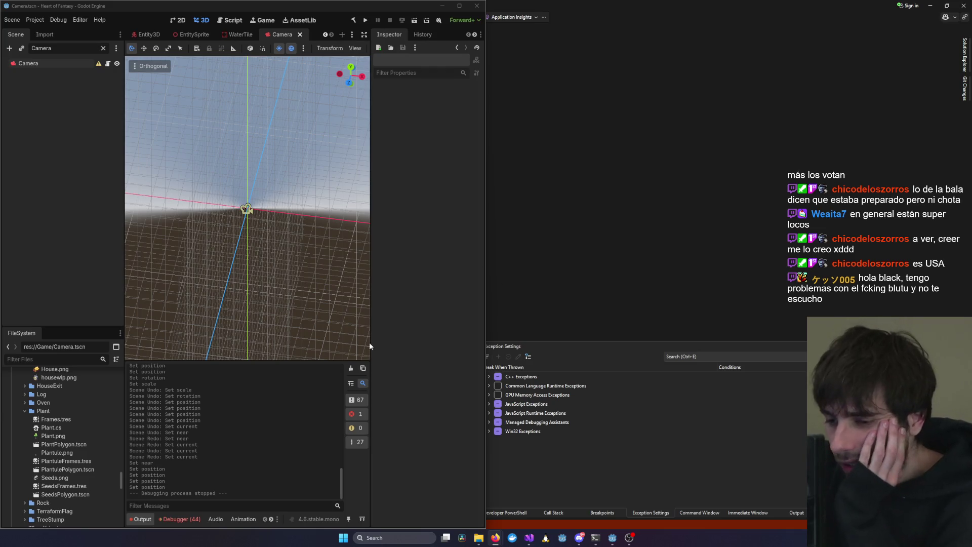
mouse_move(530, 536)
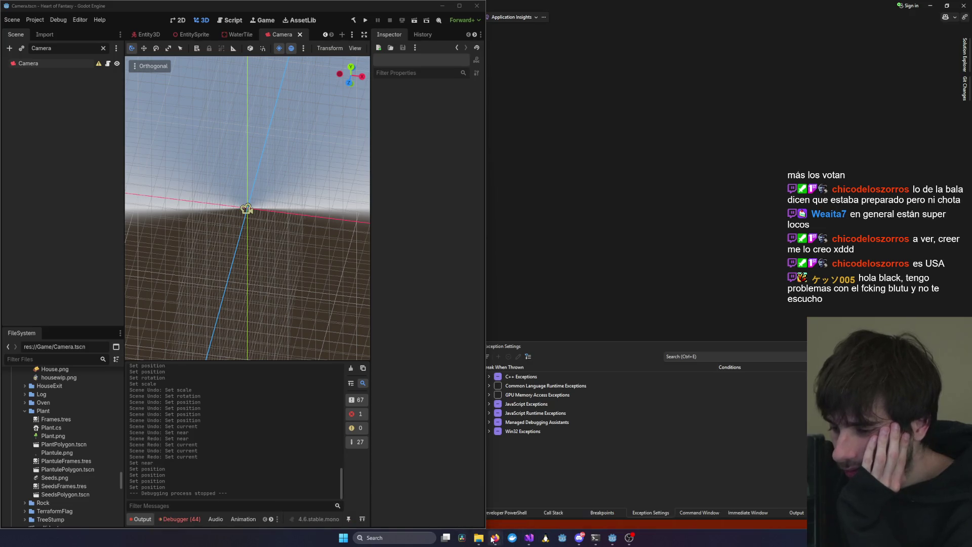
mouse_move(495, 537)
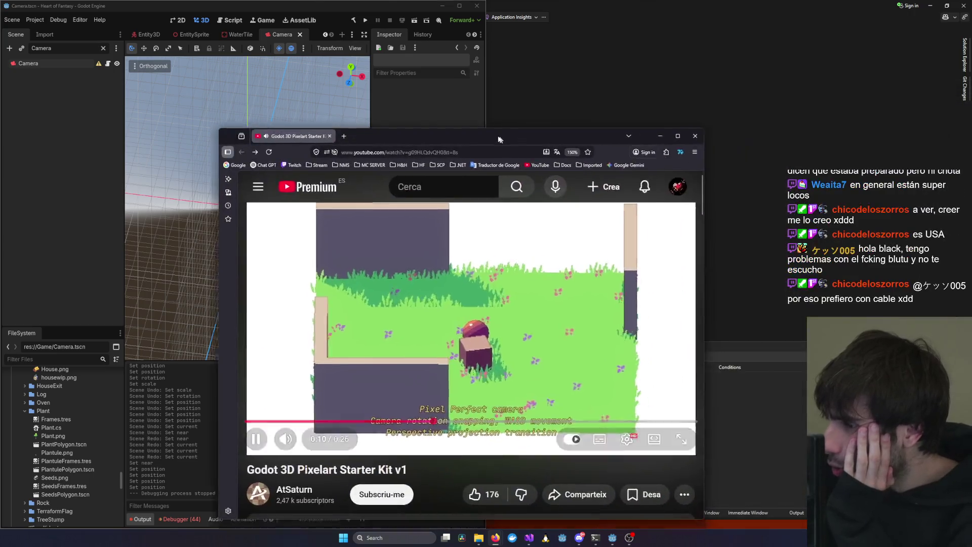
left_click_drag(500, 138, 412, 116)
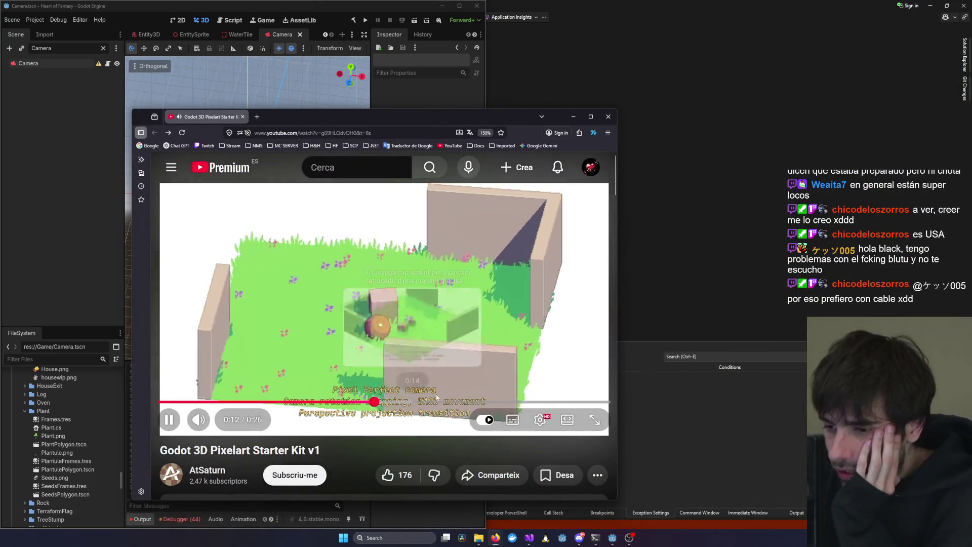
left_click(515, 402)
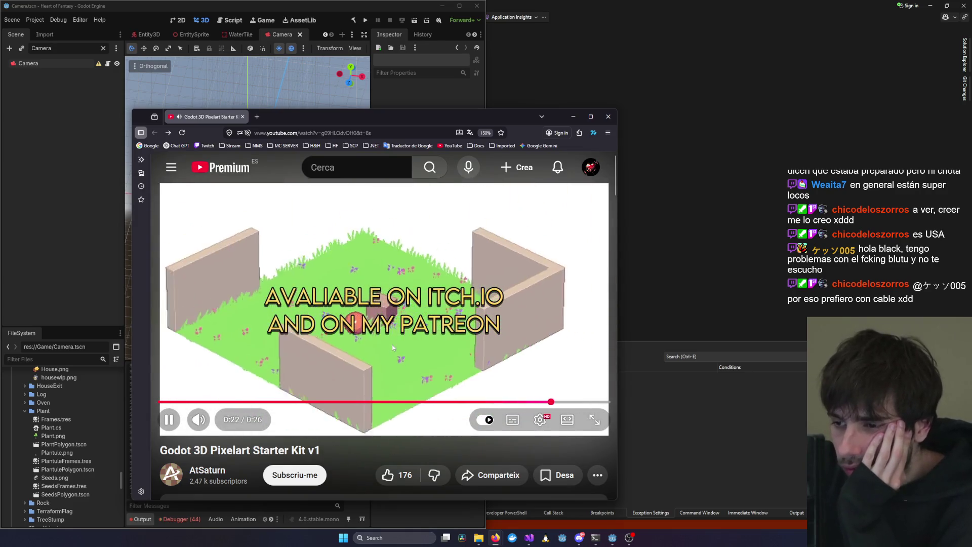
left_click(392, 344)
left_click(573, 116)
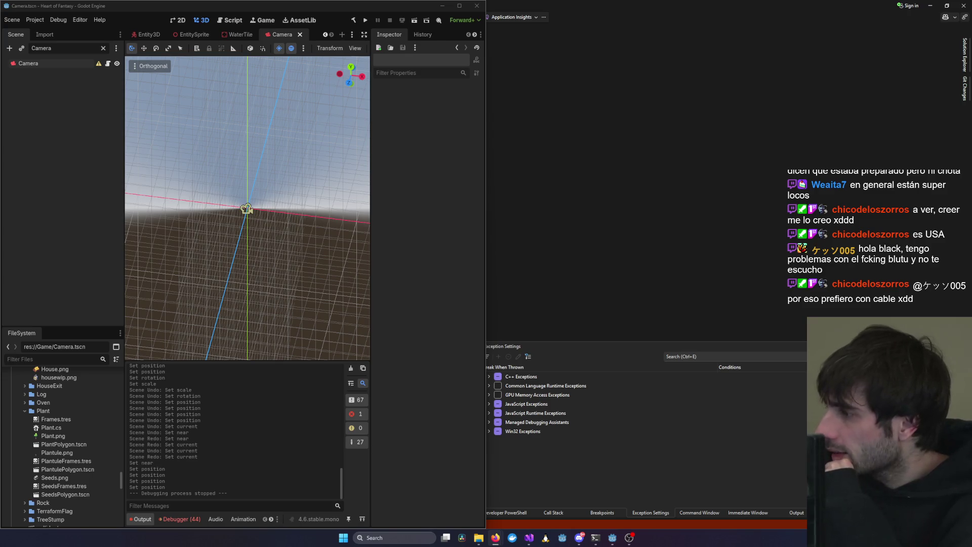
left_click_drag(971, 133, 573, 114)
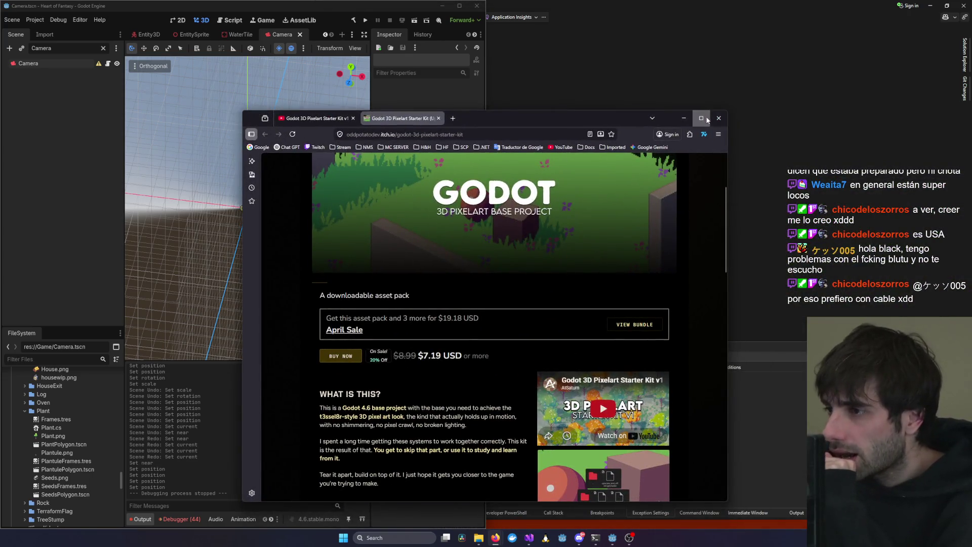
Step: Maximise the itch.io page and scroll through the 3D Pixelart Starter Kit's contents and $7.19 price
double_click(573, 114)
scroll(600, 276, "down", 2)
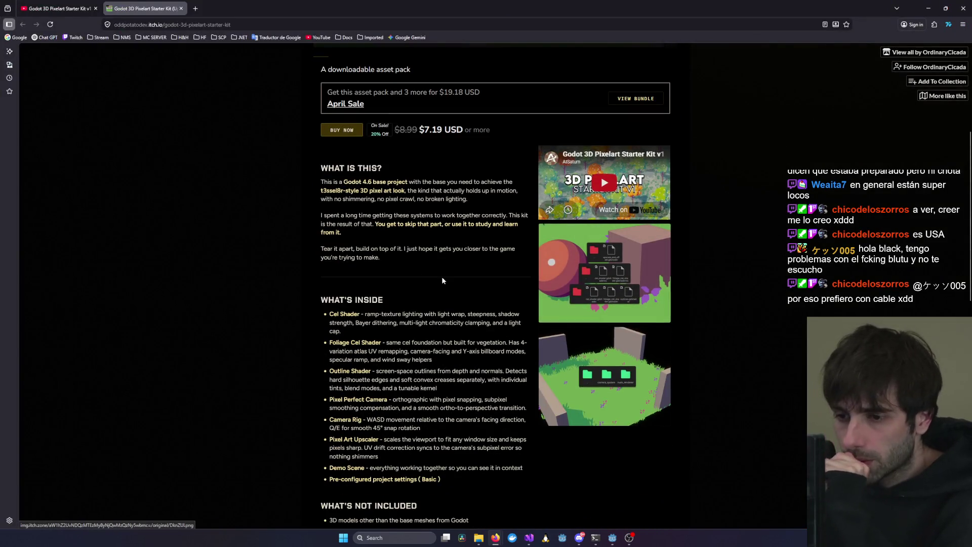
scroll(394, 320, "down", 1)
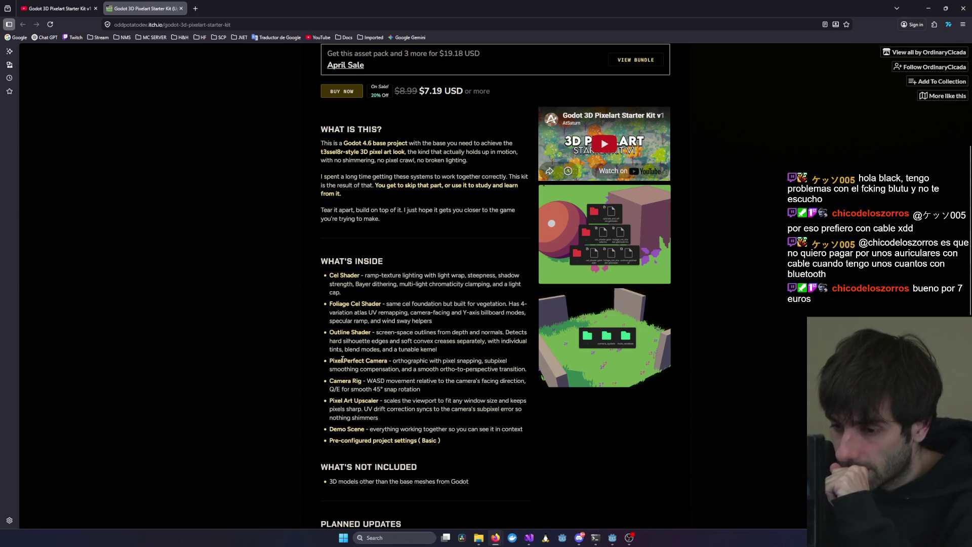
scroll(343, 359, "down", 1)
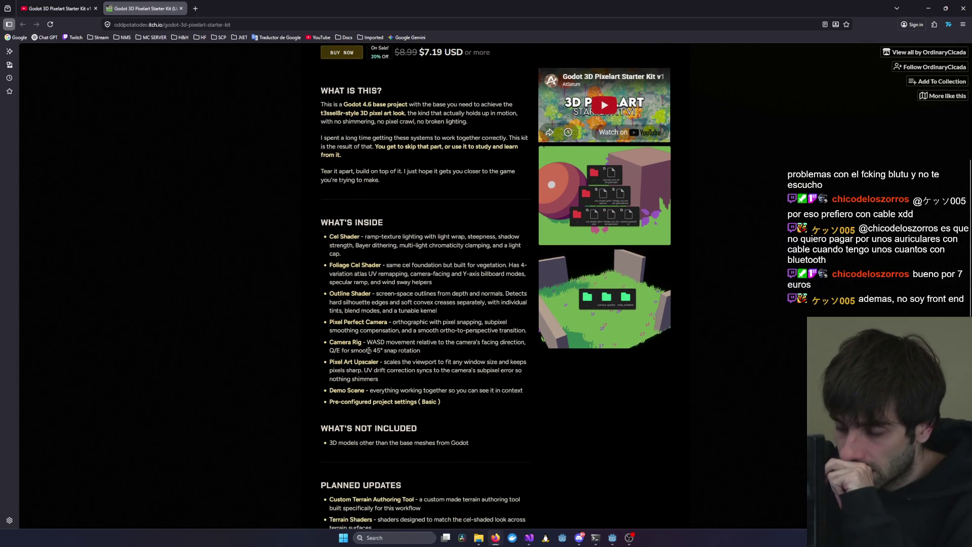
scroll(369, 351, "down", 1)
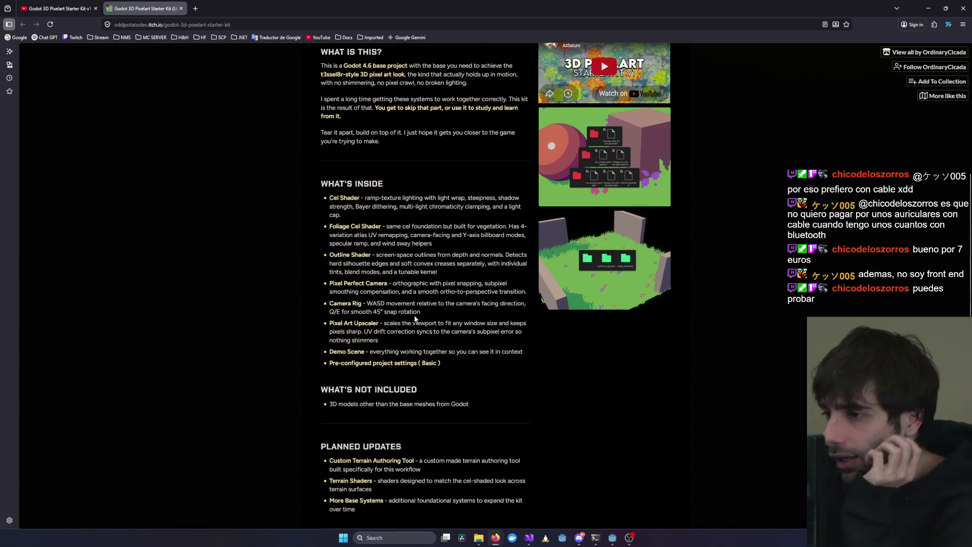
scroll(608, 180, "up", 1)
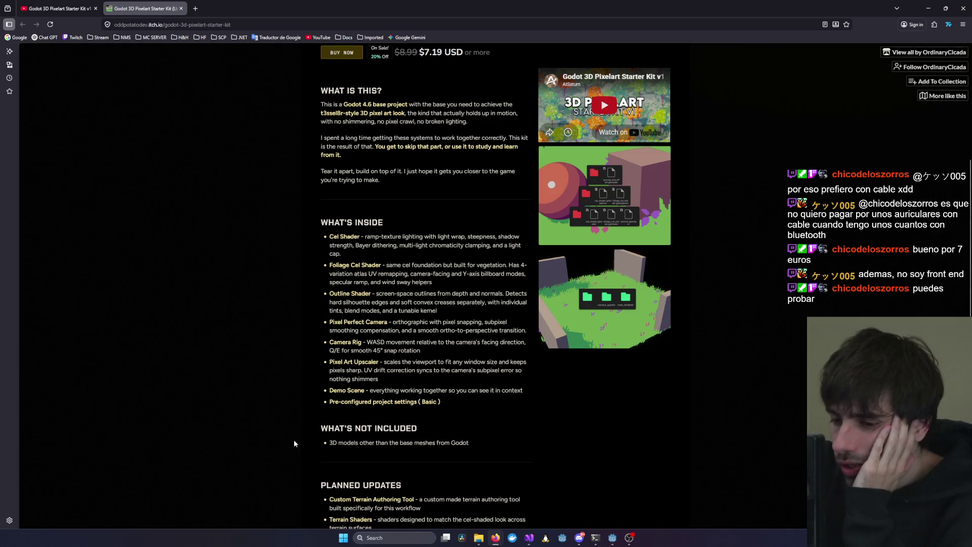
scroll(361, 404, "down", 1)
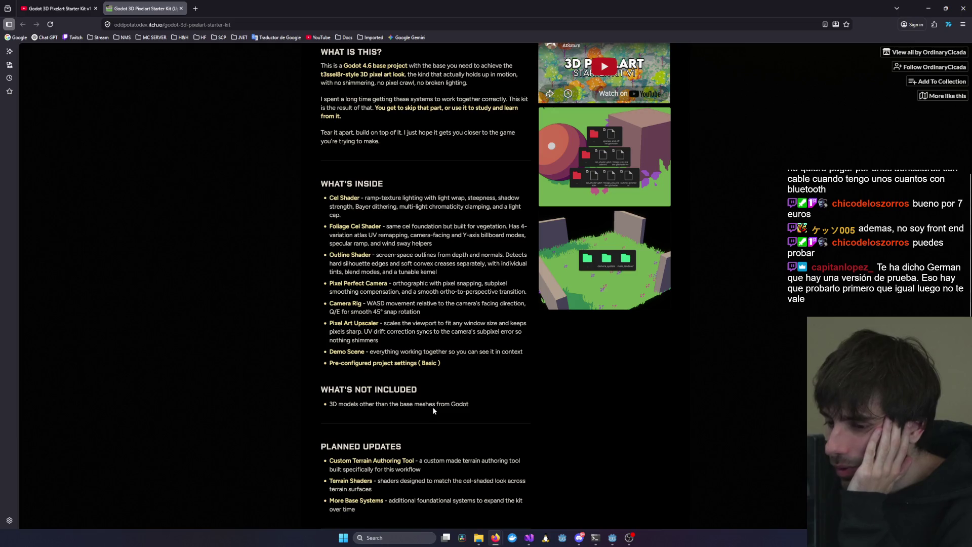
scroll(425, 405, "down", 2)
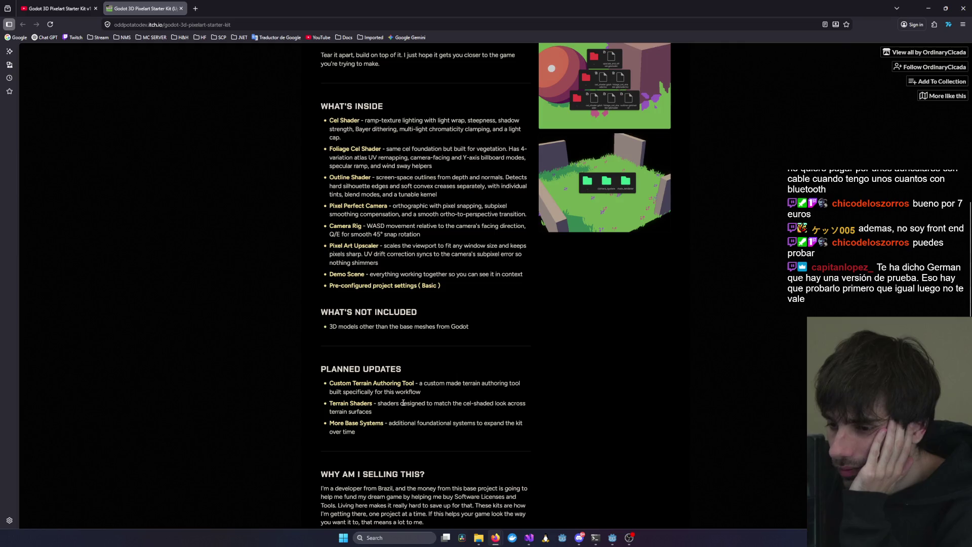
scroll(403, 402, "down", 2)
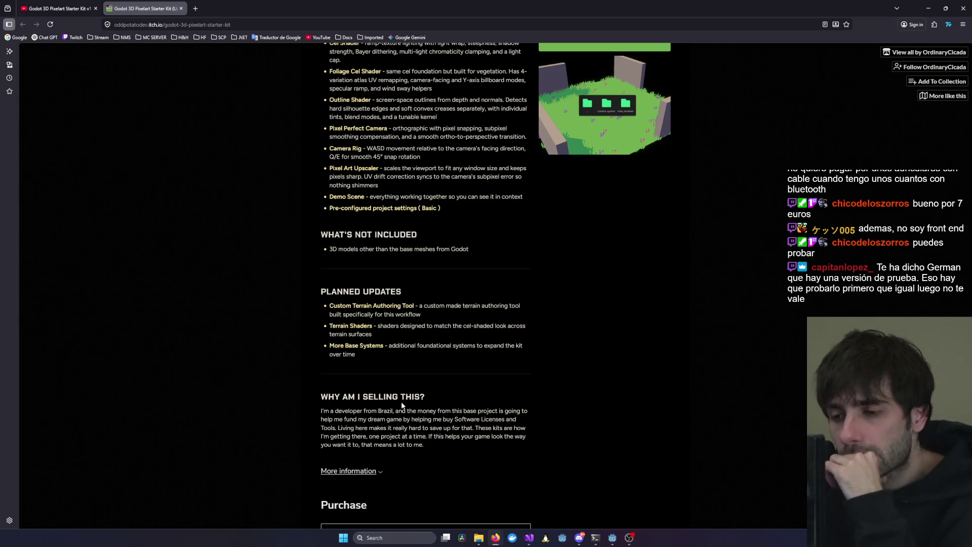
scroll(402, 404, "down", 1)
scroll(402, 404, "down", 2)
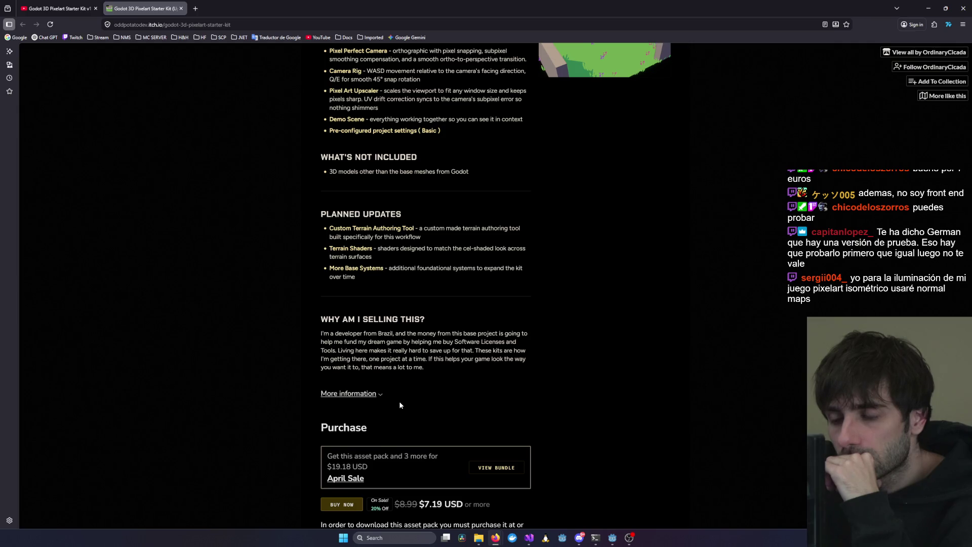
scroll(399, 405, "down", 4)
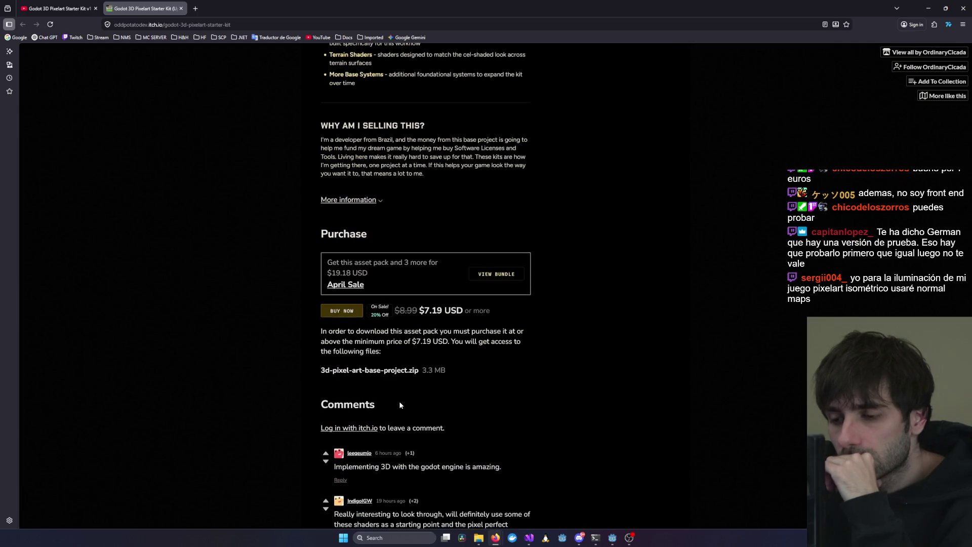
scroll(400, 403, "down", 2)
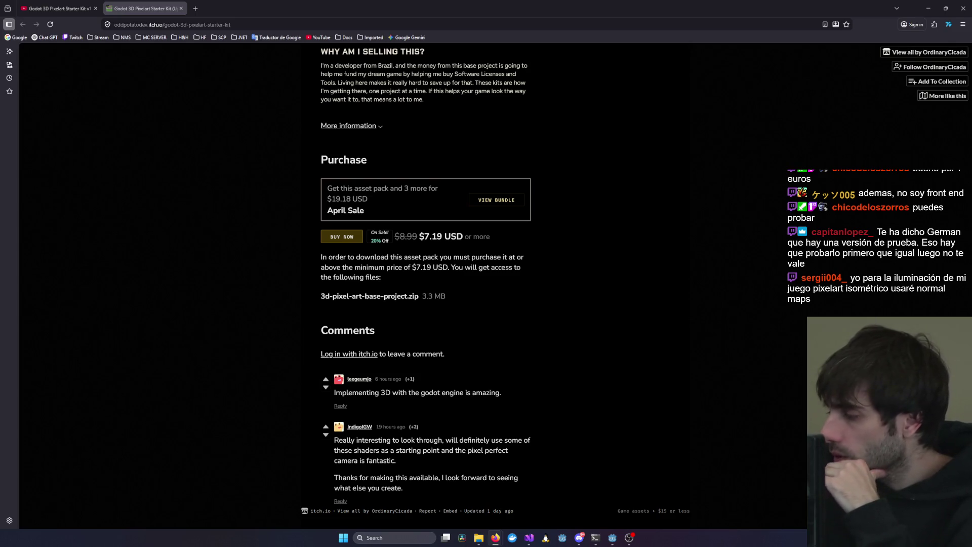
scroll(673, 231, "up", 15)
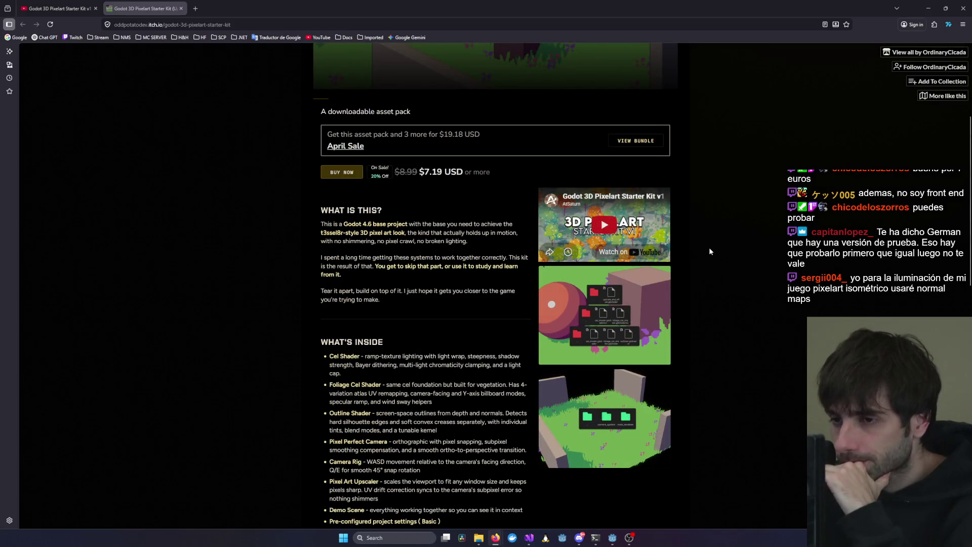
scroll(709, 252, "up", 3)
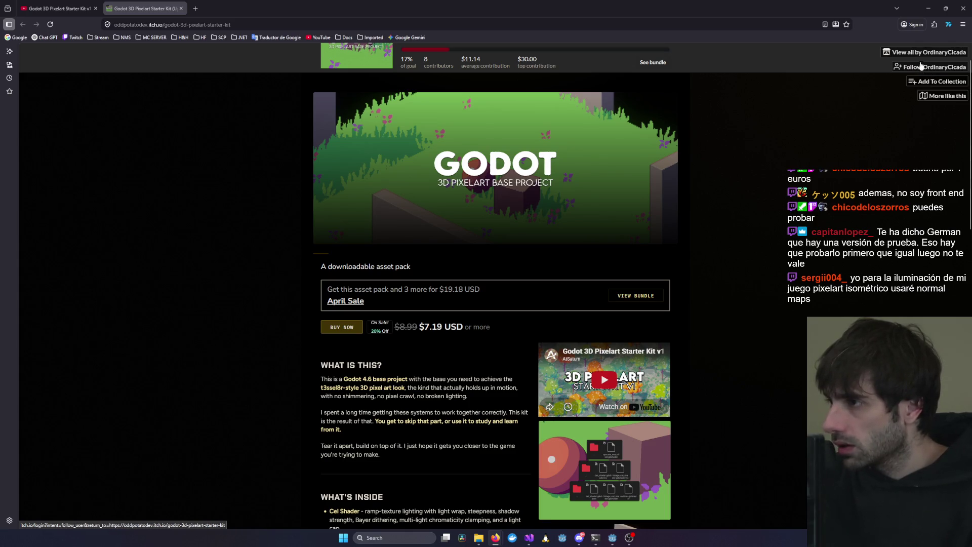
scroll(405, 276, "up", 1)
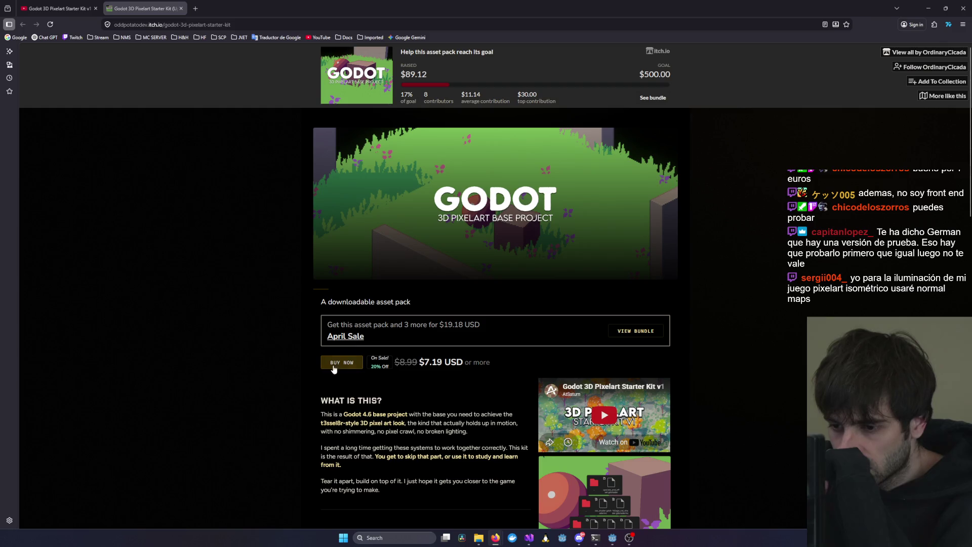
scroll(439, 359, "down", 5)
scroll(439, 357, "down", 6)
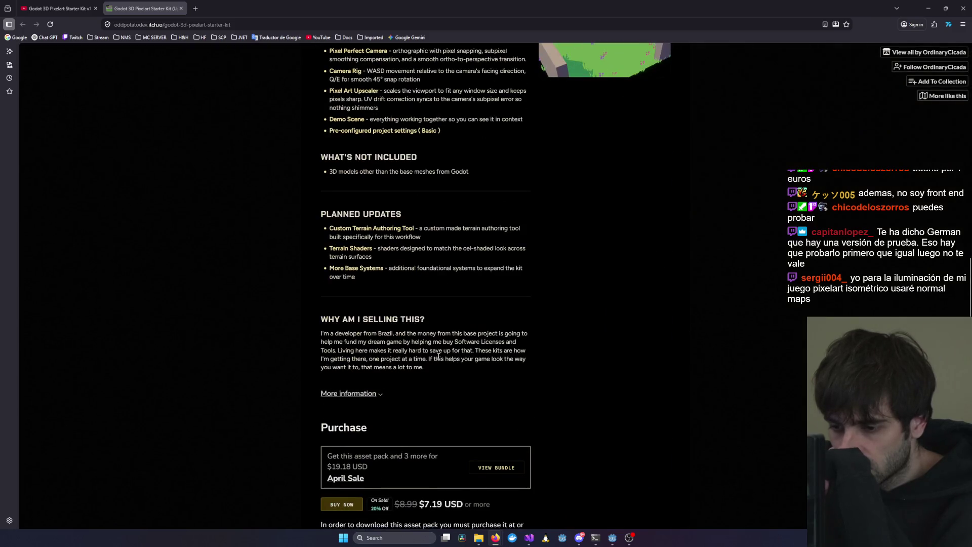
scroll(438, 357, "down", 2)
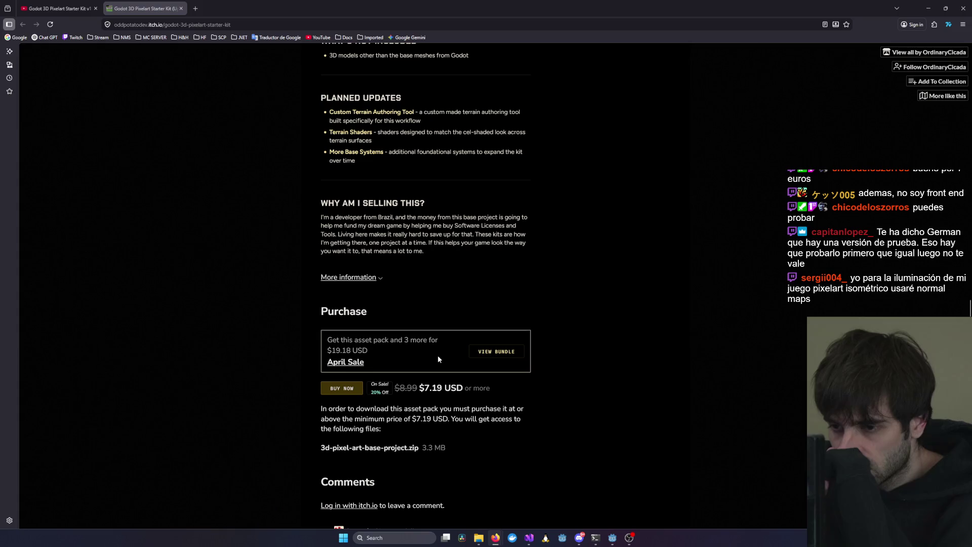
scroll(439, 359, "down", 3)
scroll(439, 356, "up", 18)
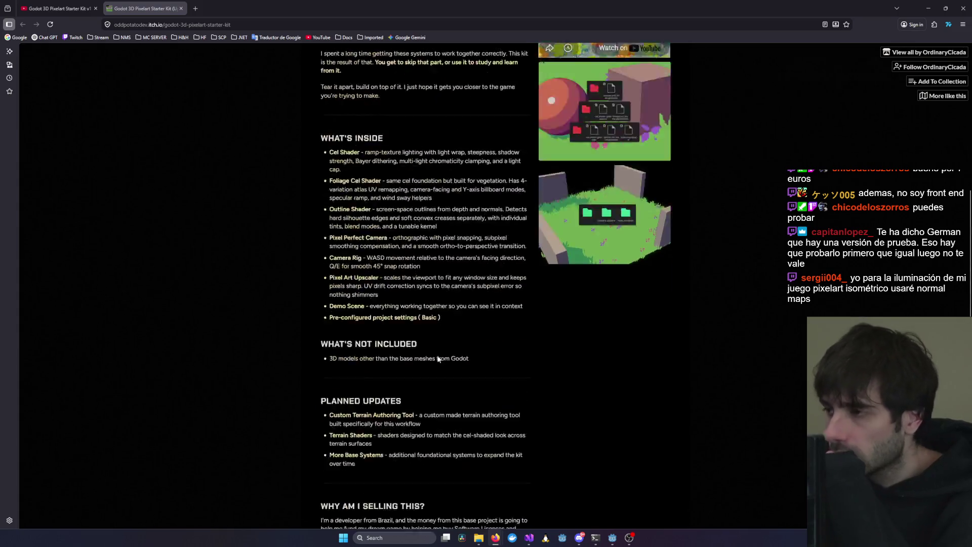
Step: Expand the YouTube video's full description, then open the itch.io April Sale bundle page
key("ctrl+shift+Tab")
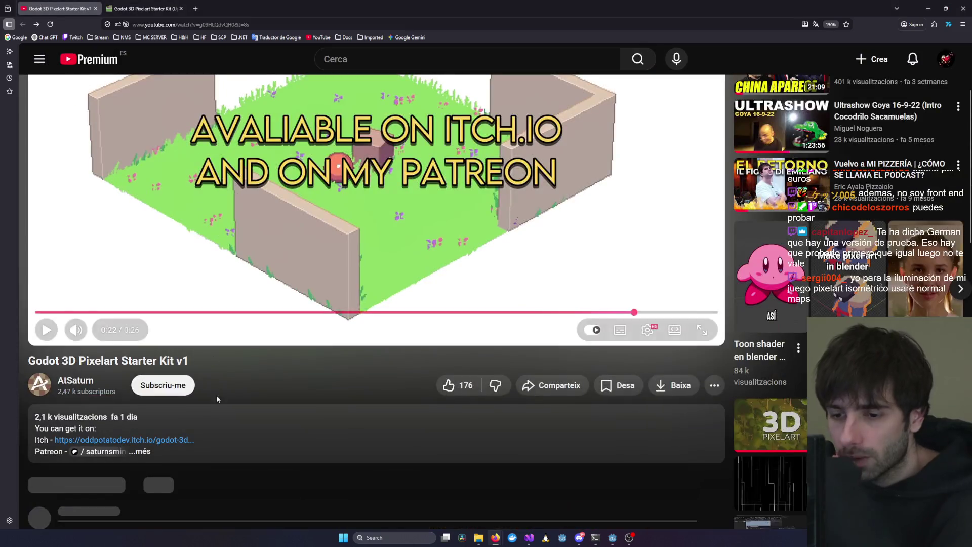
left_click(138, 452)
scroll(72, 348, "down", 3)
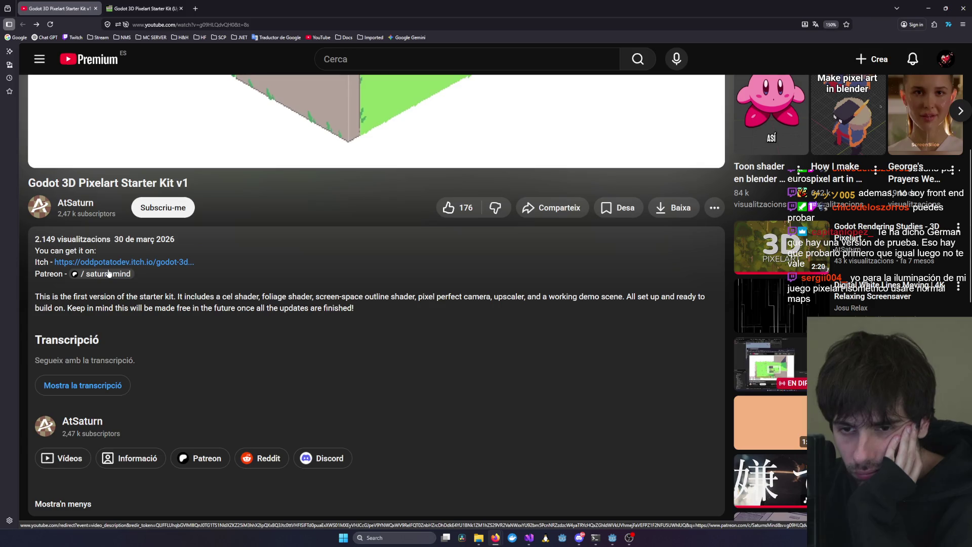
key("ctrl+Tab")
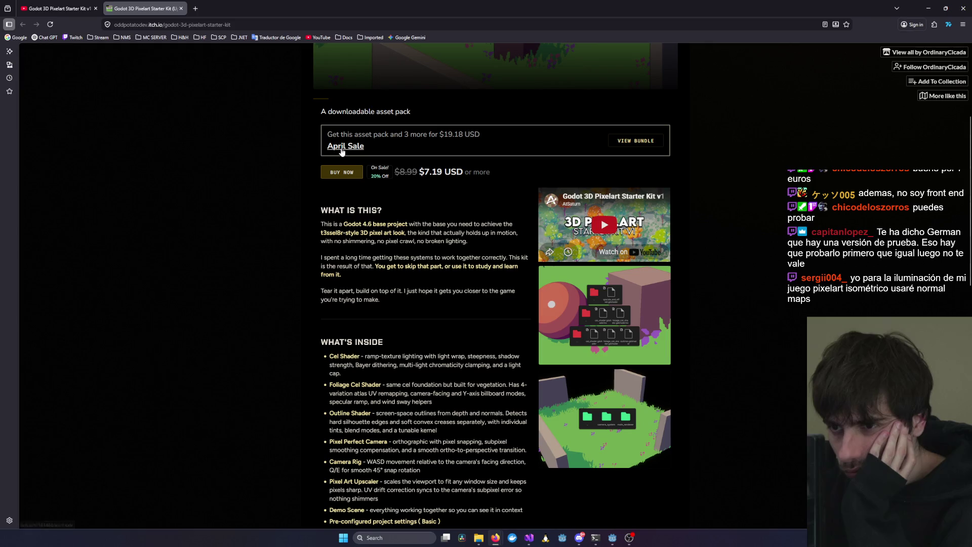
left_click(635, 141)
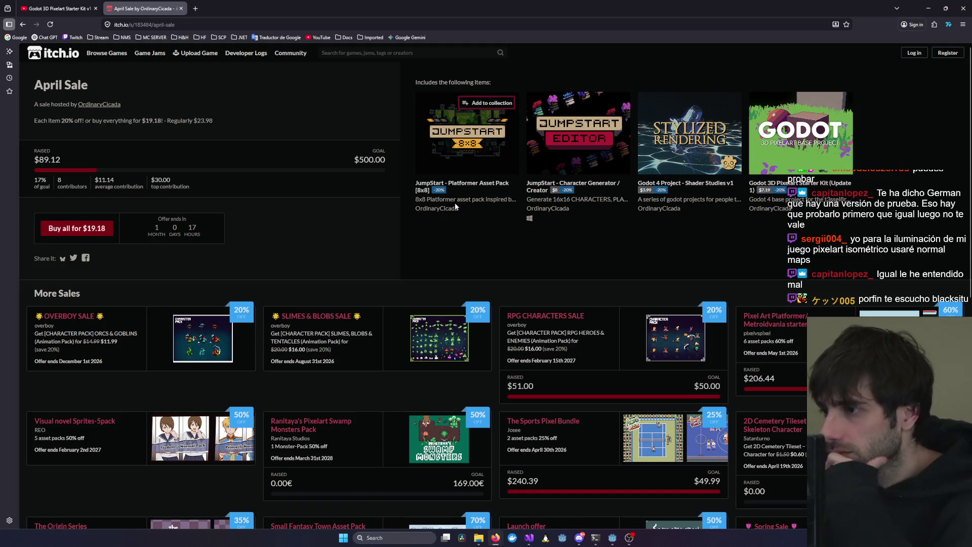
Step: Inspect the kit thumbnail in the April Sale bundle, then minimise the browser to reveal Godot
mouse_move(798, 175)
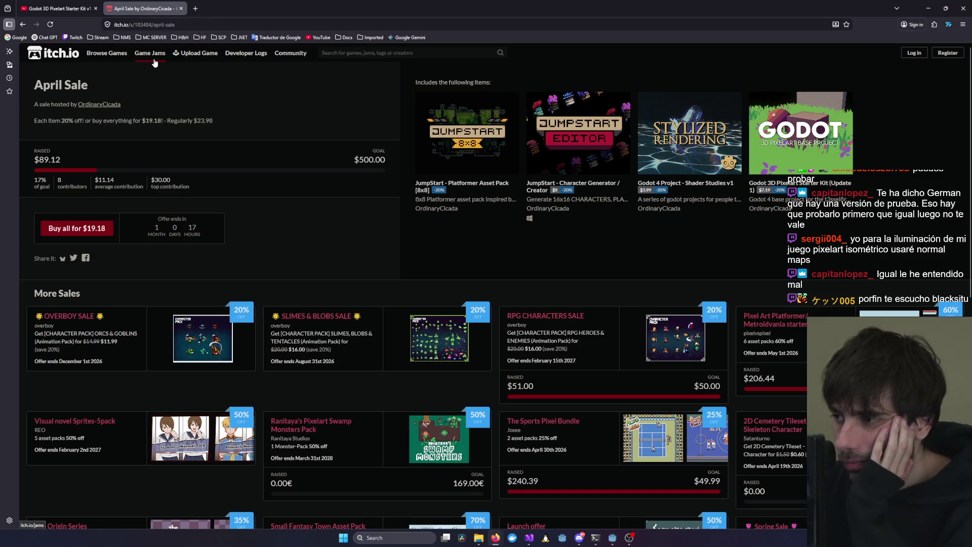
key("super+Down")
key("super+Down")
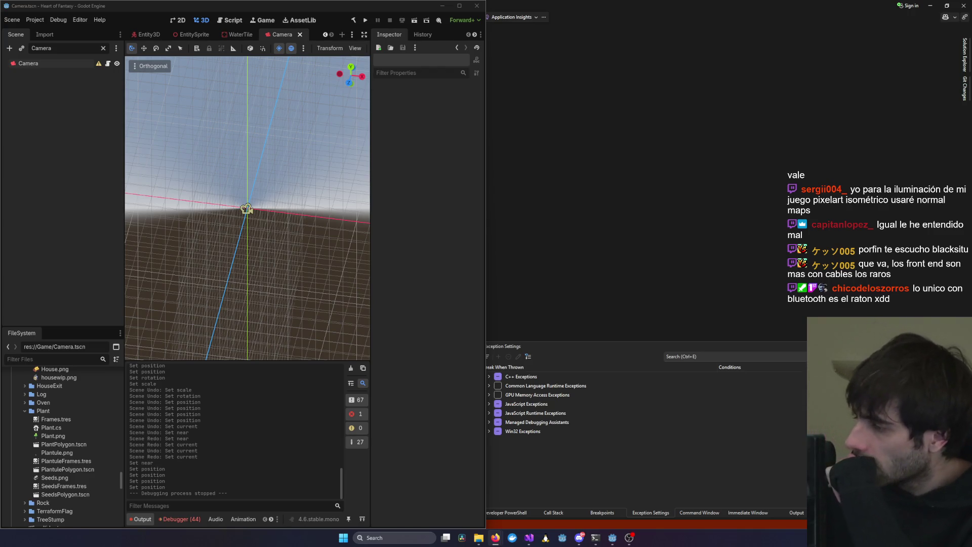
Step: Switch from the Godot editor back to the browser playing the stylized grass video
key("alt+Tab")
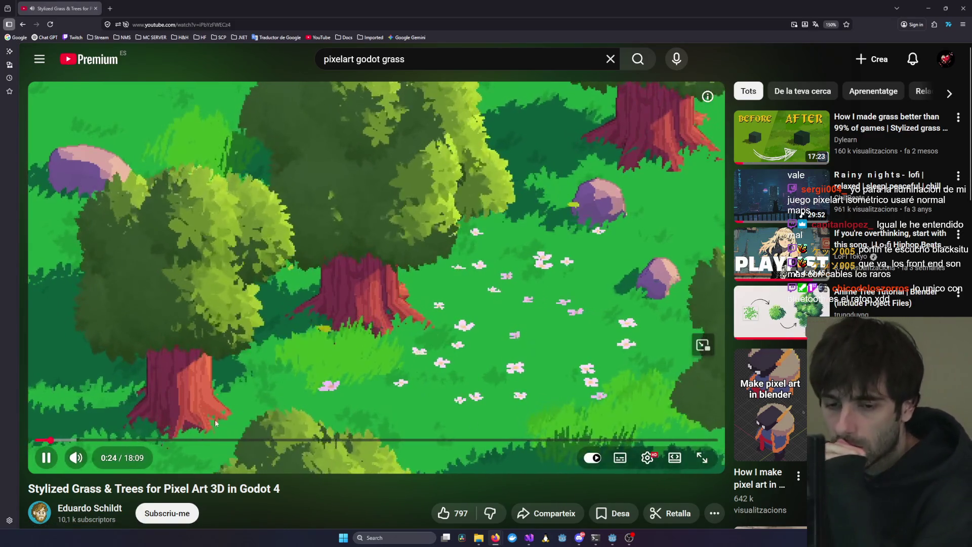
Step: Mute the grass tutorial, skim it to about 10:45, then play 'How I made grass better than 99% of games'
left_click(77, 459)
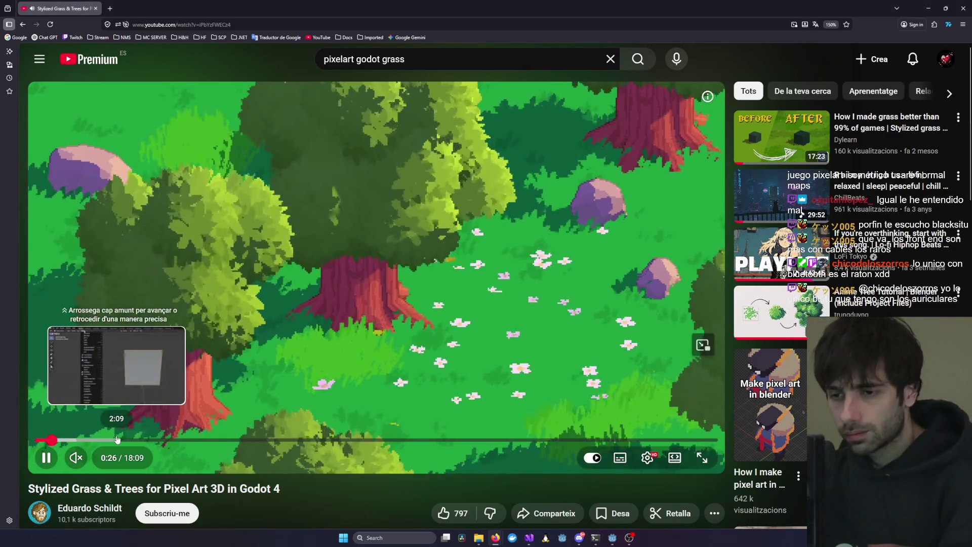
left_click_drag(126, 440, 224, 438)
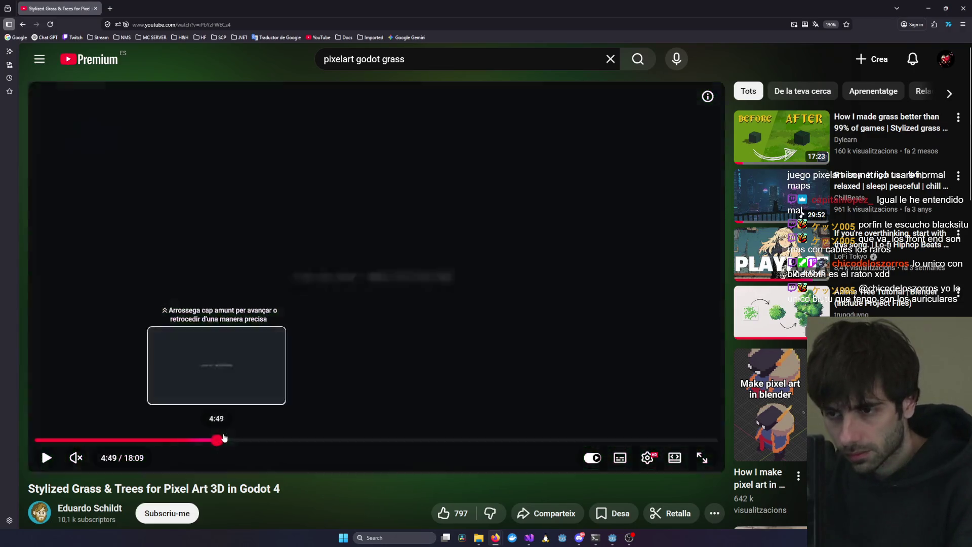
left_click_drag(300, 440, 226, 443)
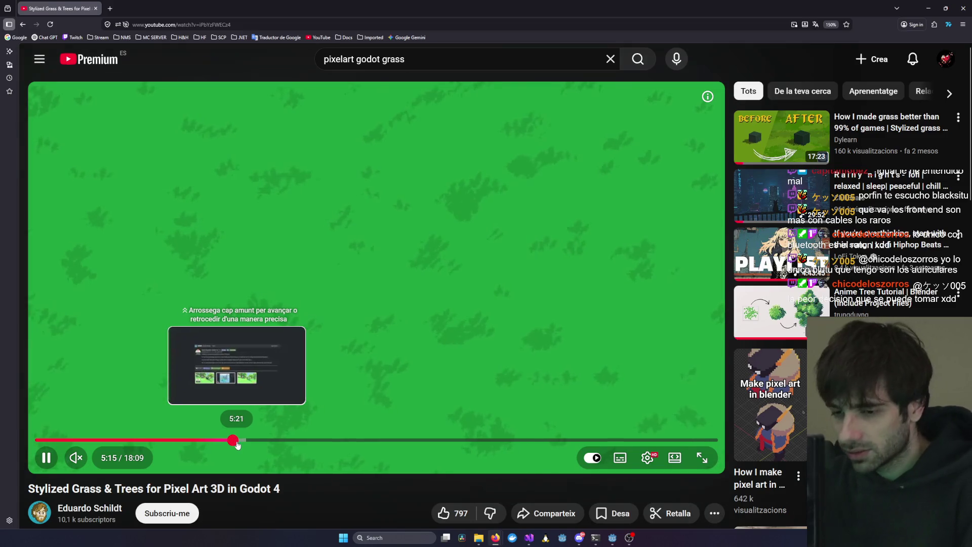
left_click_drag(233, 442, 466, 440)
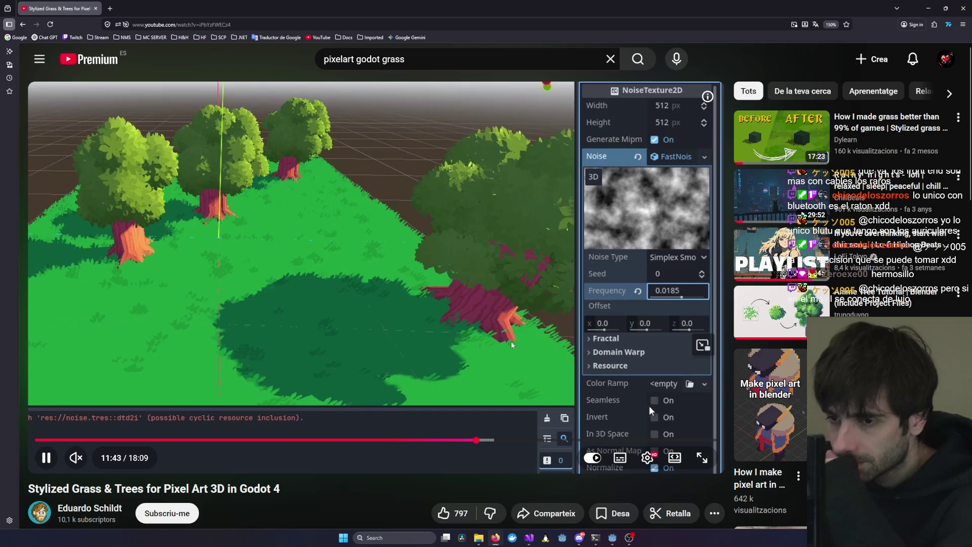
mouse_move(498, 439)
left_mouse_down()
mouse_move(372, 449)
mouse_move(488, 444)
left_mouse_up()
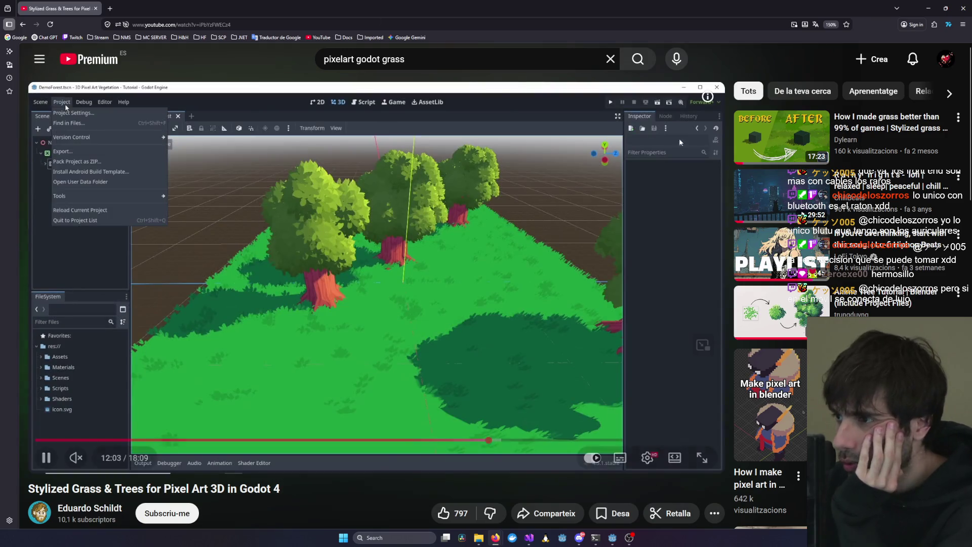
mouse_move(766, 150)
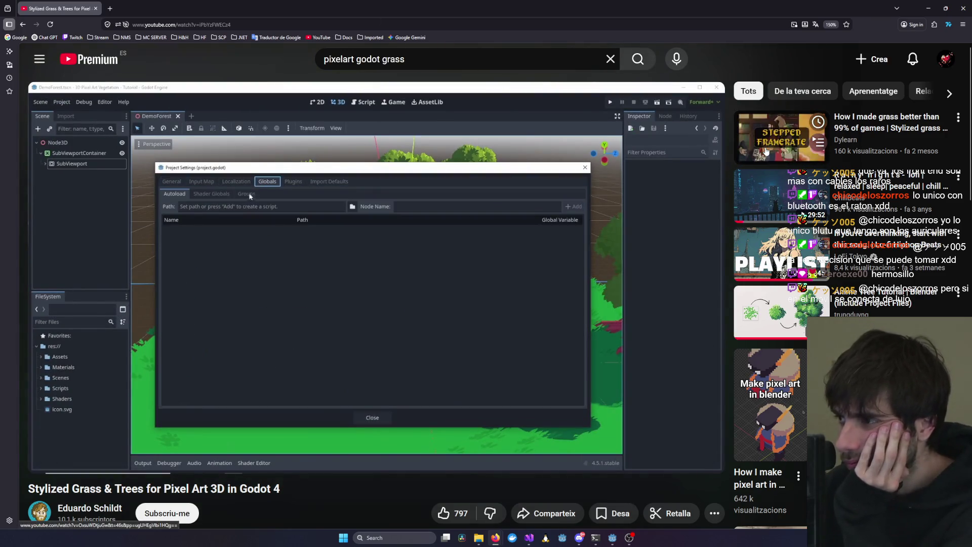
left_click(767, 150)
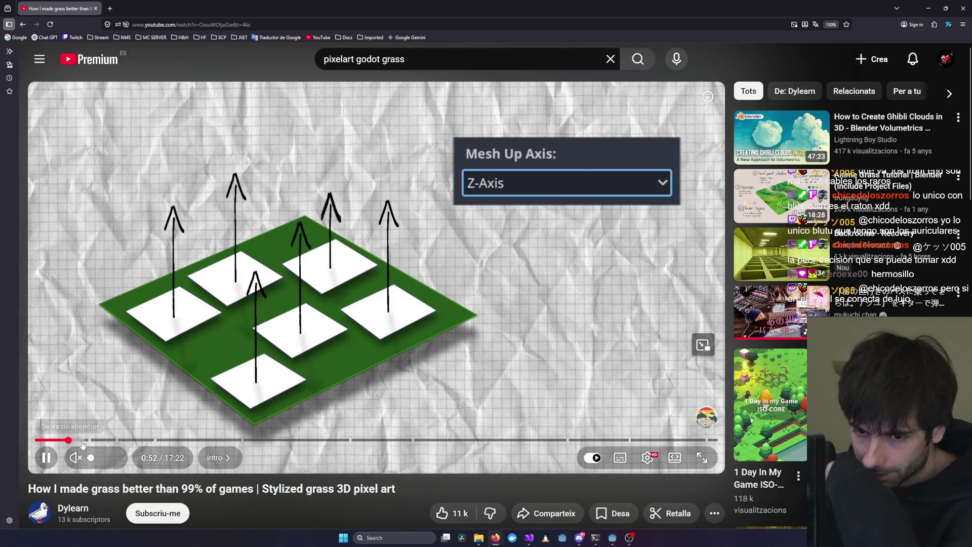
Step: Skip through the vertex shader, grass texture and Fake perspective chapters, then resume playback
left_click(83, 439)
left_click(113, 440)
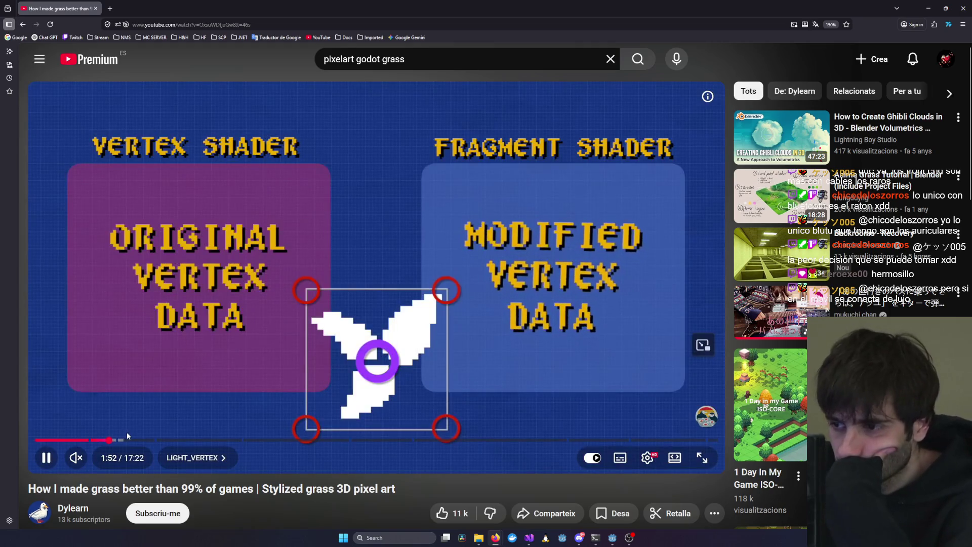
left_click(125, 443)
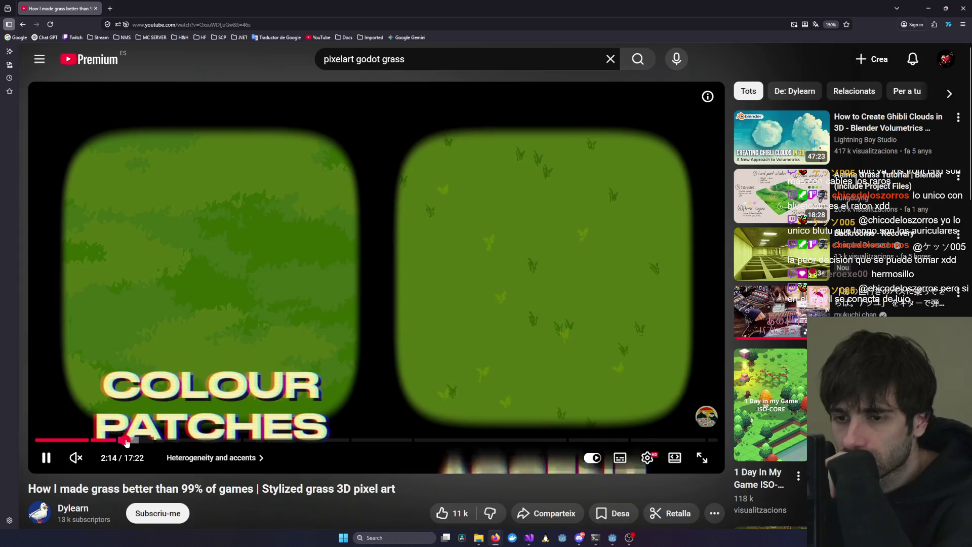
mouse_move(125, 443)
left_mouse_down()
mouse_move(693, 423)
mouse_move(667, 428)
left_mouse_up()
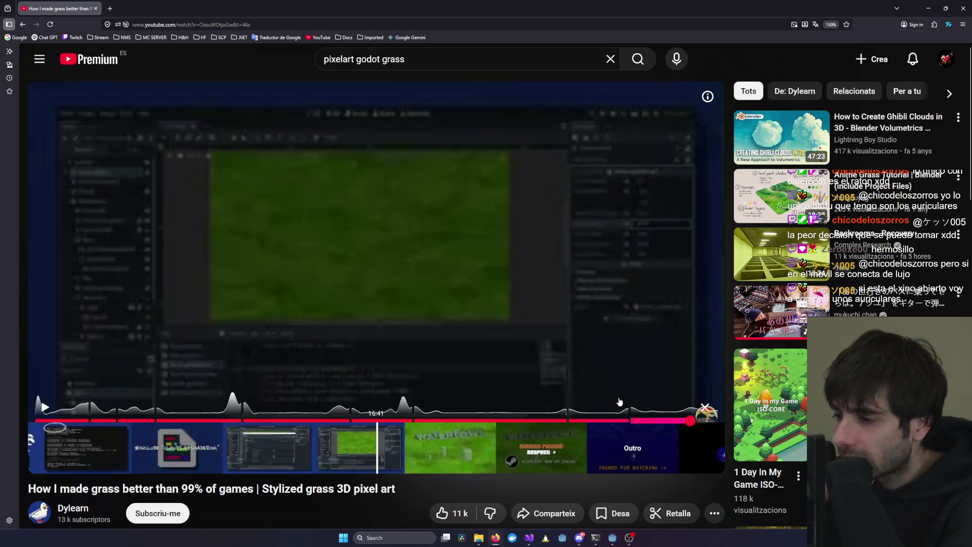
left_click(253, 260)
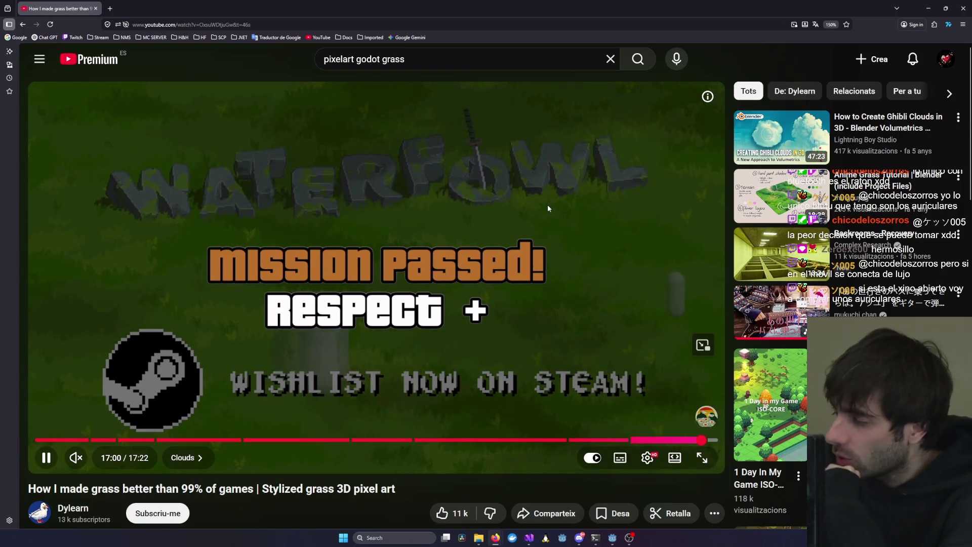
Step: Jump to the WATERFOWL scene near the end and pause the video at 16:47
left_click_drag(688, 443, 687, 443)
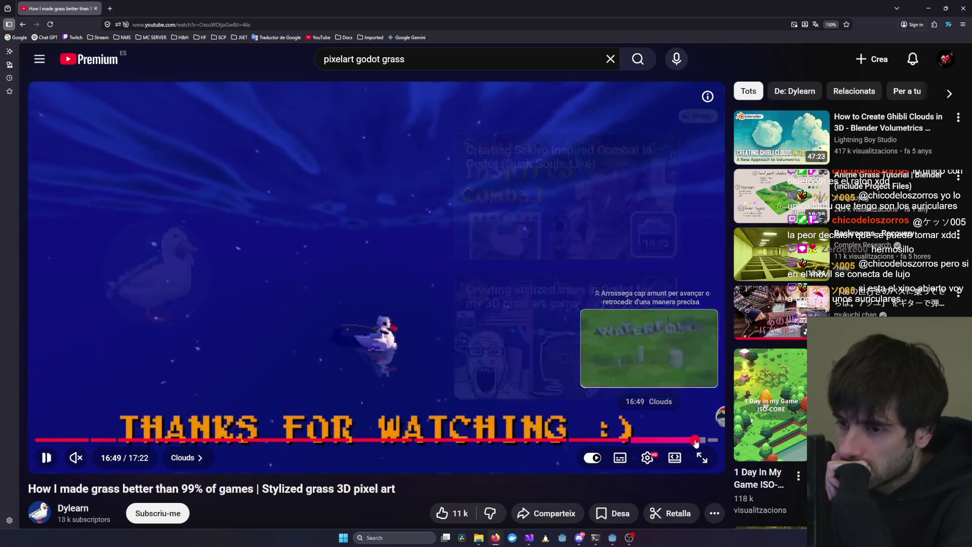
left_click(696, 440)
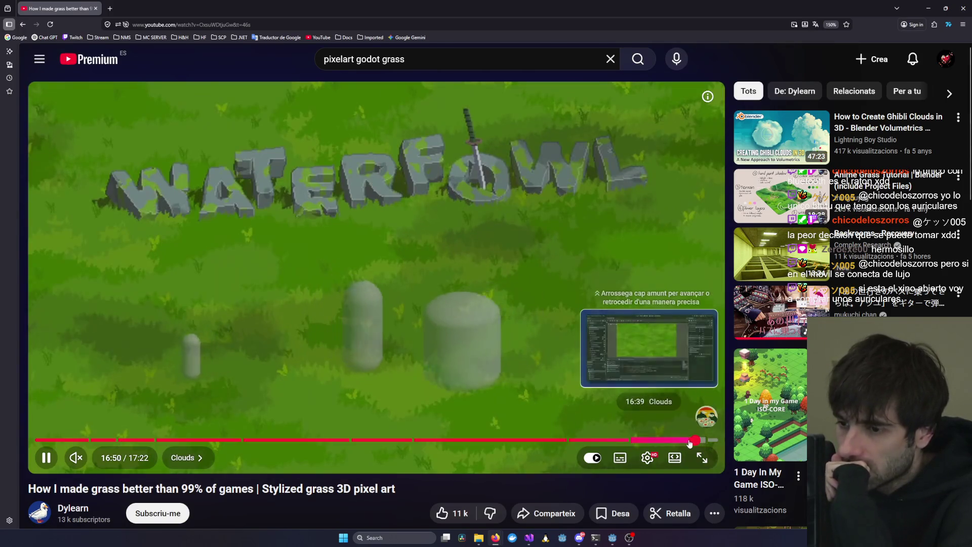
left_click(687, 441)
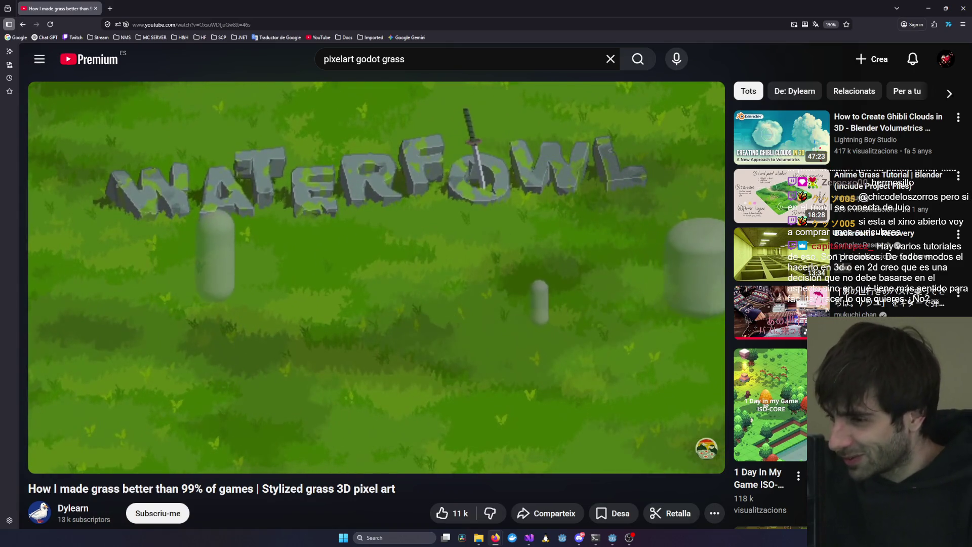
left_click(434, 252)
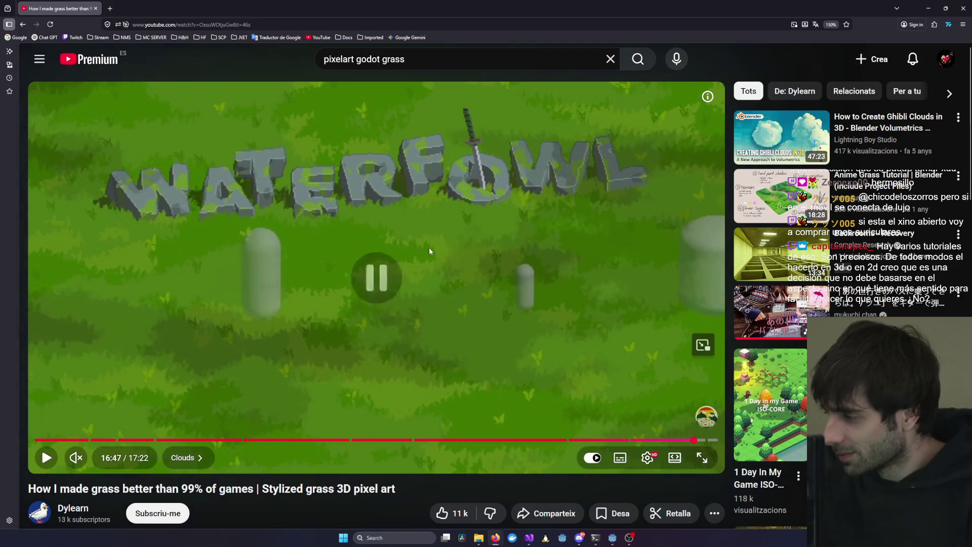
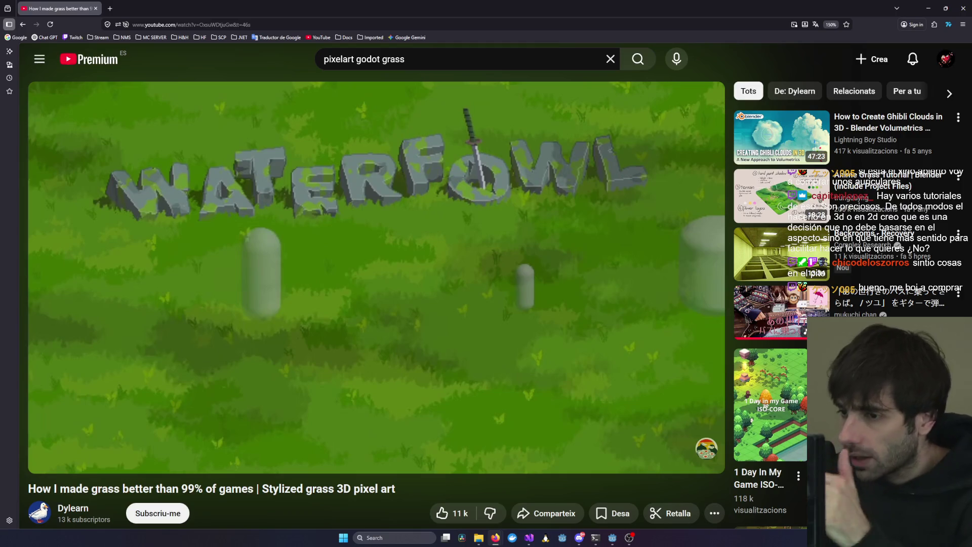
Step: Play and seek through the grass video, pausing around 11:42
left_click(433, 245)
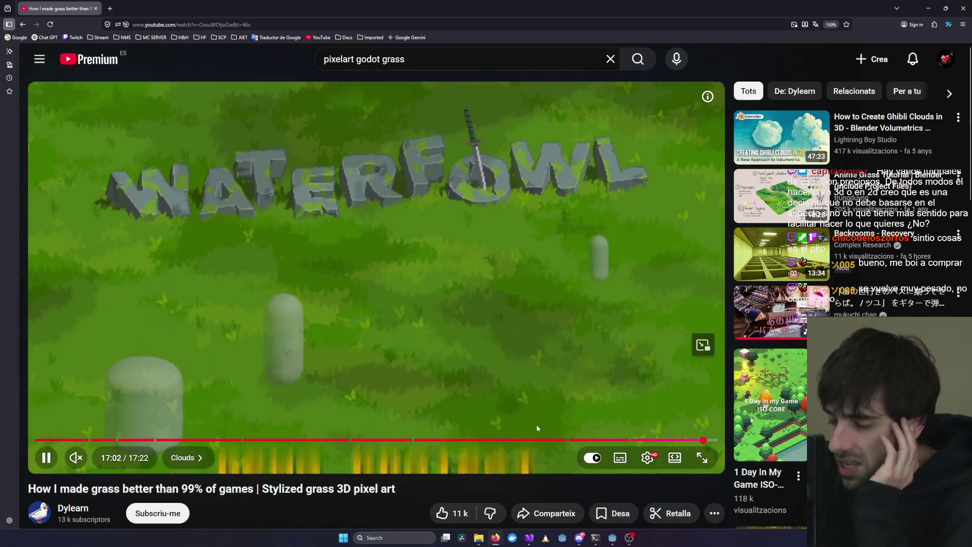
left_click(408, 440)
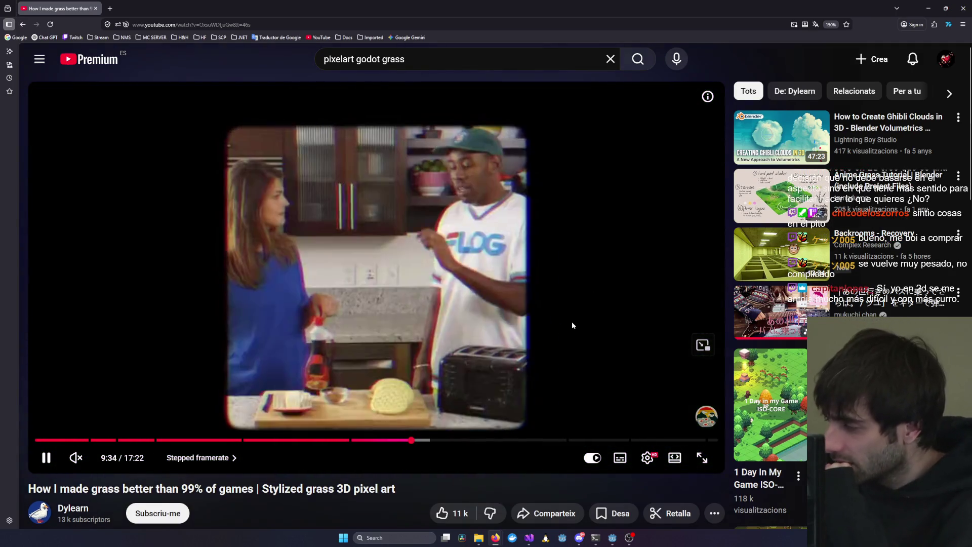
left_click(572, 325)
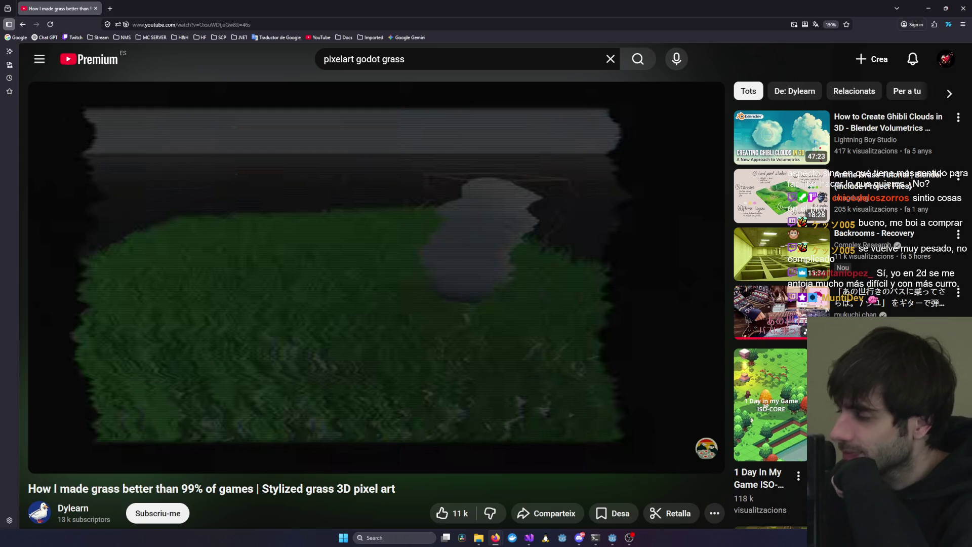
left_click(382, 370)
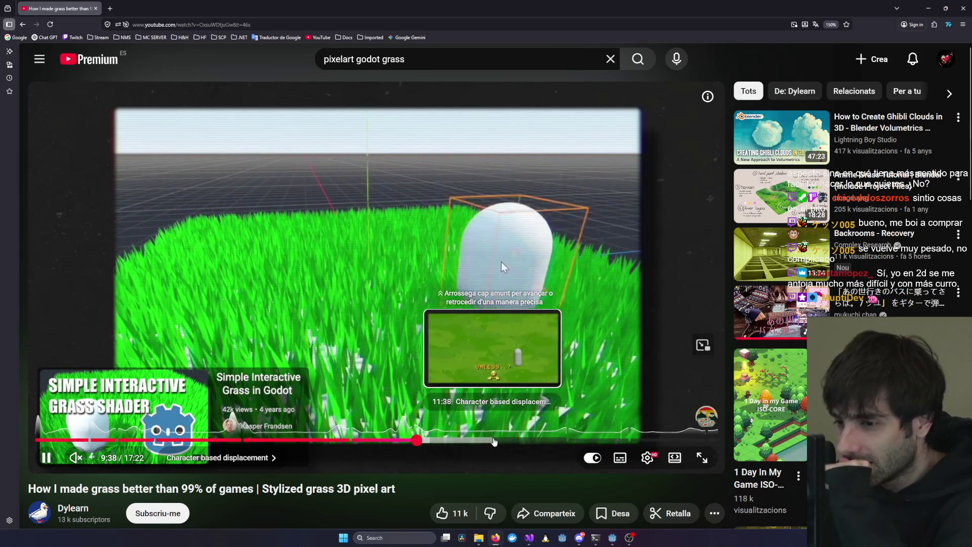
left_click(504, 441)
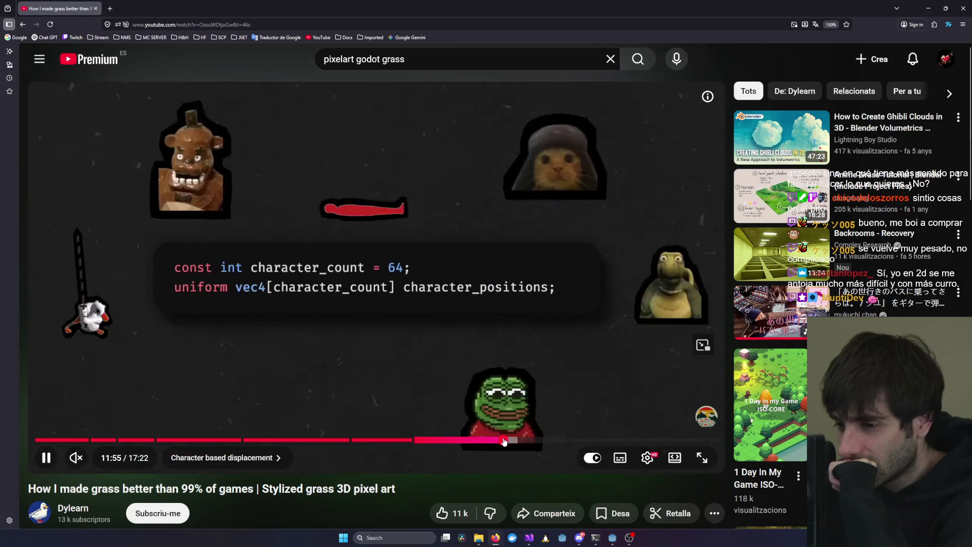
left_click(494, 441)
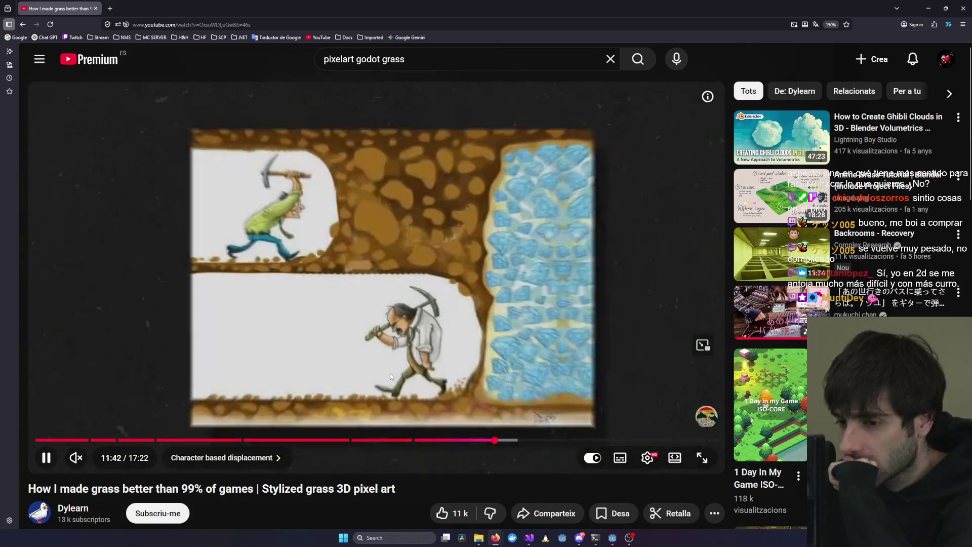
left_click(390, 372)
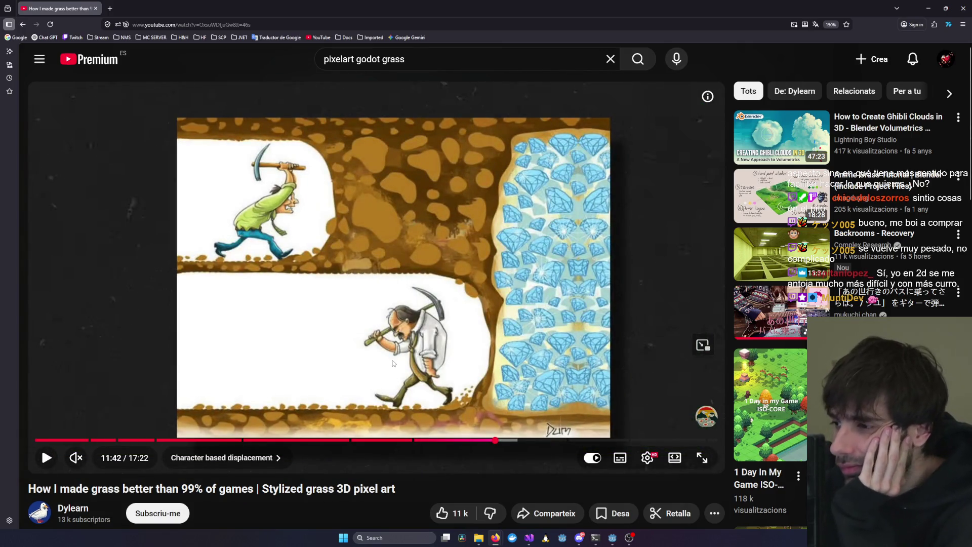
Step: In fullscreen, pause at 10:42 on the capsule displacement demo, then exit fullscreen
left_click(702, 457)
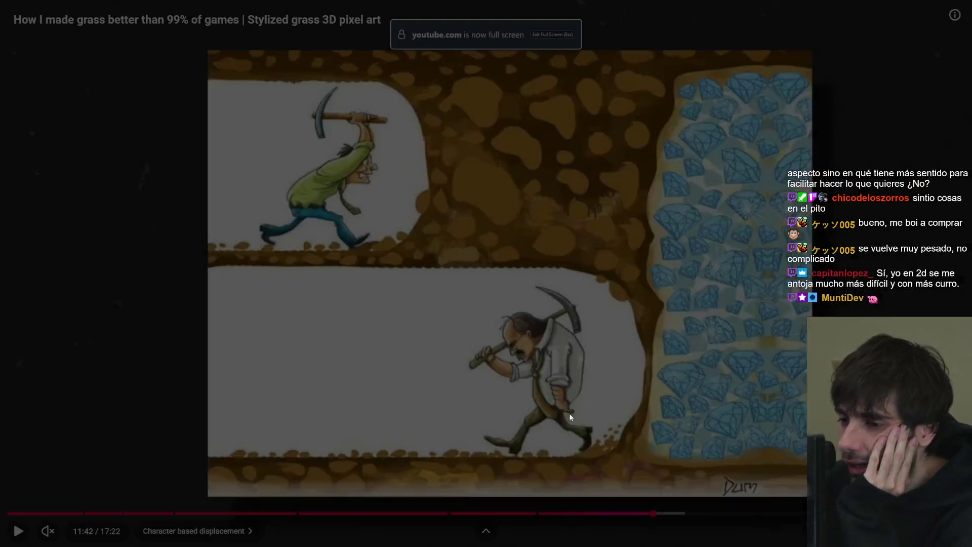
left_click(598, 513)
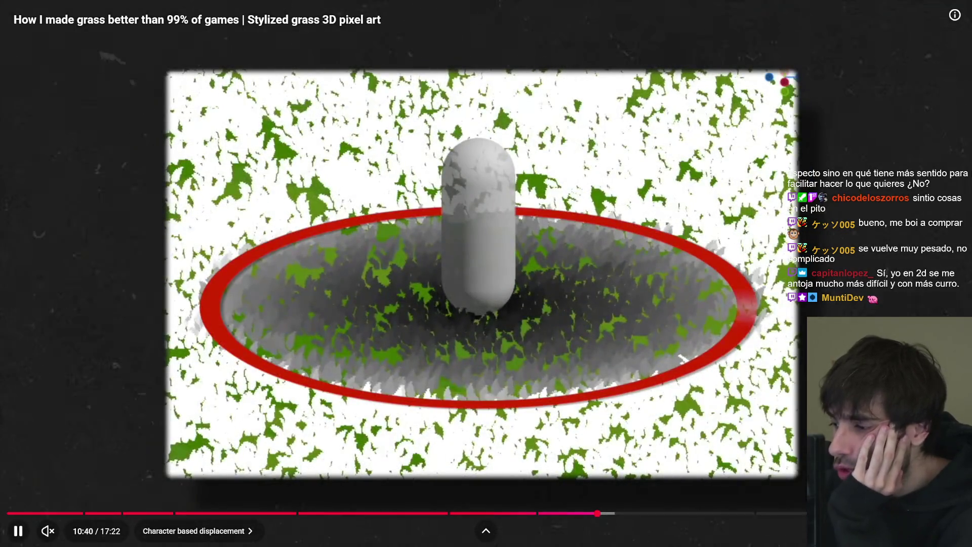
key("space")
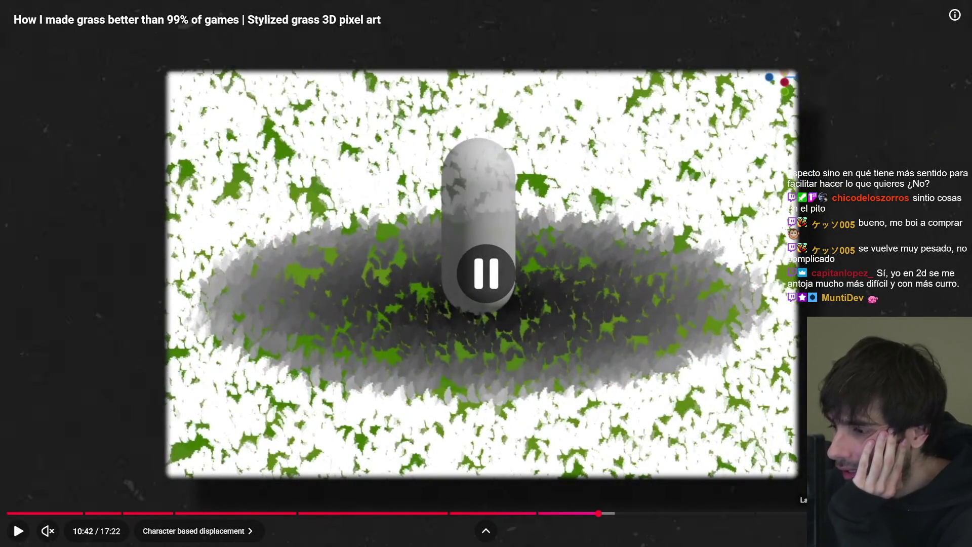
key("Escape")
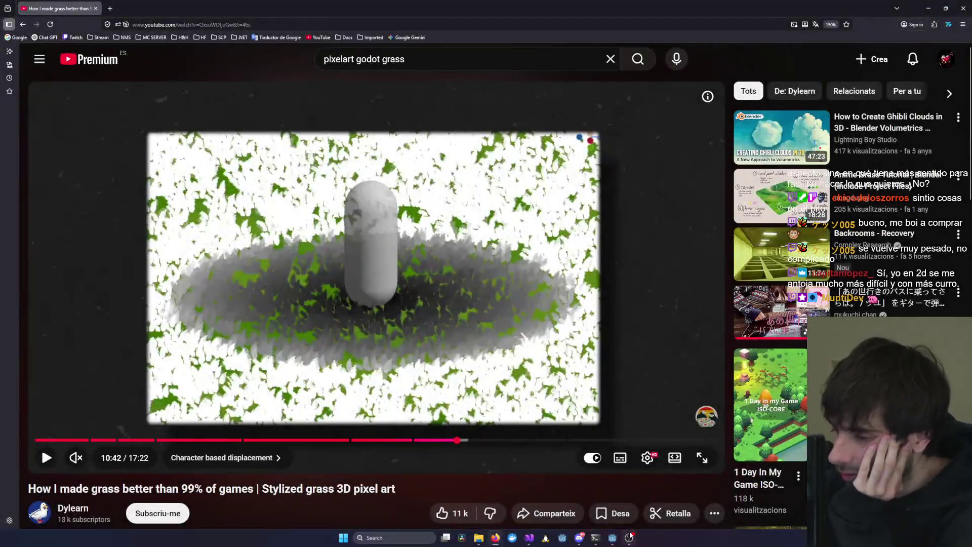
mouse_move(614, 541)
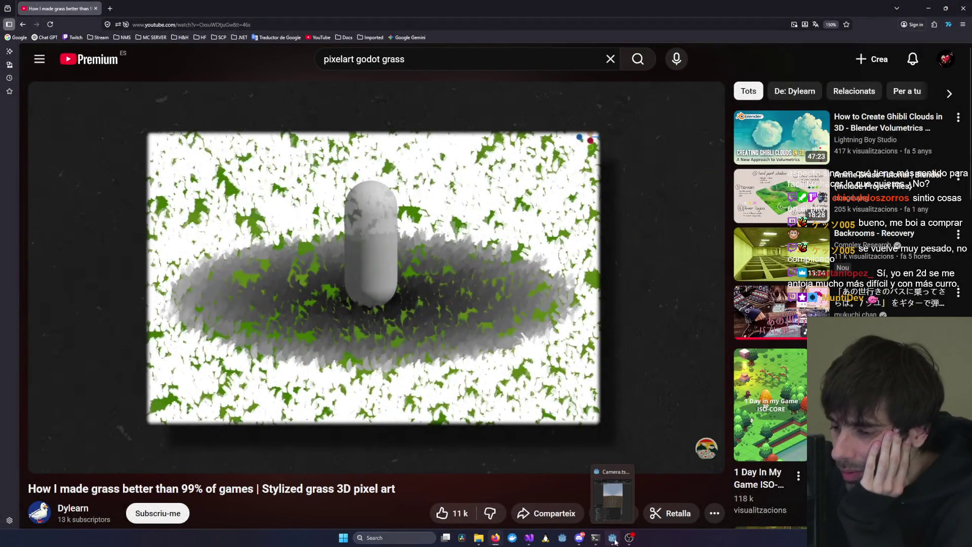
left_click(614, 541)
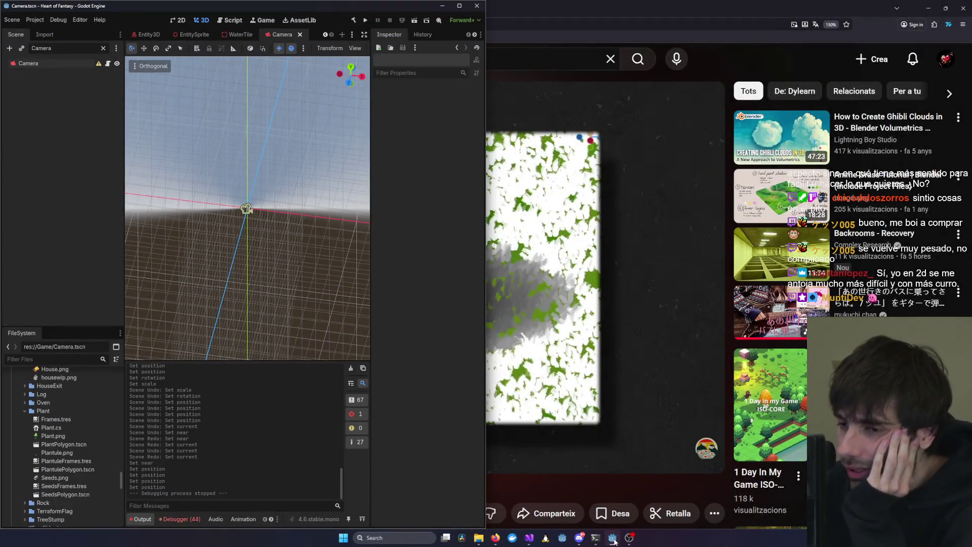
Step: Run Heart of Fantasy, connect, and enter the world with the existing character
left_click(364, 21)
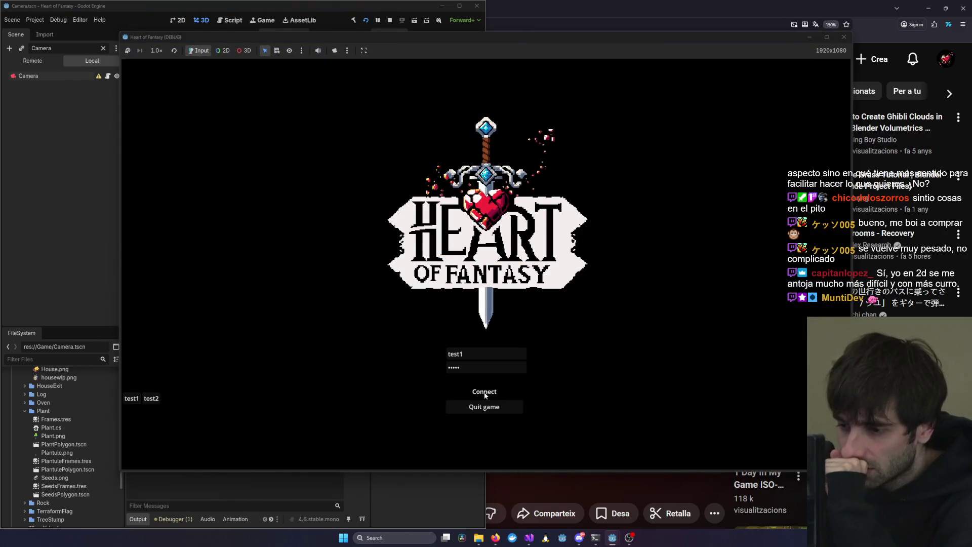
left_click(484, 391)
left_click(169, 337)
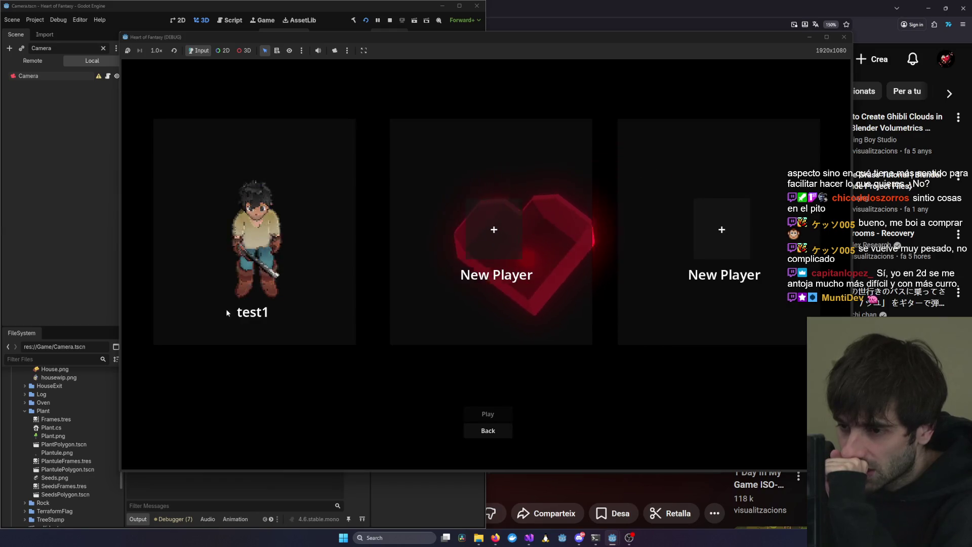
left_click(228, 304)
left_click(499, 415)
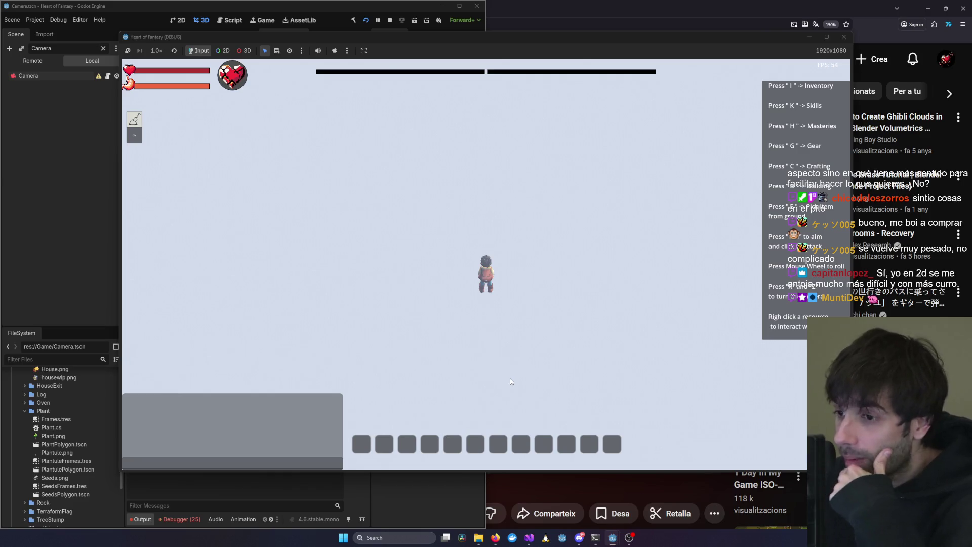
Step: Walk and zoom around the grassy terrain, then minimize the game and return to the video
scroll(445, 310, "down", 4)
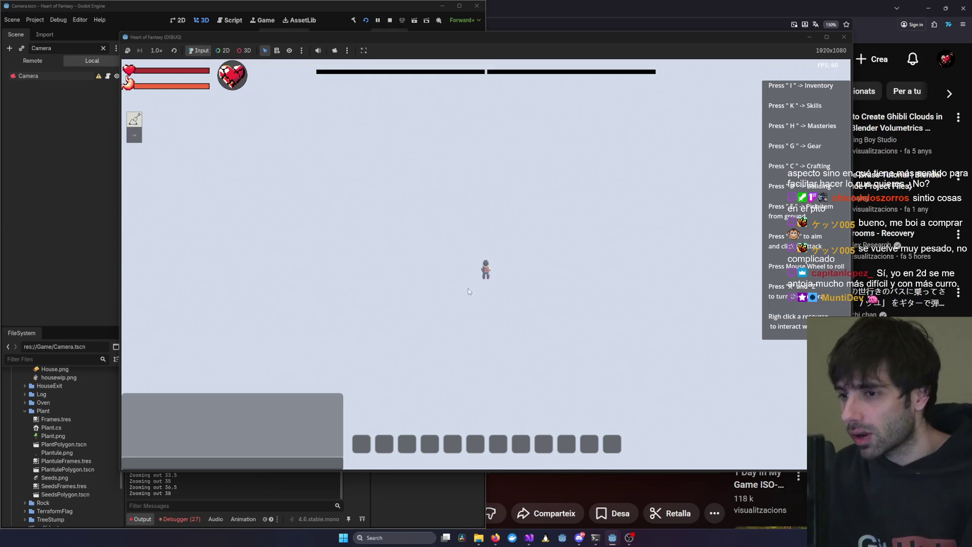
scroll(474, 272, "up", 14)
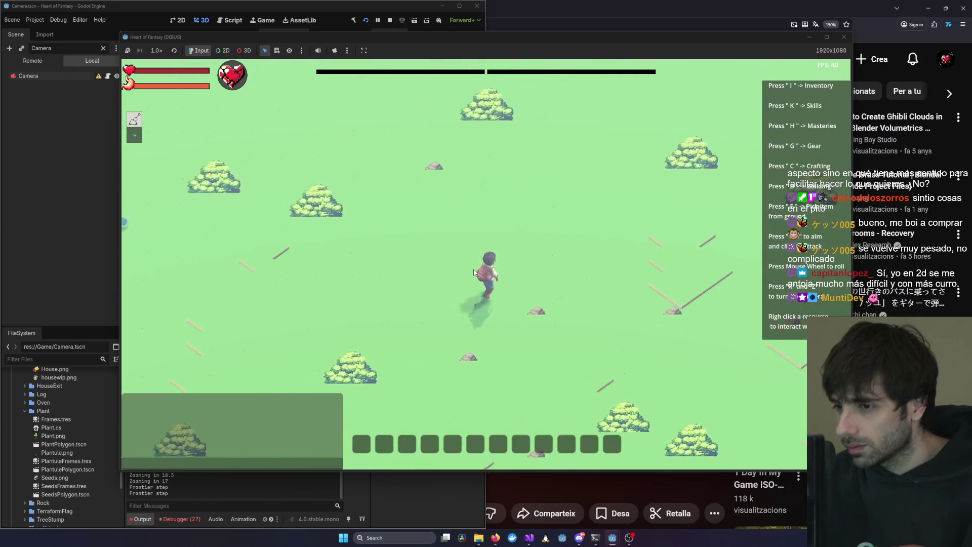
key("w")
key("d")
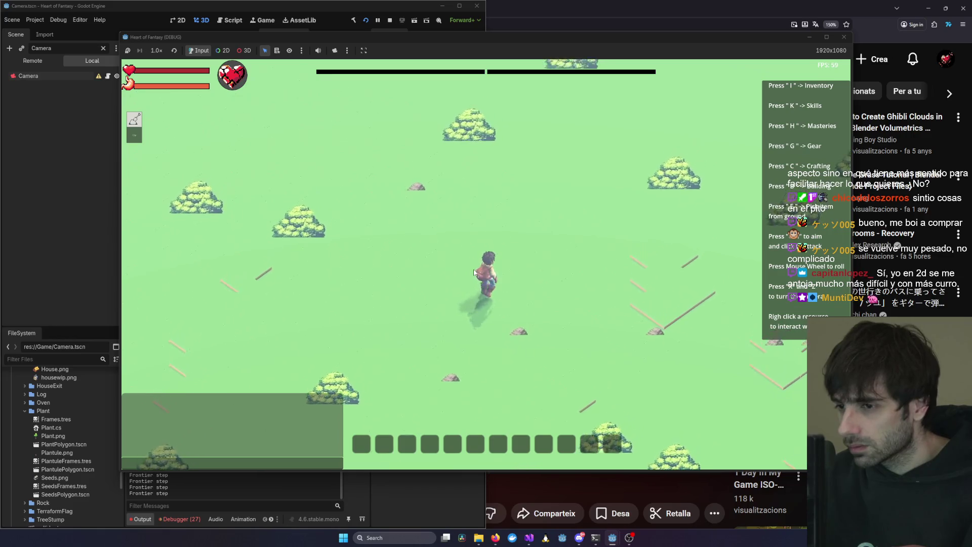
key("w")
key("d")
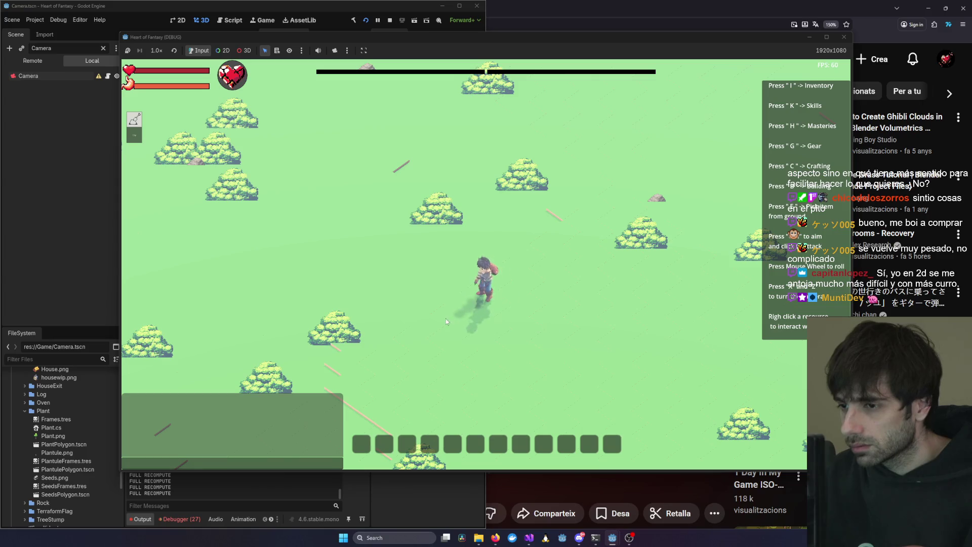
scroll(470, 299, "down", 4)
scroll(470, 299, "down", 20)
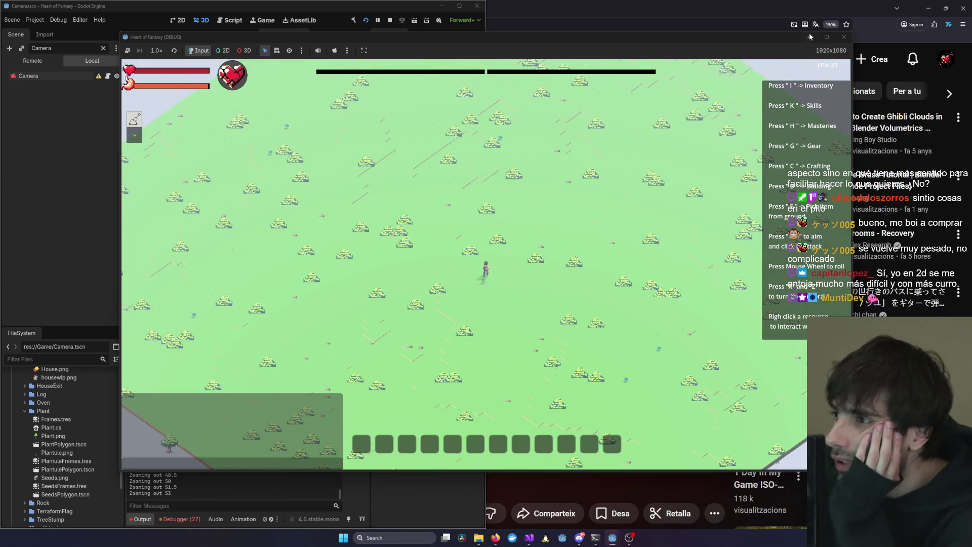
left_click(810, 36)
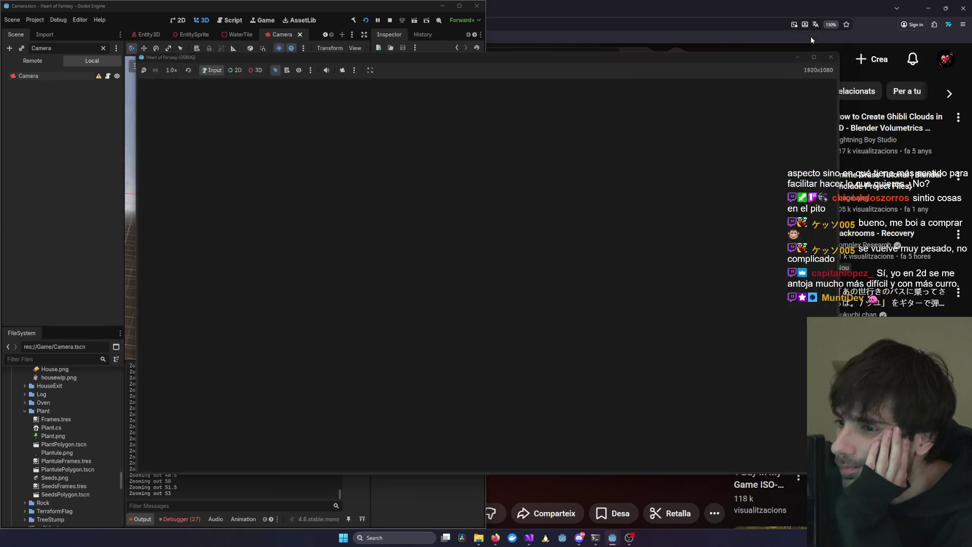
left_click(616, 231)
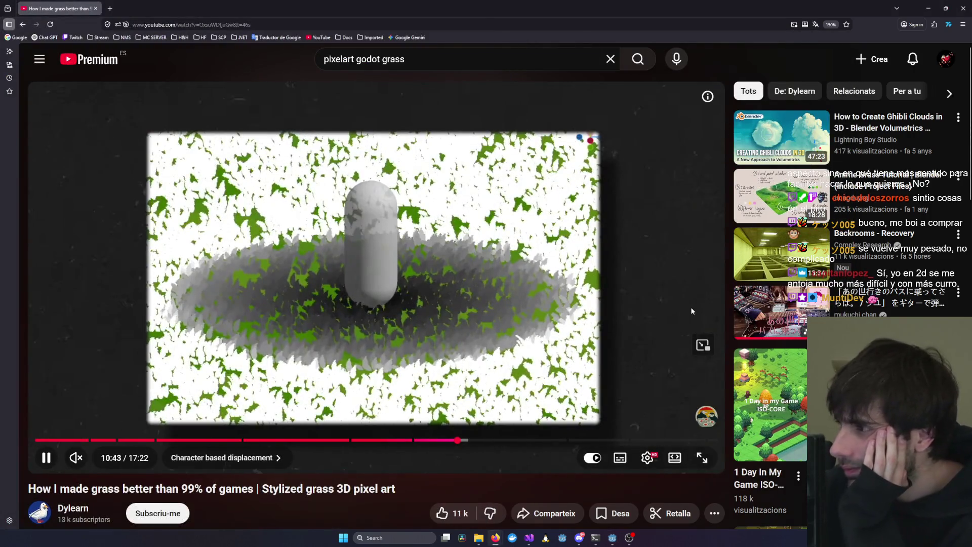
Step: Seek the video to 11:54 and open the description's Demo project GitHub link
left_click_drag(475, 445, 490, 437)
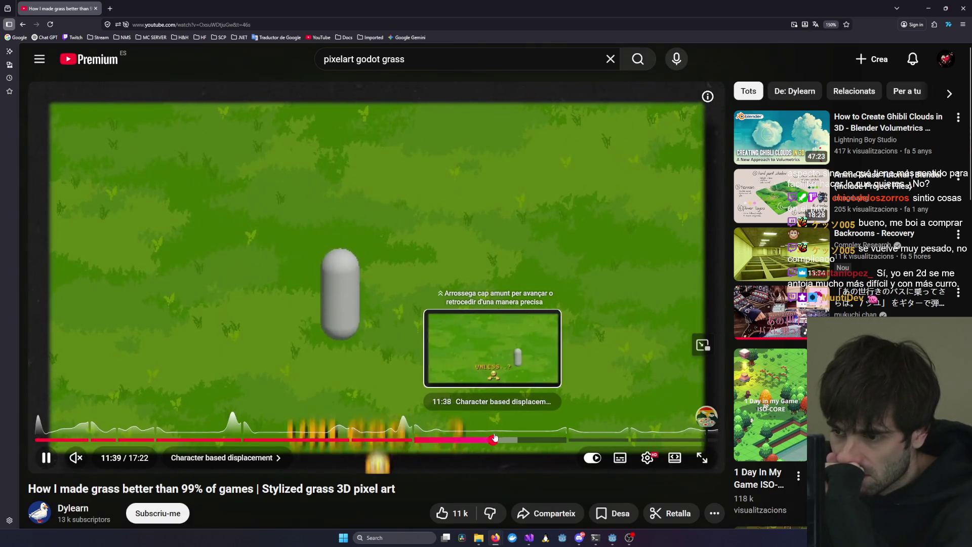
left_click_drag(492, 439, 455, 440)
scroll(308, 422, "down", 4)
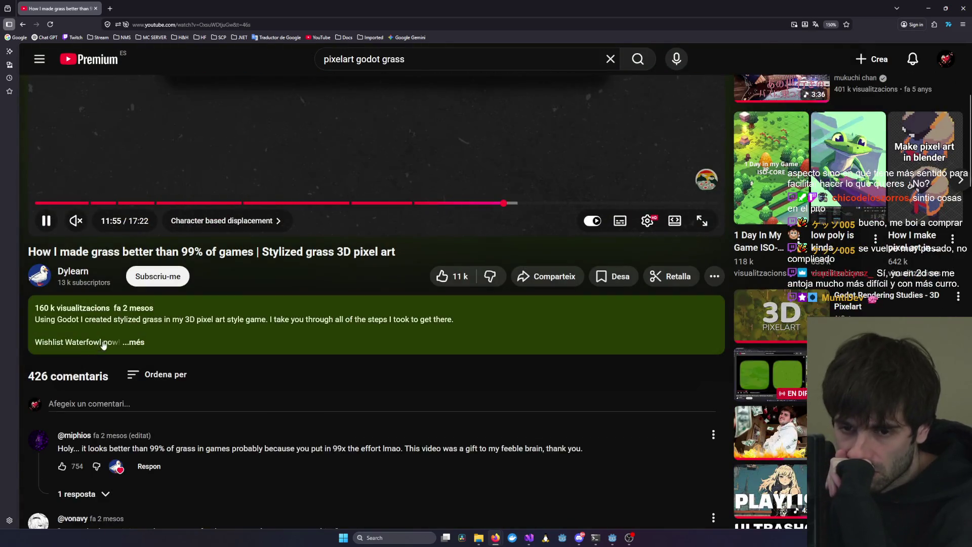
left_click(104, 342)
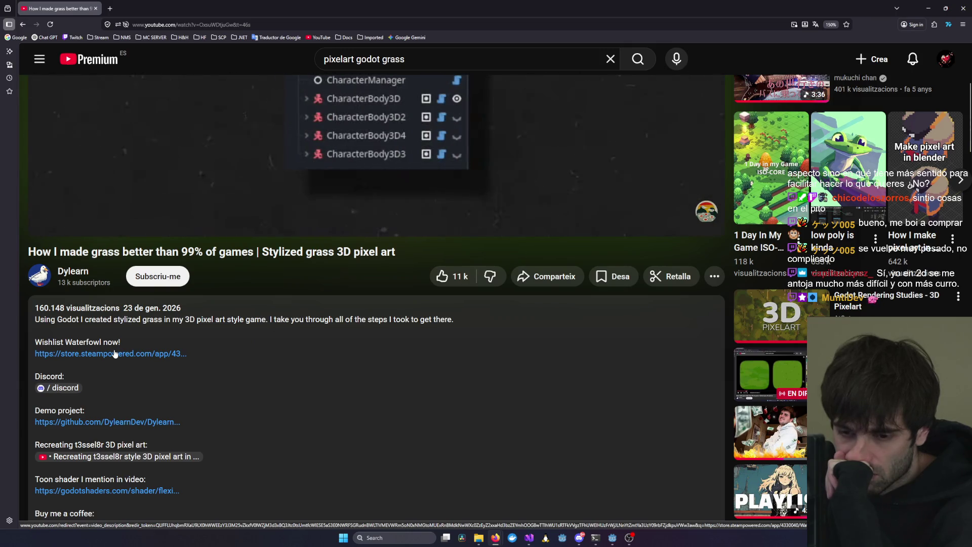
left_click(112, 421)
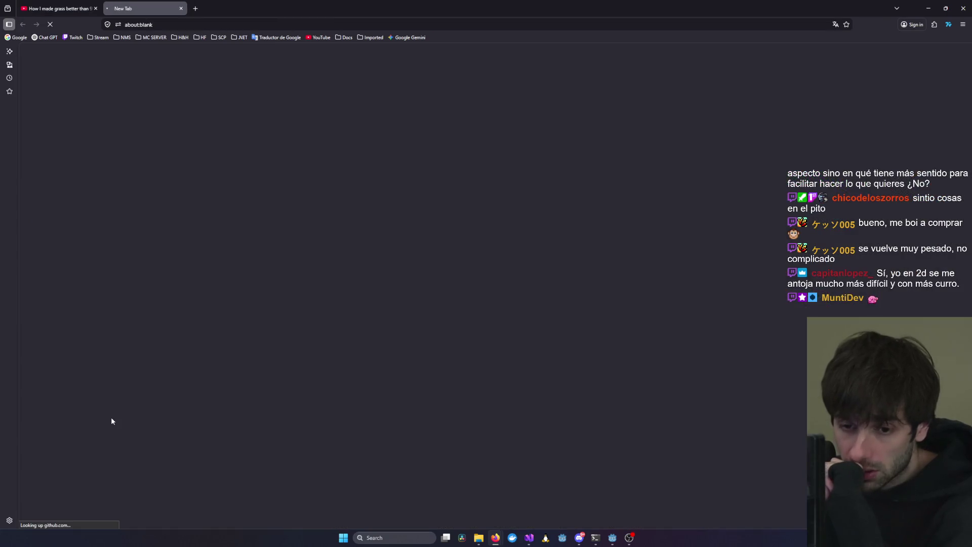
Step: Restore down the browser and scroll the Dylearn-3D-Pixel-Art-Grass-Demo file list and README
mouse_move(127, 8)
left_mouse_down()
mouse_move(295, 15)
mouse_move(0, 20)
left_mouse_up()
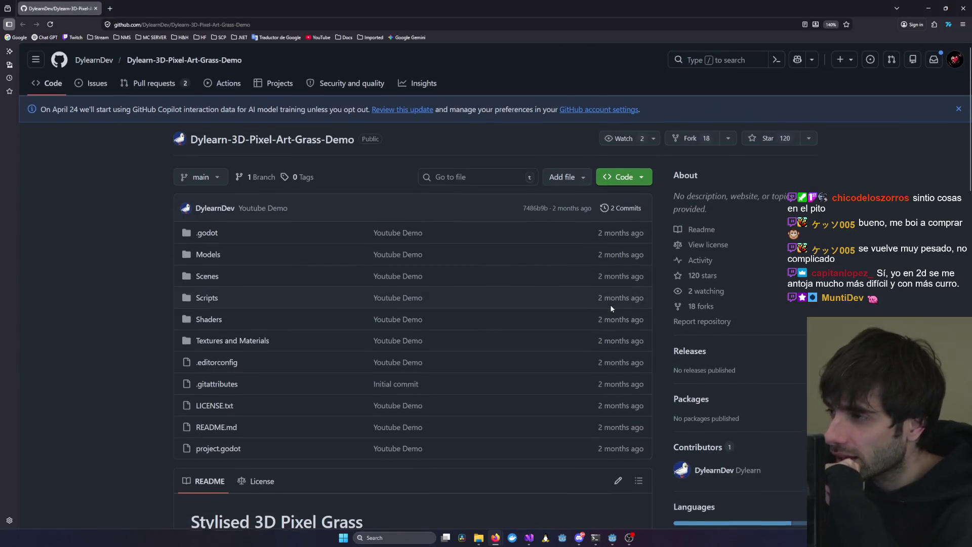
scroll(612, 308, "down", 15)
scroll(611, 307, "up", 15)
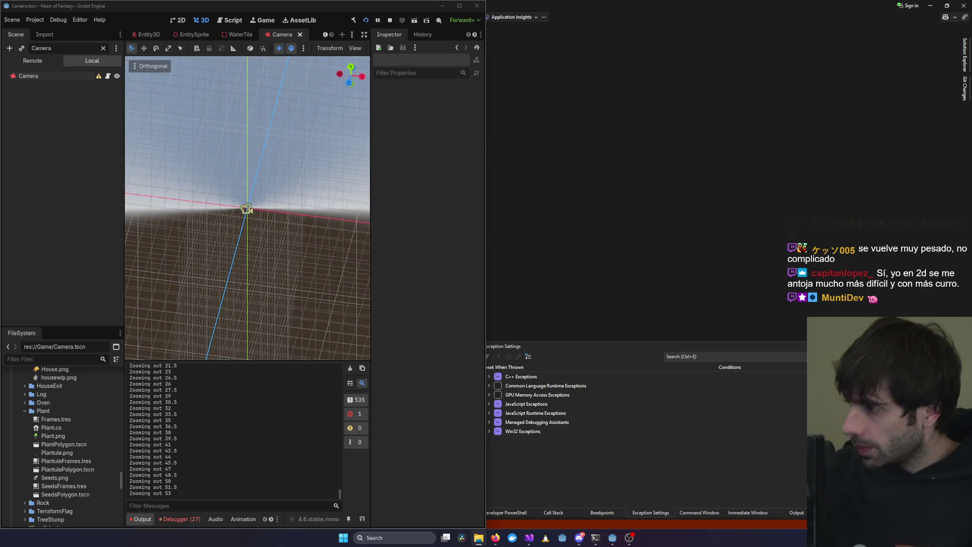
Step: Run git clone with the pasted grass demo repository URL, then close the terminal
key("super+9")
type("git clone")
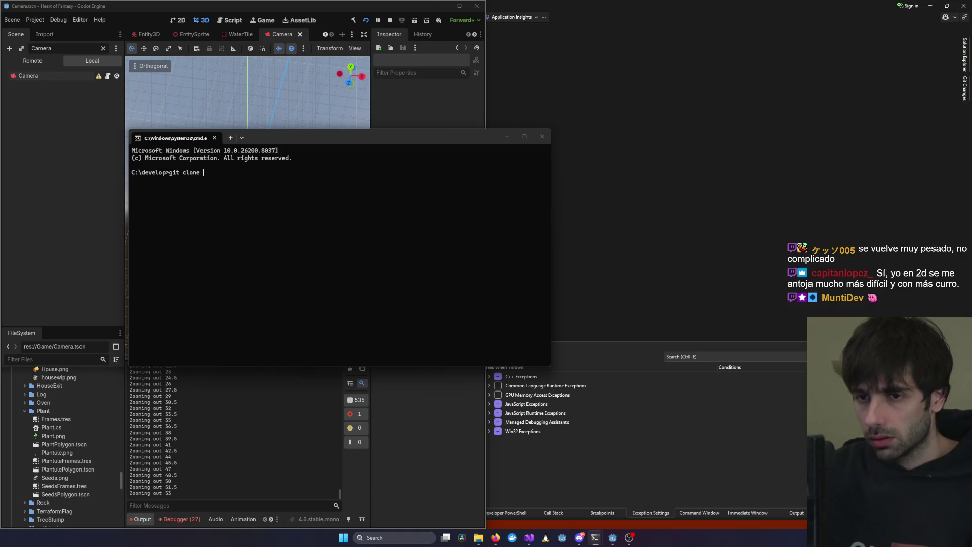
type("https://github.com/DylearnDev/Dylearn-3D-Pixel-Art-Grass-Demo.git")
key("Return")
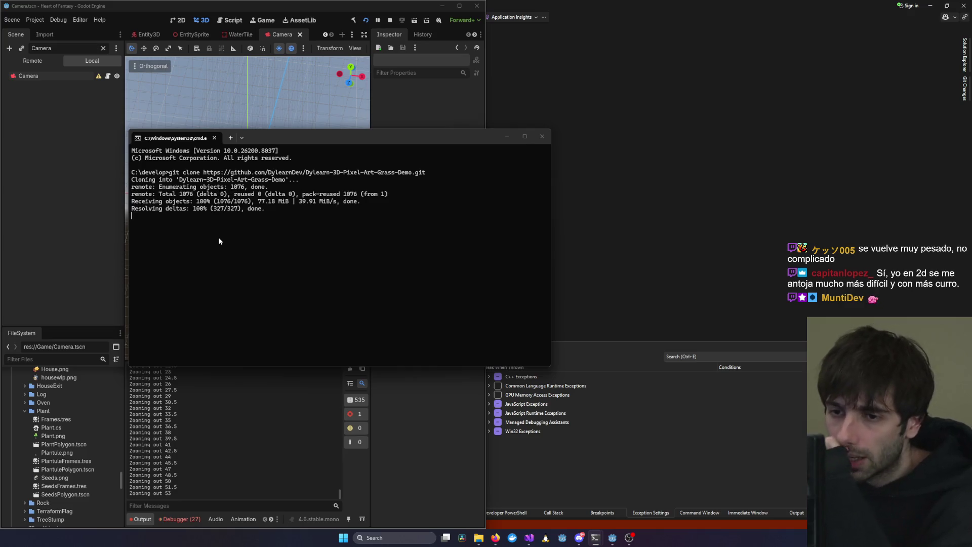
left_click(542, 136)
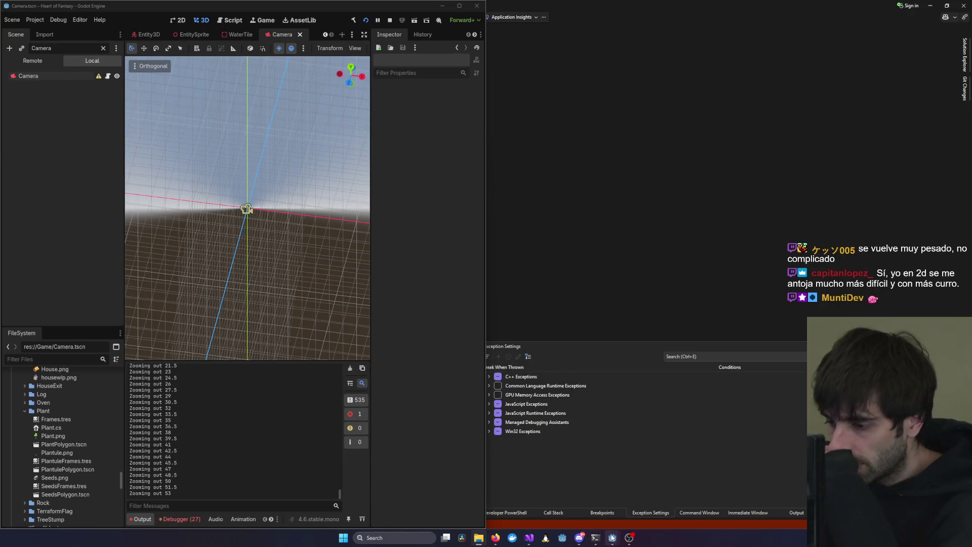
mouse_move(612, 538)
mouse_move(629, 497)
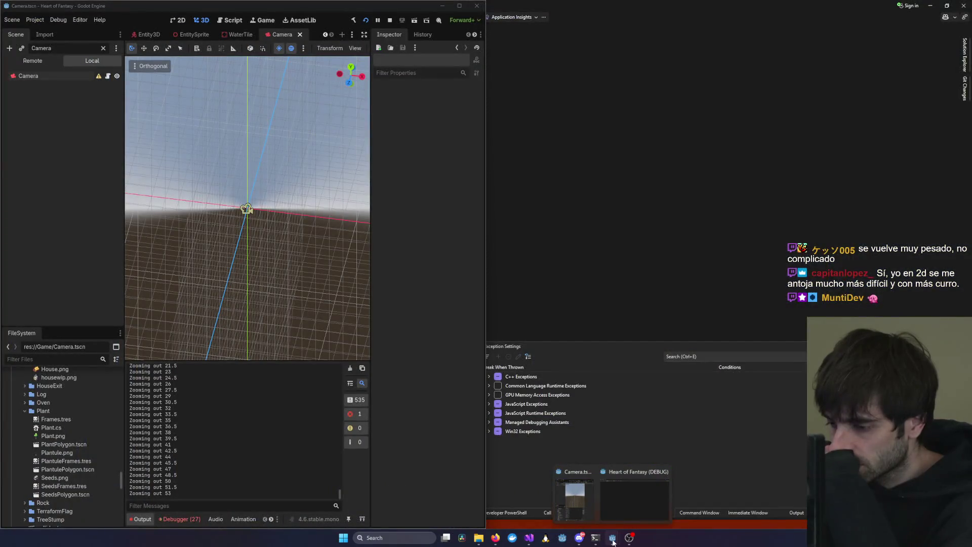
Step: From a new Project Manager, import the Dylearn grass demo folder and accept the Godot 4.6 upgrade
right_click(613, 538)
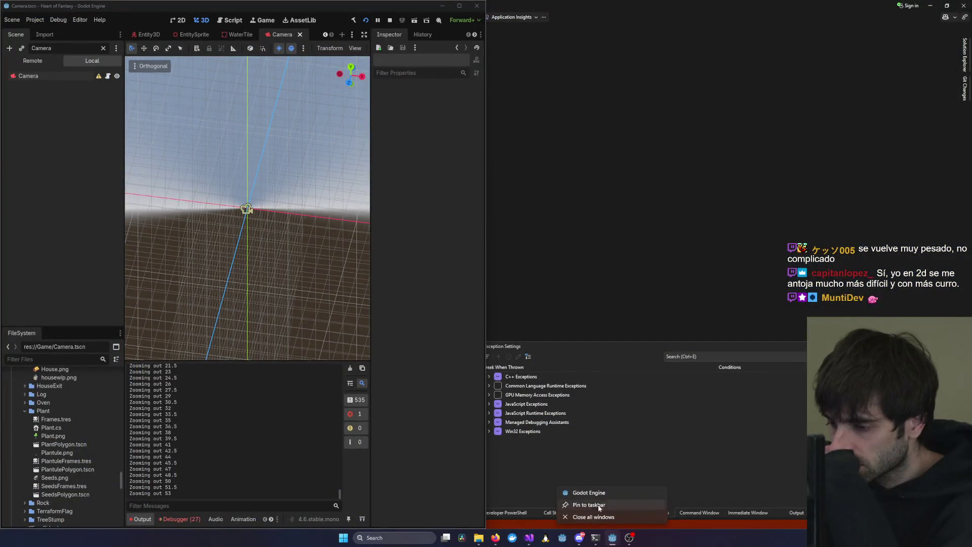
left_click(591, 491)
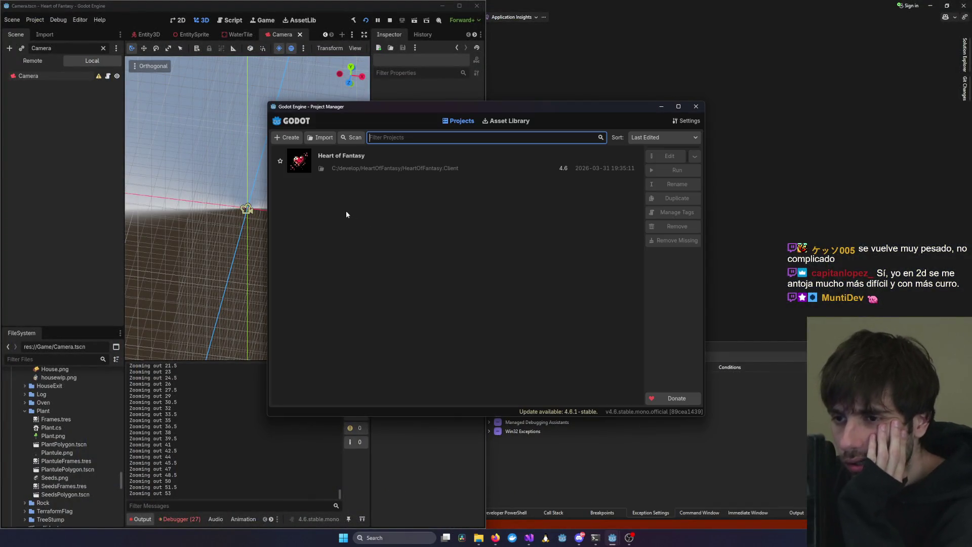
mouse_move(439, 110)
left_mouse_down()
mouse_move(962, 140)
mouse_move(498, 147)
left_mouse_up()
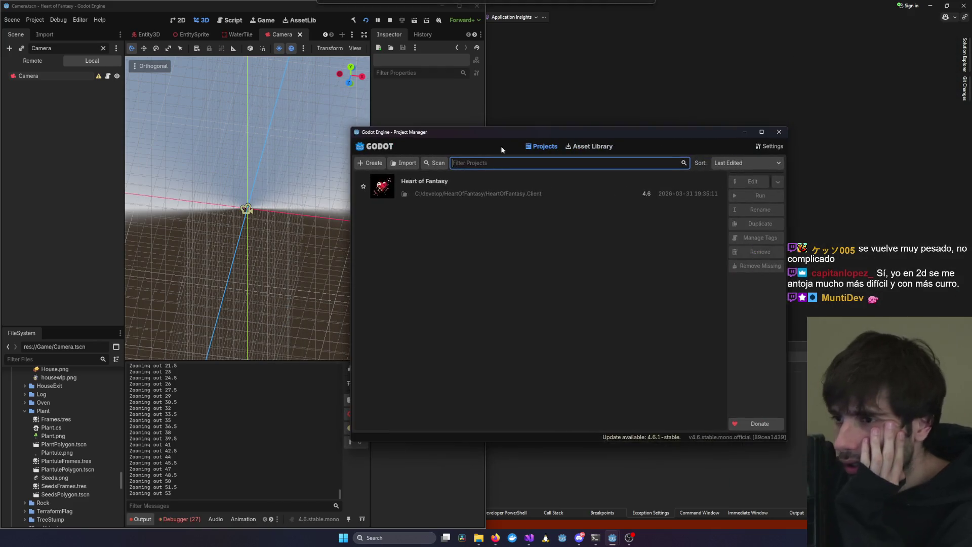
key("ctrl+i")
key("Escape")
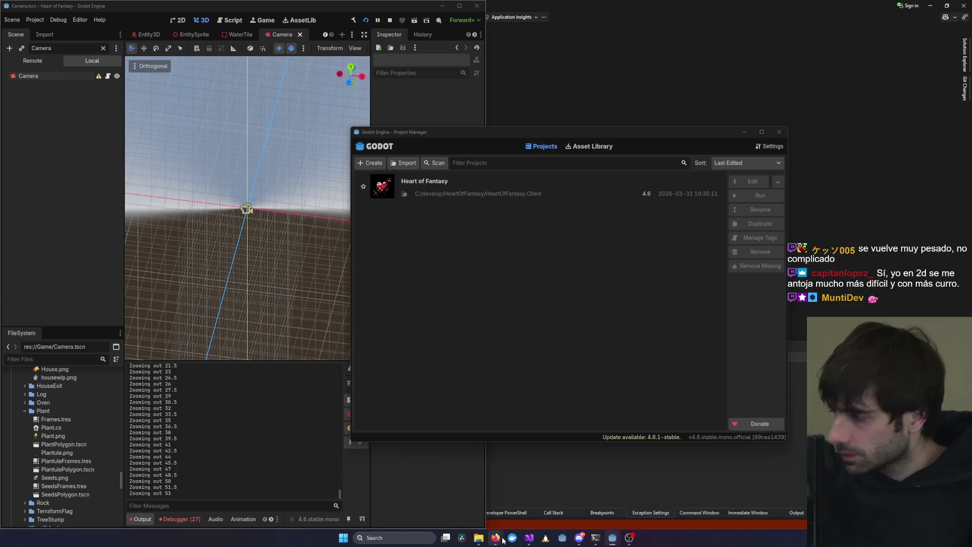
mouse_move(501, 540)
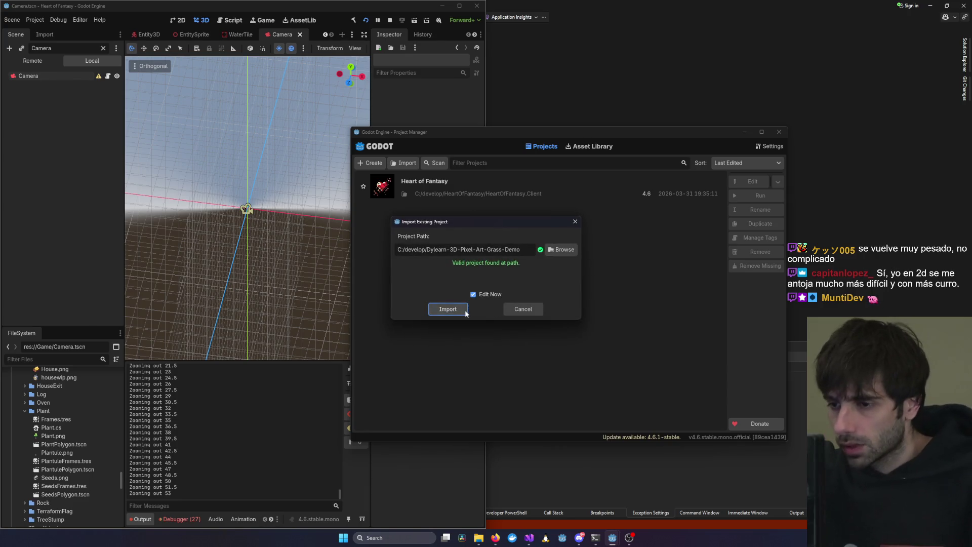
left_click(462, 310)
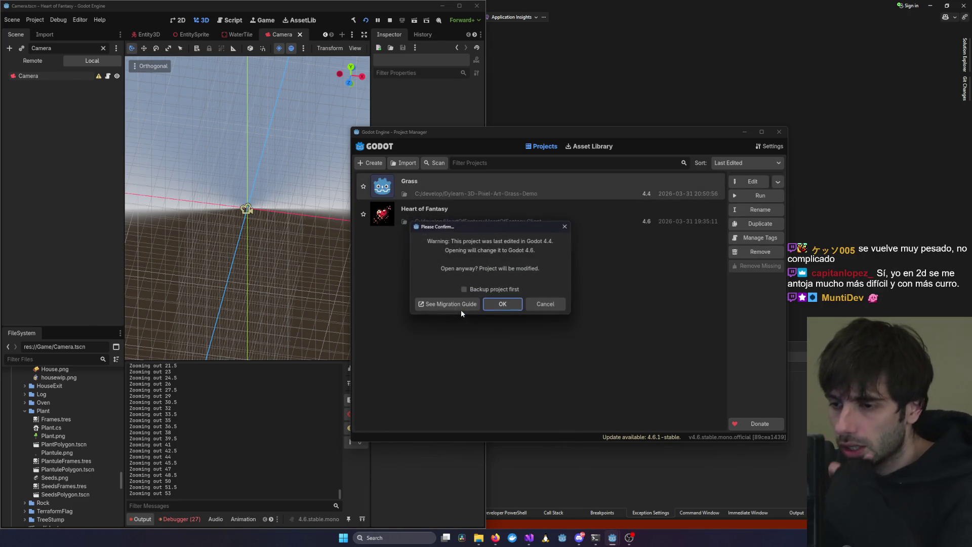
left_click(496, 303)
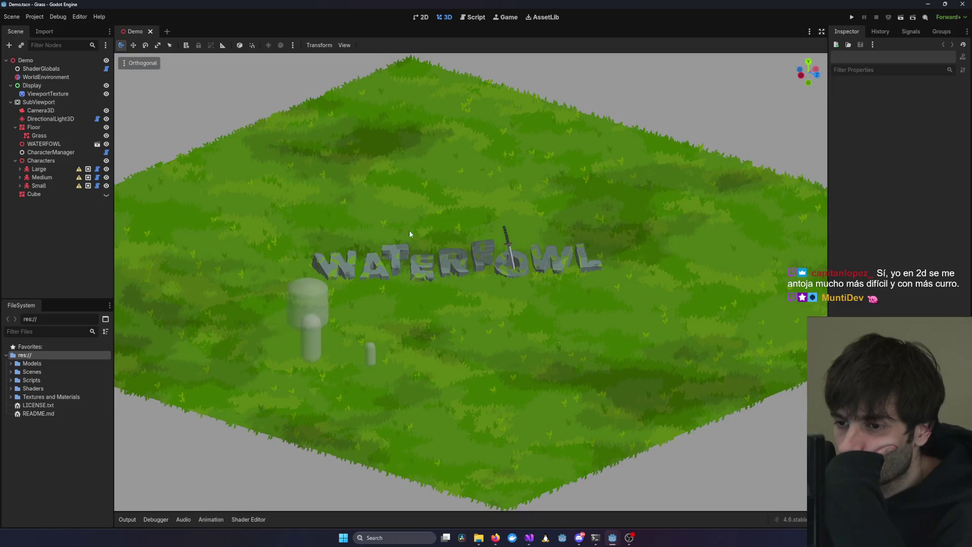
Step: Zoom and orbit to view the WATERFOWL rocks from the opposite side and from above
scroll(601, 250, "up", 5)
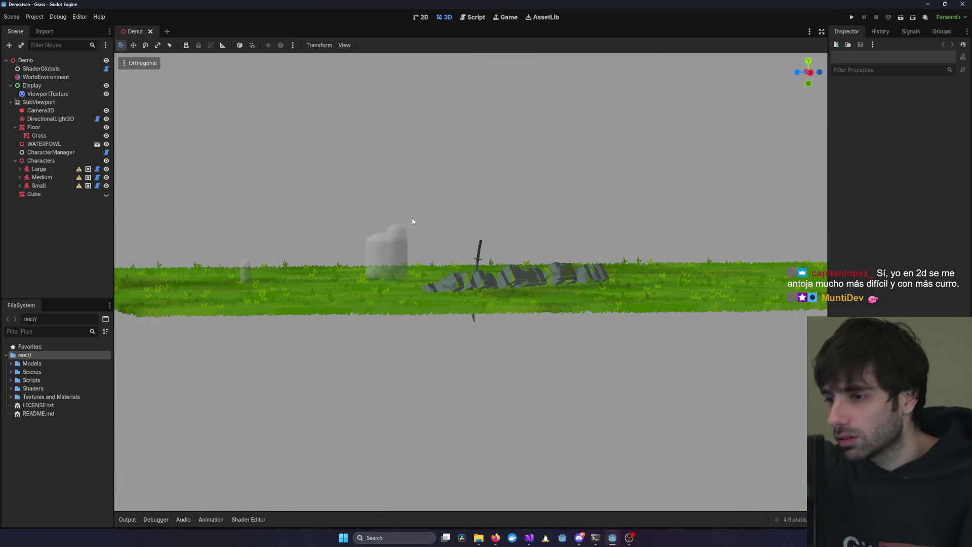
scroll(447, 262, "up", 5)
scroll(432, 277, "up", 3)
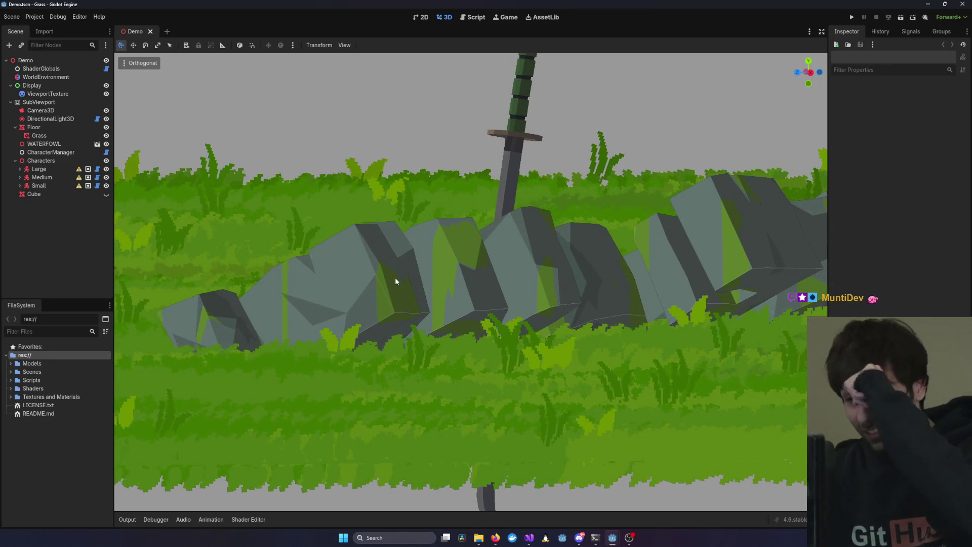
mouse_move(393, 293)
left_mouse_down()
mouse_move(430, 264)
mouse_move(458, 275)
mouse_move(547, 265)
mouse_move(528, 259)
mouse_move(521, 269)
mouse_move(632, 274)
left_mouse_up()
scroll(632, 270, "down", 5)
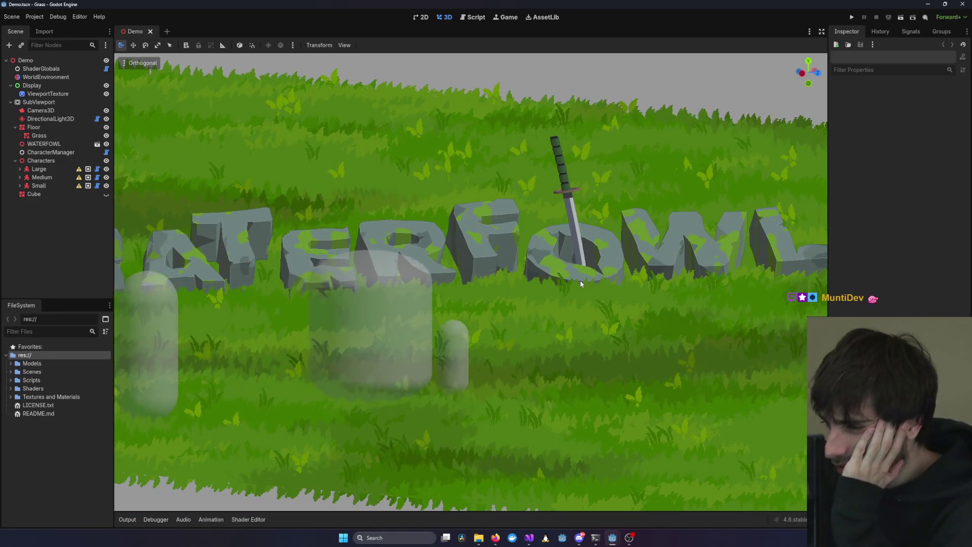
scroll(570, 282, "up", 2)
scroll(571, 285, "down", 5)
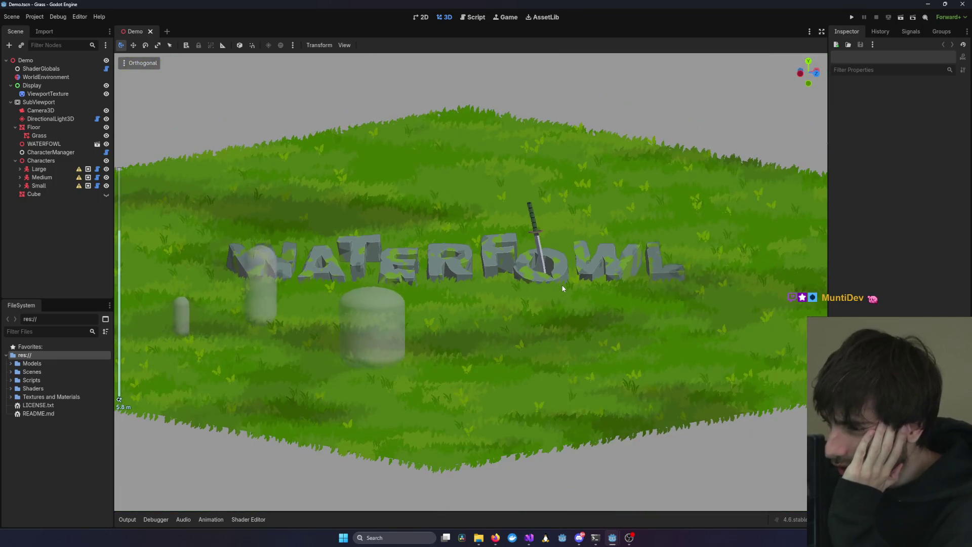
mouse_move(563, 288)
left_mouse_down()
mouse_move(554, 299)
mouse_move(497, 297)
mouse_move(554, 266)
mouse_move(585, 271)
mouse_move(572, 293)
left_mouse_up()
Step: Orbit to side views of the grass, sword and letters, then select the Floor node
scroll(582, 243, "down", 4)
scroll(585, 243, "up", 2)
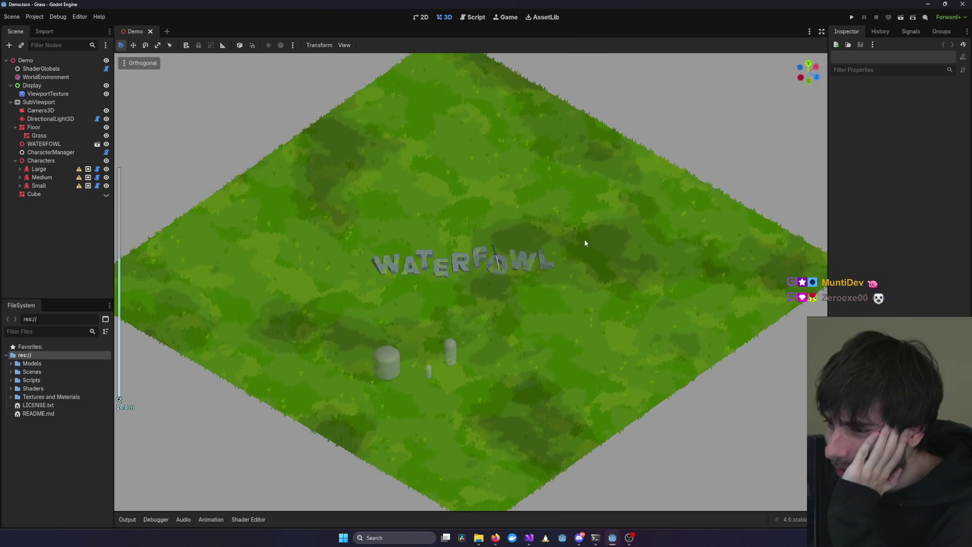
mouse_move(585, 243)
left_mouse_down()
mouse_move(611, 250)
mouse_move(588, 273)
left_mouse_up()
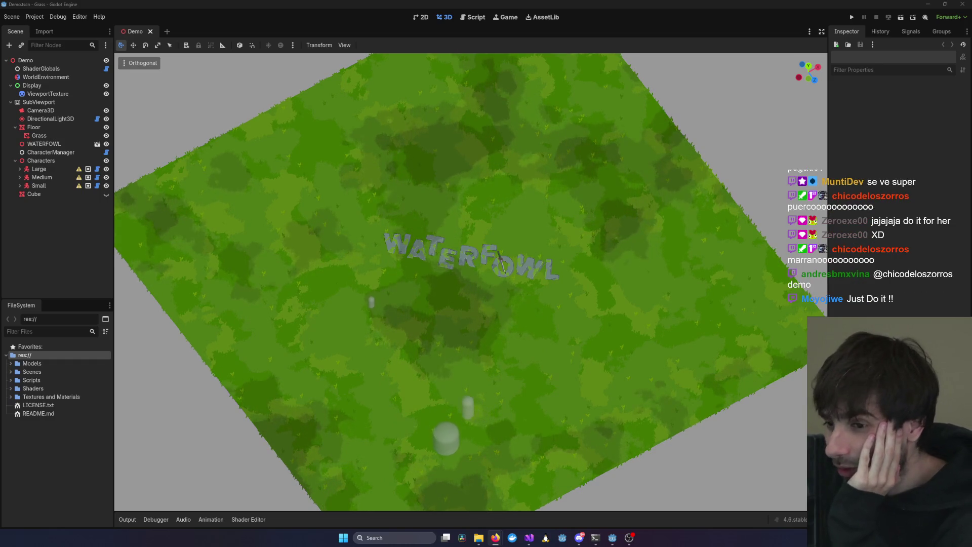
scroll(703, 306, "up", 5)
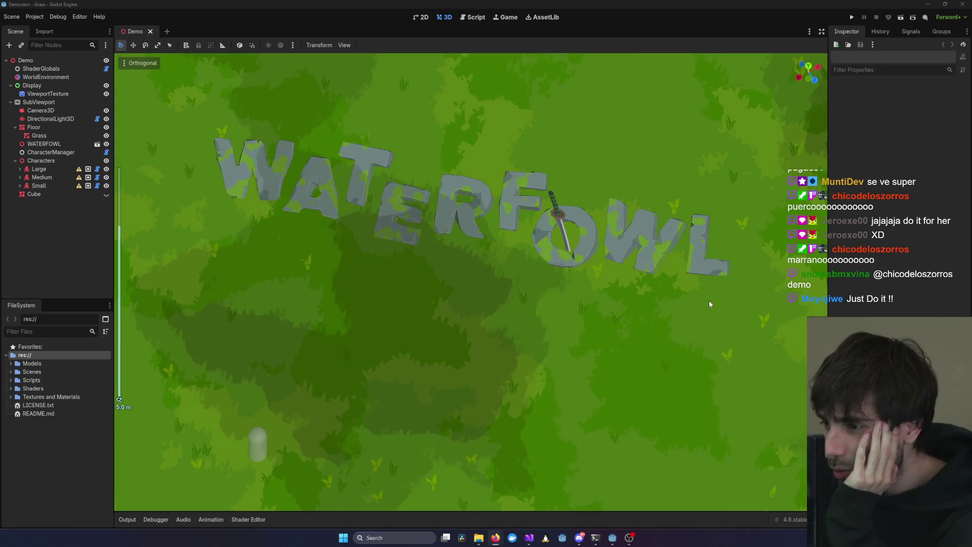
mouse_move(694, 299)
left_mouse_down()
mouse_move(588, 208)
mouse_move(623, 242)
mouse_move(822, 238)
mouse_move(783, 329)
left_mouse_up()
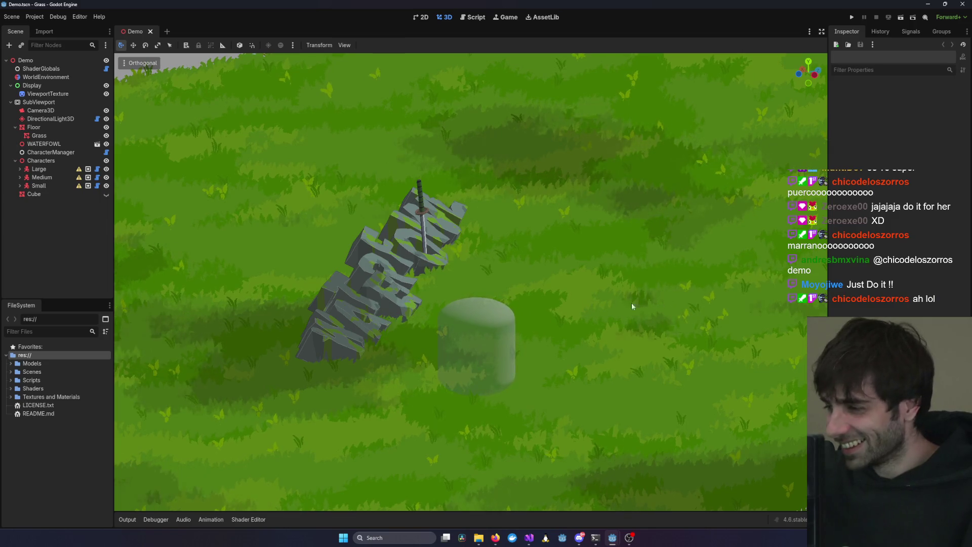
mouse_move(633, 302)
left_mouse_down()
mouse_move(788, 317)
mouse_move(551, 335)
mouse_move(616, 330)
mouse_move(490, 284)
left_mouse_up()
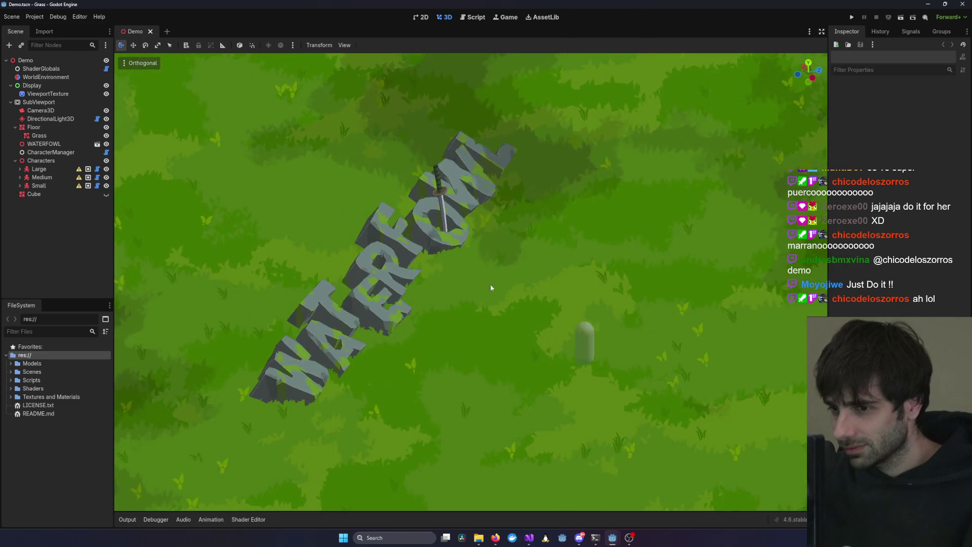
left_click(434, 269)
Step: Orbit around the WATERFOWL letters, then reselect the Floor node to show Floor.gdshader
left_click_drag(597, 263, 485, 289)
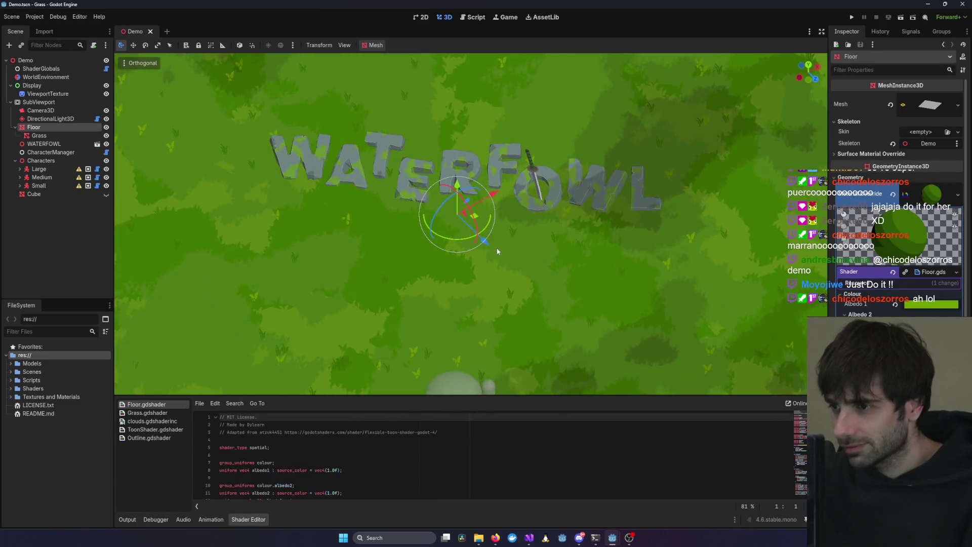
scroll(497, 310, "up", 5)
mouse_move(562, 208)
left_mouse_down()
mouse_move(453, 178)
mouse_move(403, 191)
mouse_move(542, 192)
left_mouse_up()
scroll(582, 228, "down", 5)
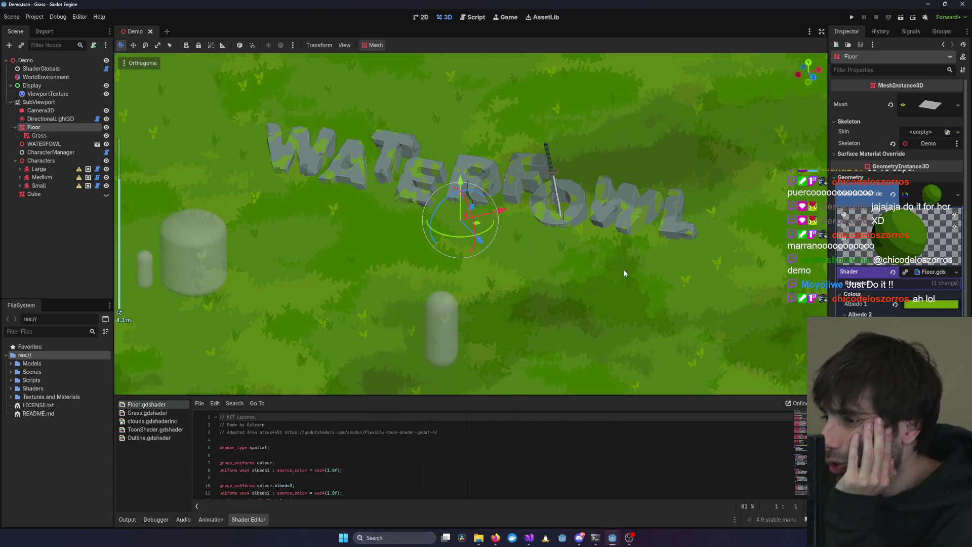
scroll(624, 269, "down", 2)
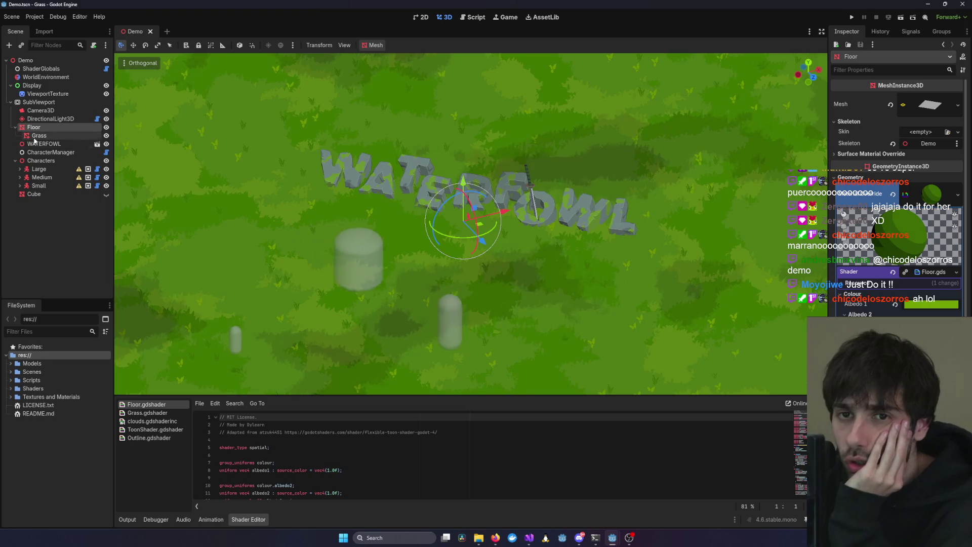
left_click(345, 242)
scroll(449, 206, "down", 5)
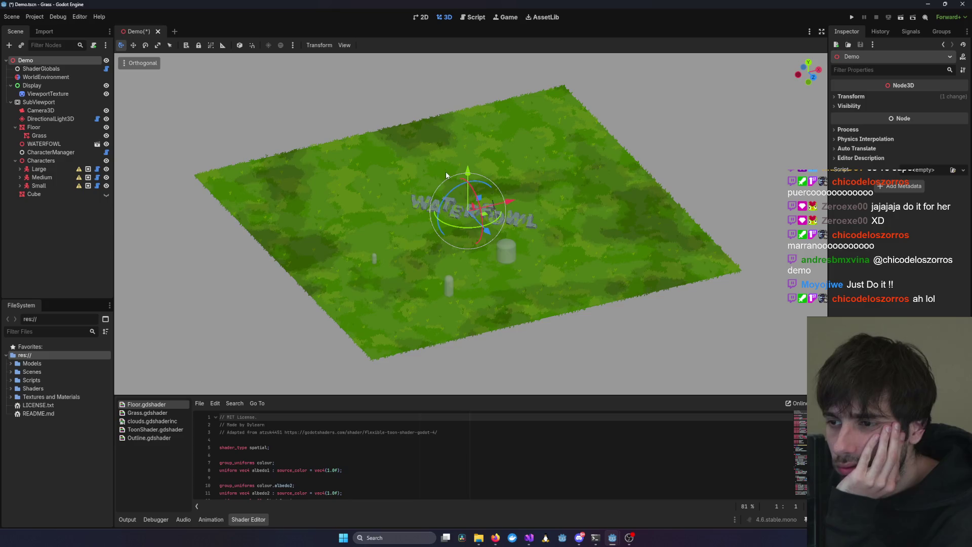
left_click(320, 217)
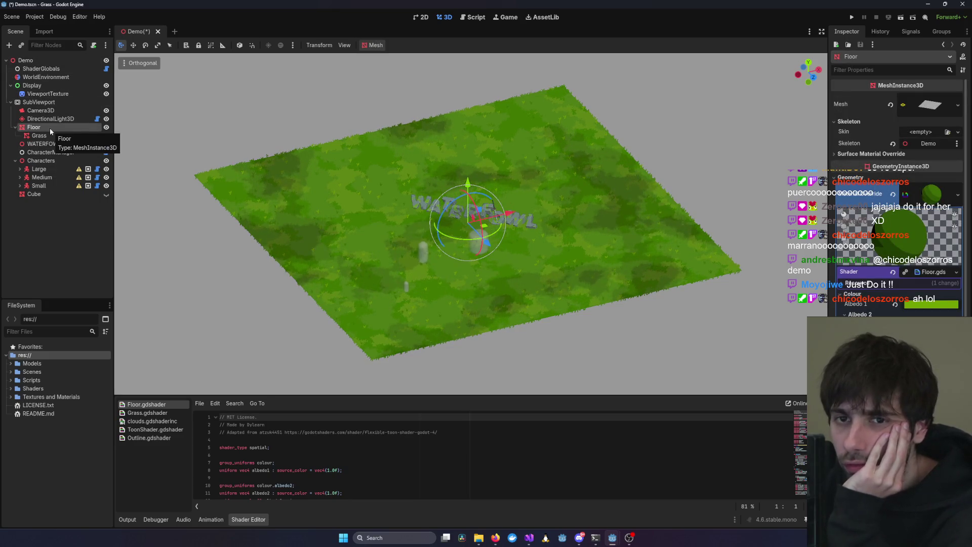
Step: Move the Floor up along Y, then select the Grass node to view its material
mouse_move(471, 187)
left_mouse_down()
mouse_move(467, 126)
mouse_move(452, 355)
mouse_move(453, 172)
mouse_move(446, 185)
mouse_move(457, 136)
mouse_move(455, 170)
left_mouse_up()
scroll(445, 185, "up", 5)
scroll(446, 185, "up", 4)
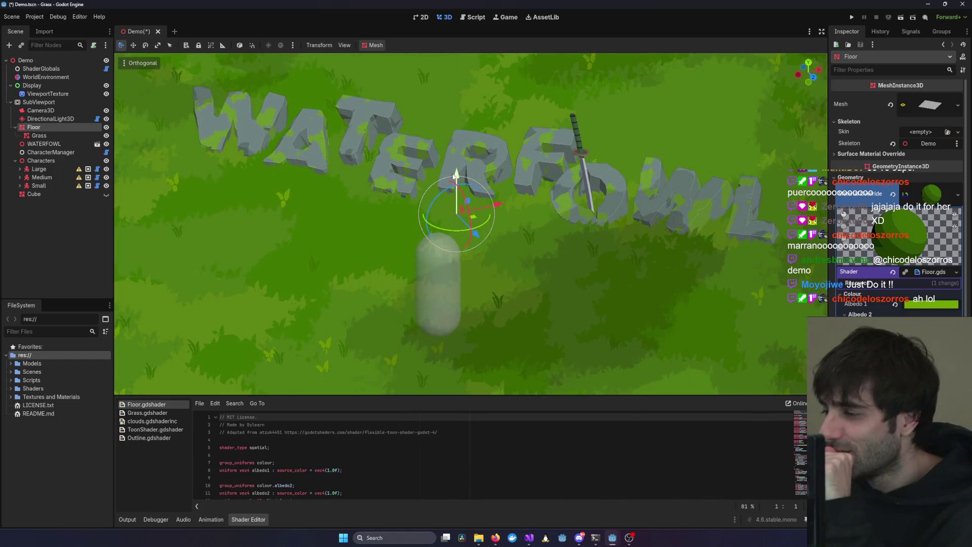
scroll(737, 261, "down", 6)
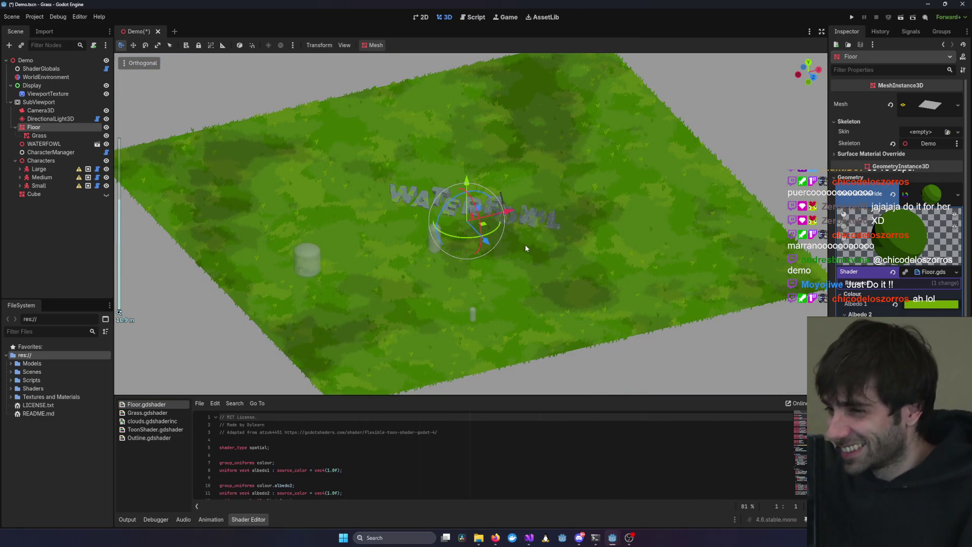
left_click_drag(524, 244, 535, 245)
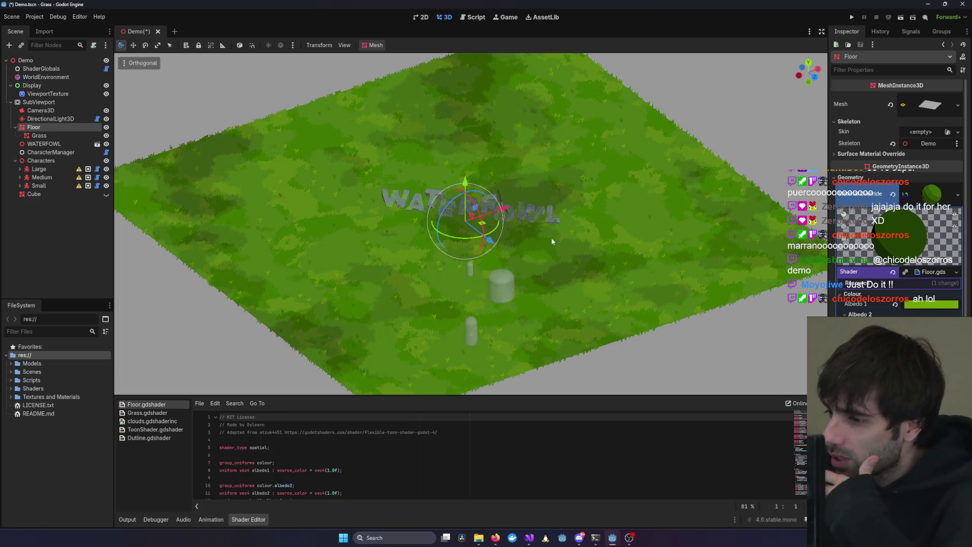
left_click(49, 136)
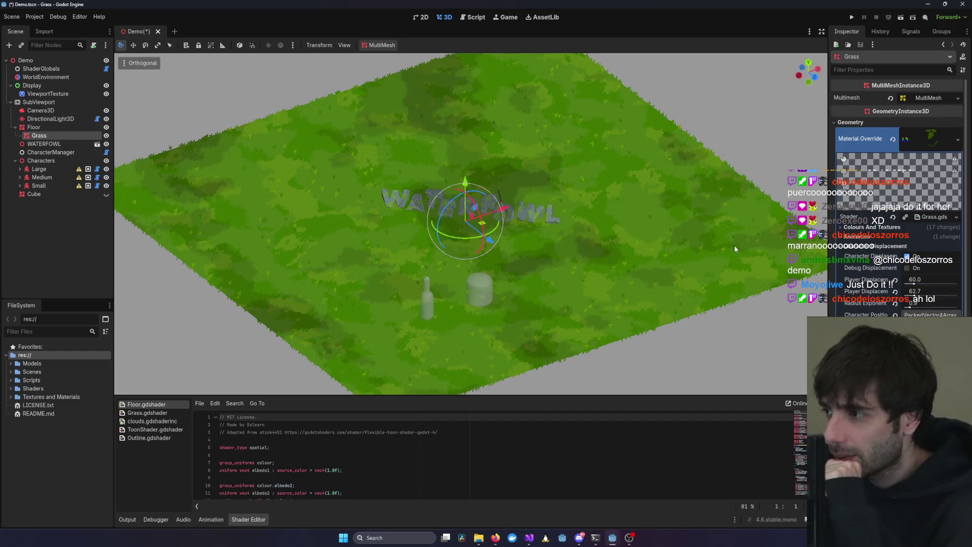
Step: Orbit to a top-down view of the rock row, then run the project and stop it with F8
mouse_move(734, 245)
left_mouse_down()
mouse_move(709, 261)
mouse_move(538, 264)
mouse_move(664, 237)
mouse_move(594, 243)
mouse_move(679, 258)
left_mouse_up()
scroll(592, 243, "up", 5)
scroll(585, 254, "up", 3)
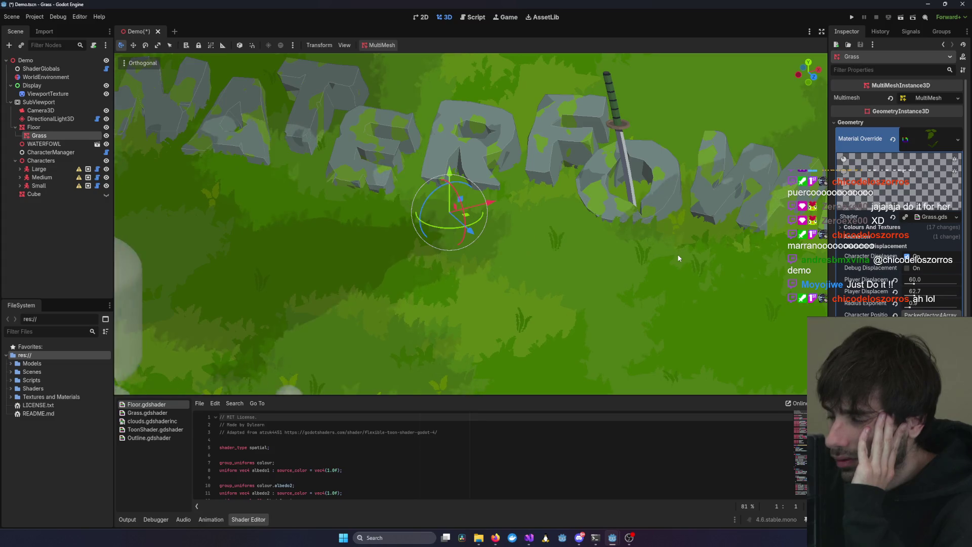
mouse_move(677, 254)
left_mouse_down()
mouse_move(560, 314)
mouse_move(395, 243)
mouse_move(655, 247)
mouse_move(588, 260)
mouse_move(551, 241)
mouse_move(397, 245)
mouse_move(471, 252)
left_mouse_up()
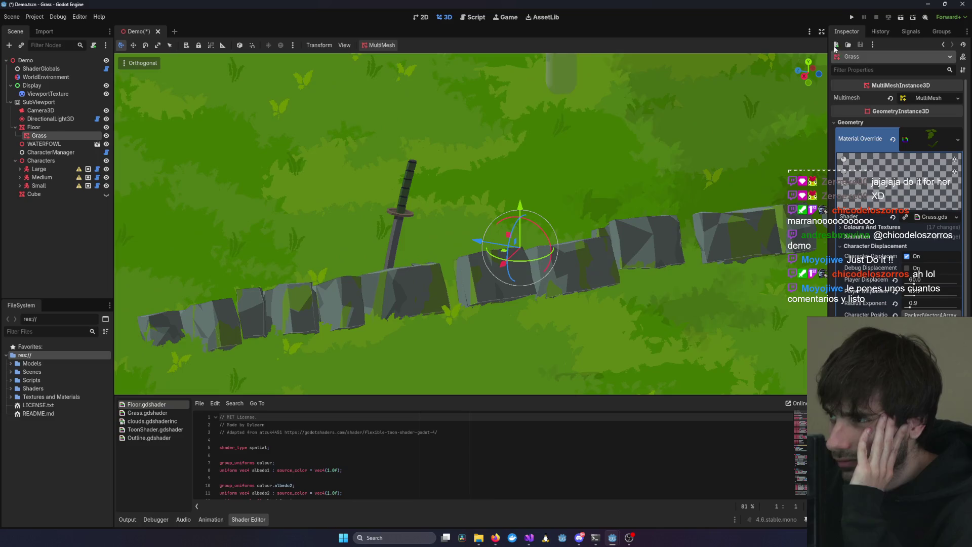
left_click(851, 17)
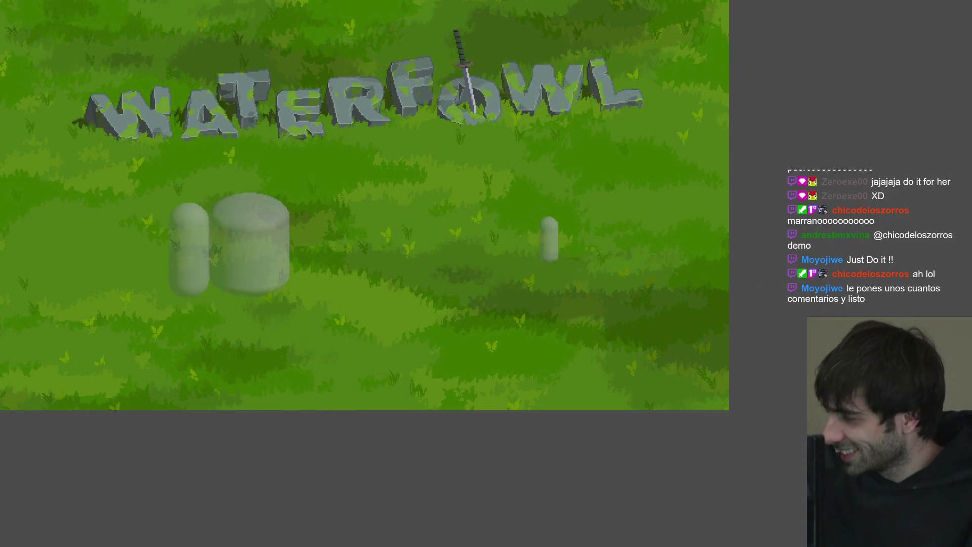
key("F8")
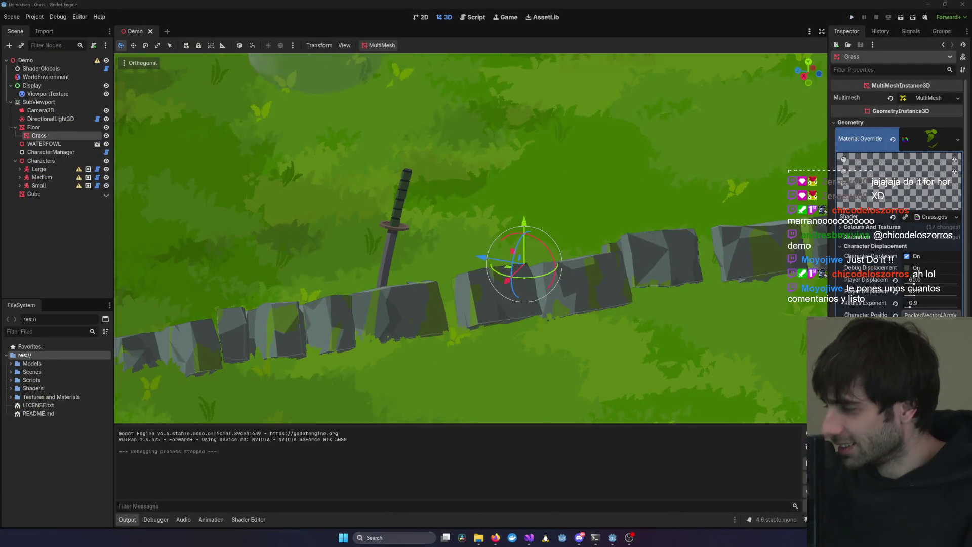
Step: Orbit toward the WATERFOWL rock letters and select them
mouse_move(767, 228)
left_mouse_down()
mouse_move(651, 267)
mouse_move(464, 279)
mouse_move(591, 277)
mouse_move(630, 240)
left_mouse_up()
scroll(592, 276, "up", 2)
left_click(531, 178)
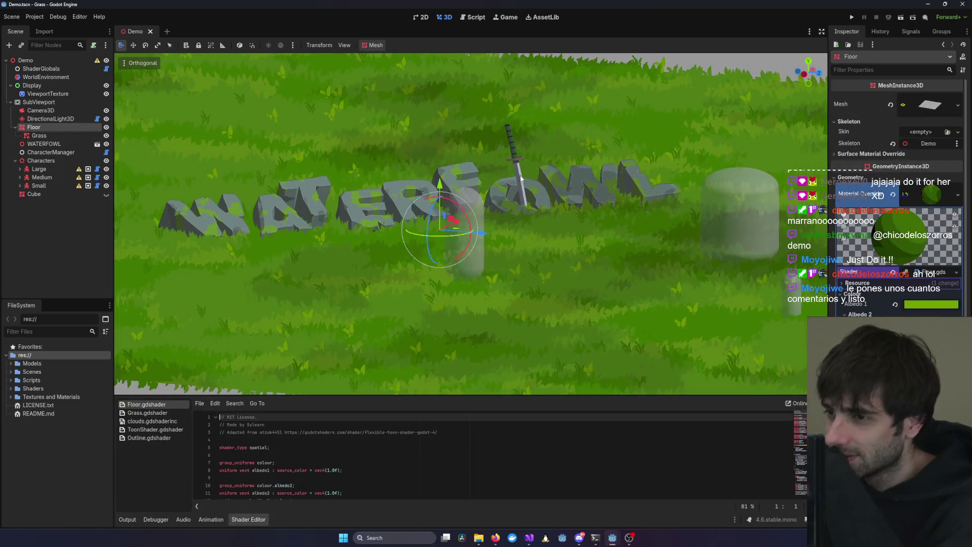
Step: From a low angle, raise the WATERFOWL letters slightly along Y
mouse_move(532, 178)
left_mouse_down()
mouse_move(488, 217)
mouse_move(560, 191)
left_mouse_up()
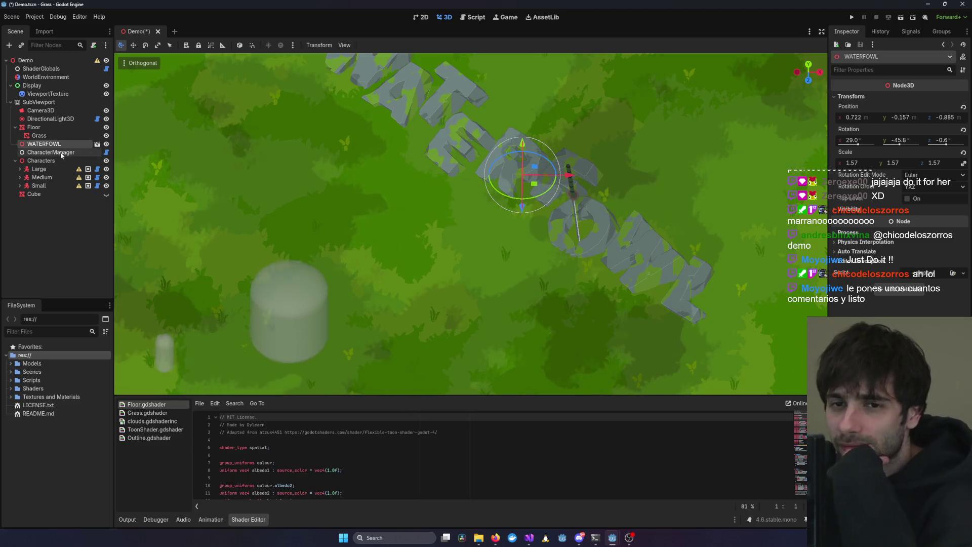
mouse_move(310, 245)
left_mouse_down()
mouse_move(225, 195)
mouse_move(419, 298)
left_mouse_up()
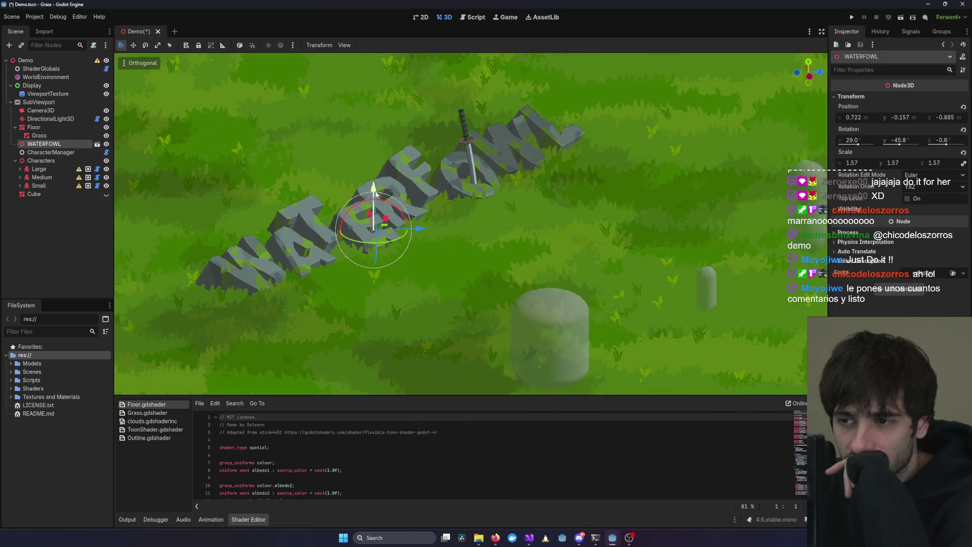
mouse_move(373, 189)
left_mouse_down()
mouse_move(378, 217)
mouse_move(373, 177)
mouse_move(357, 184)
left_mouse_up()
Step: Select the Floor mesh and scroll the widened Inspector to its Material Override settings
scroll(379, 142, "down", 5)
mouse_move(379, 141)
left_mouse_down()
mouse_move(421, 138)
mouse_move(312, 142)
mouse_move(271, 236)
left_mouse_up()
left_click(271, 235)
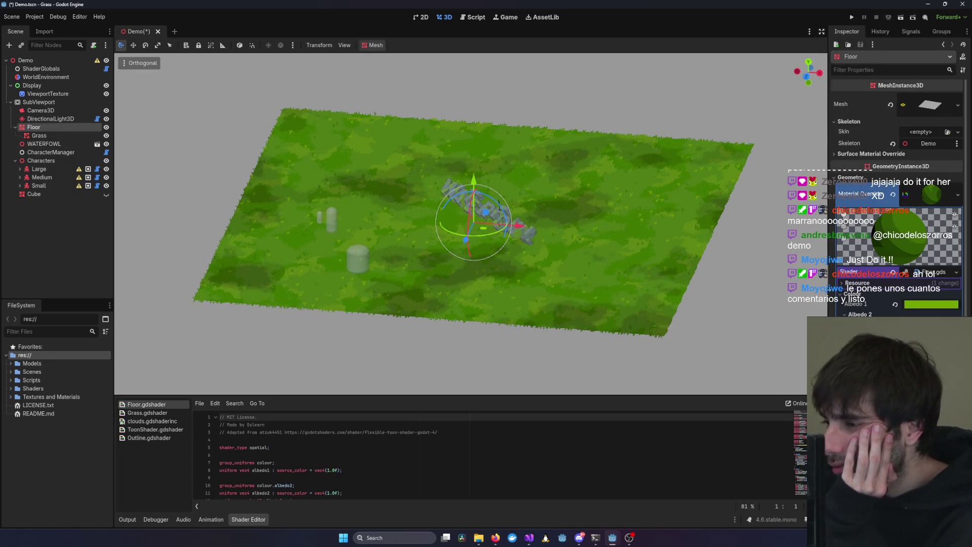
left_click_drag(830, 364, 788, 364)
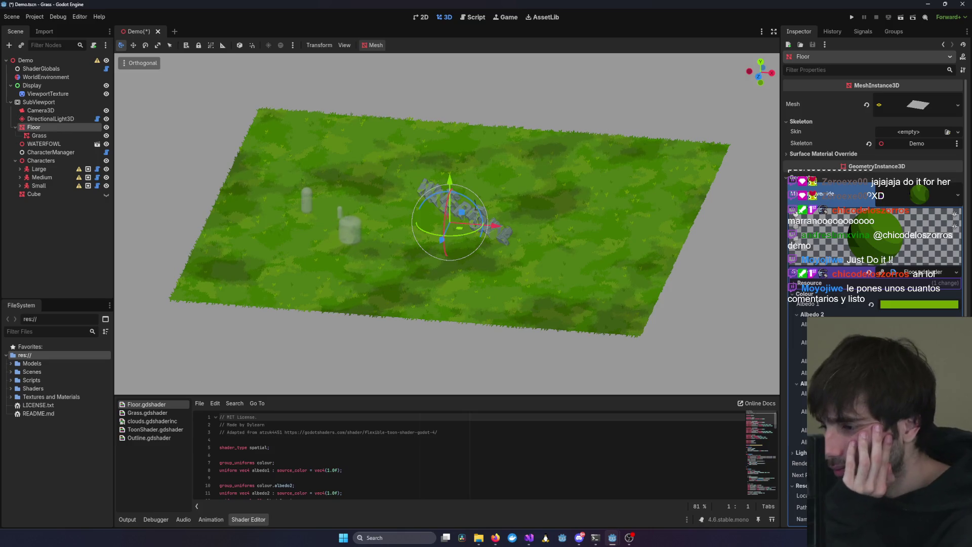
scroll(872, 242, "down", 5)
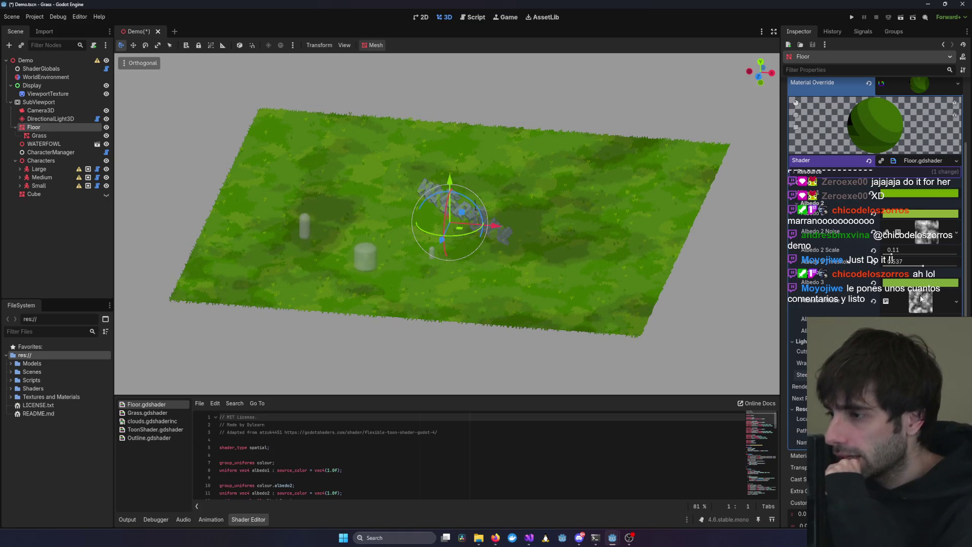
Step: Zoom across the grass floor and drag the Floor material's Albedo 2 Scale slider toward 0.0
scroll(606, 294, "up", 5)
scroll(605, 293, "down", 6)
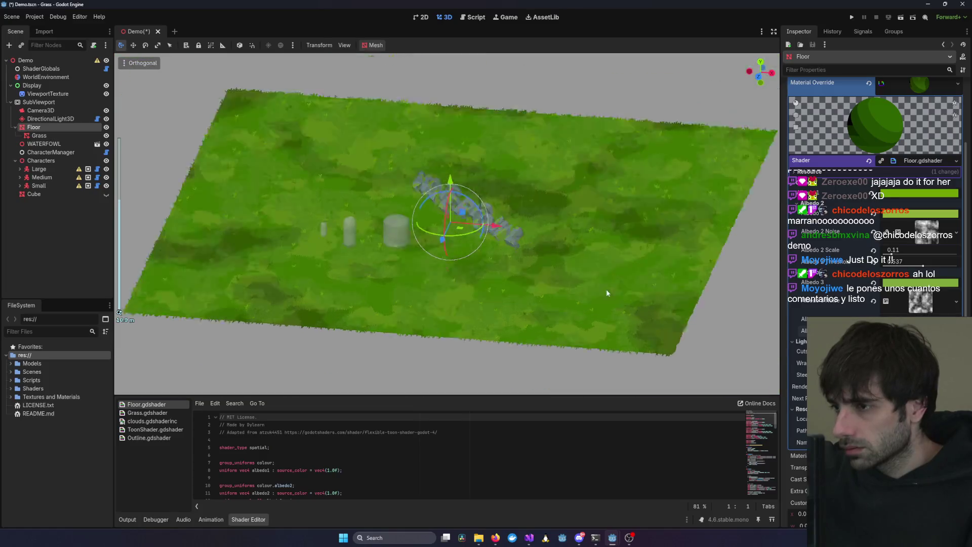
scroll(605, 294, "up", 2)
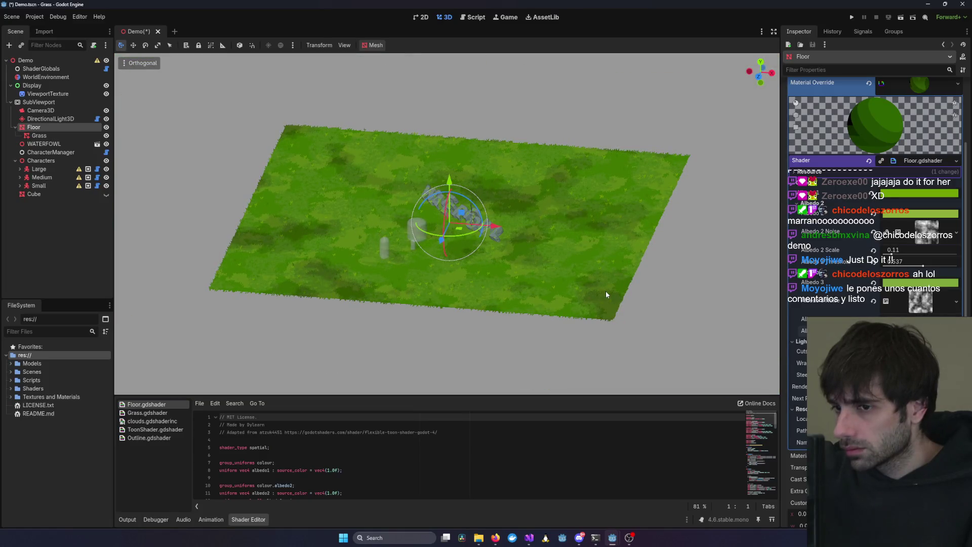
scroll(605, 291, "up", 8)
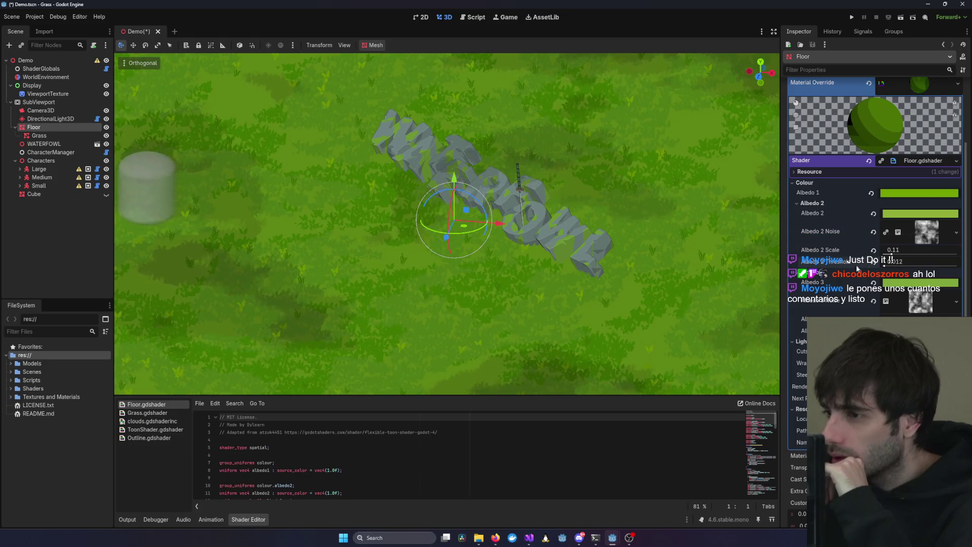
scroll(638, 245, "down", 5)
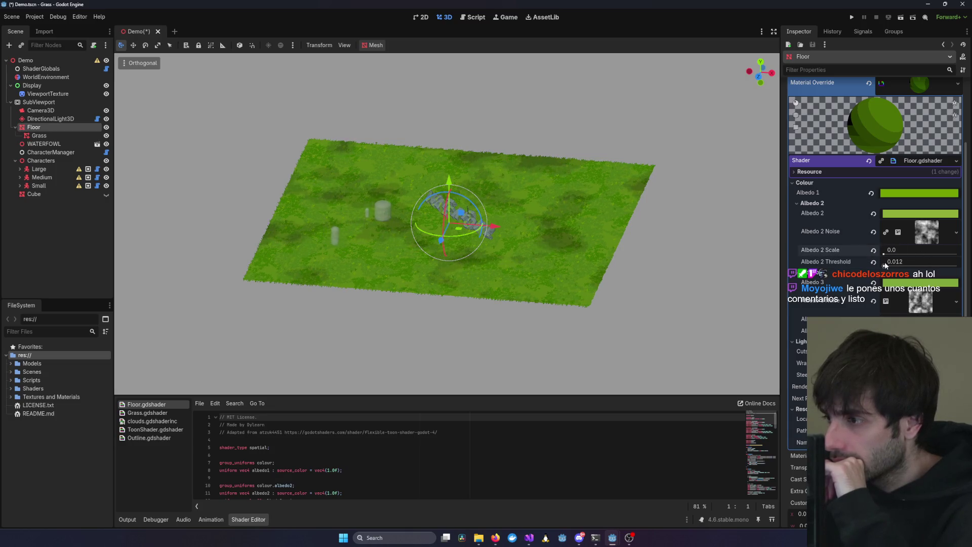
scroll(885, 265, "up", 1)
left_click_drag(884, 309, 898, 309)
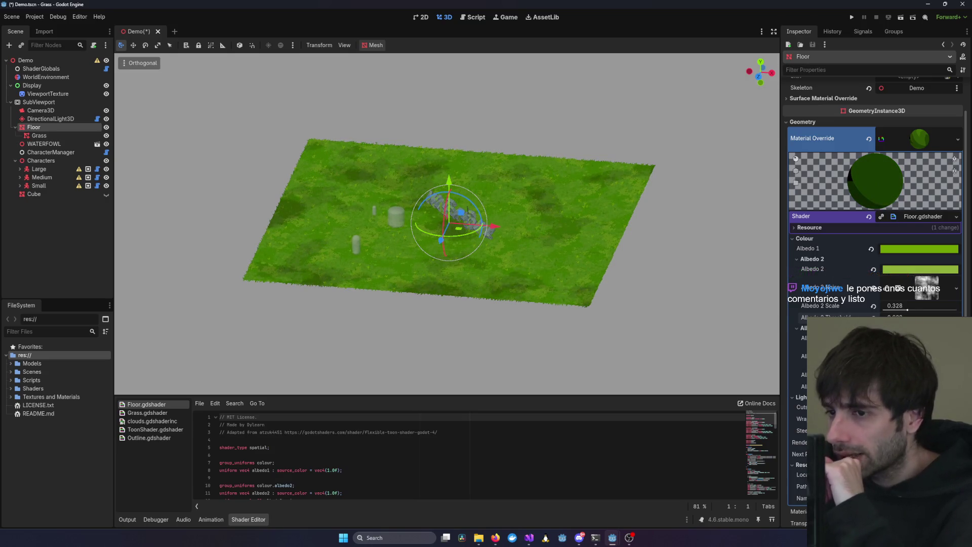
Step: Orbit and zoom around the grass floor and rocks to check the new Albedo 2 pattern up close
scroll(541, 261, "up", 5)
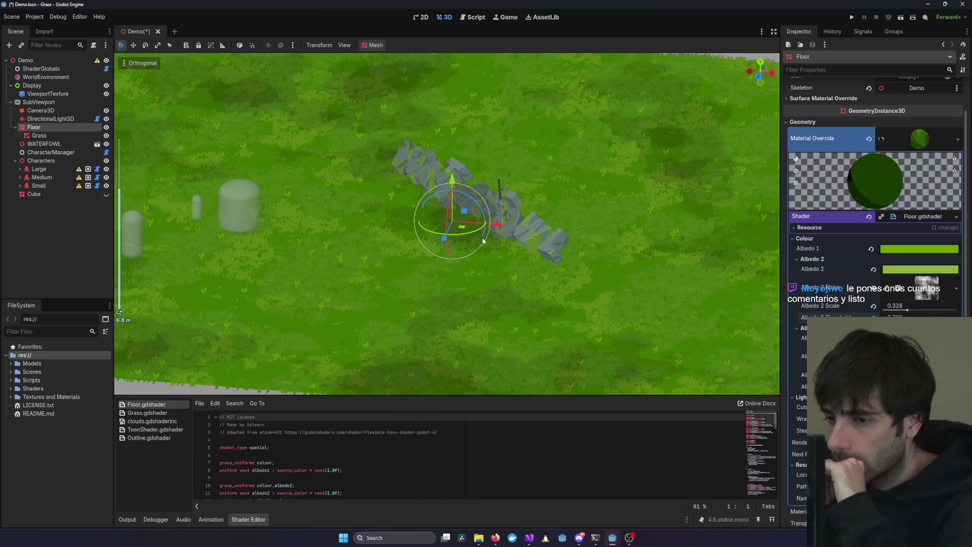
mouse_move(483, 241)
left_mouse_down()
mouse_move(497, 246)
mouse_move(423, 267)
mouse_move(438, 308)
mouse_move(327, 215)
mouse_move(527, 222)
left_mouse_up()
scroll(533, 223, "up", 3)
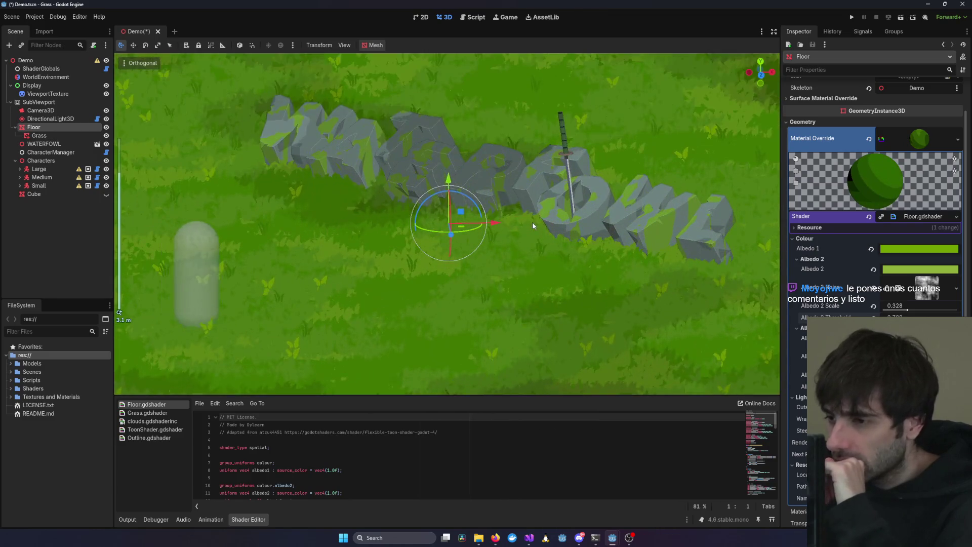
scroll(609, 245, "up", 5)
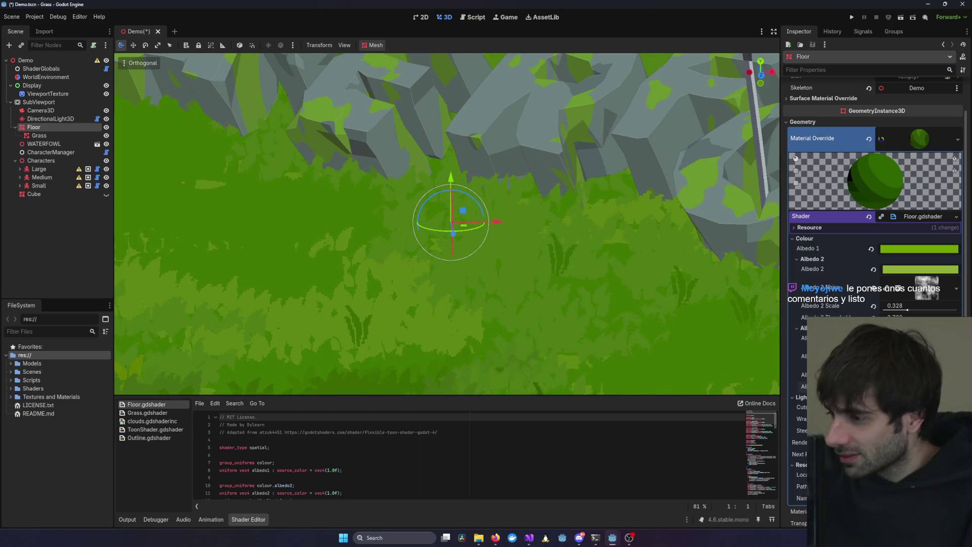
scroll(634, 263, "down", 3)
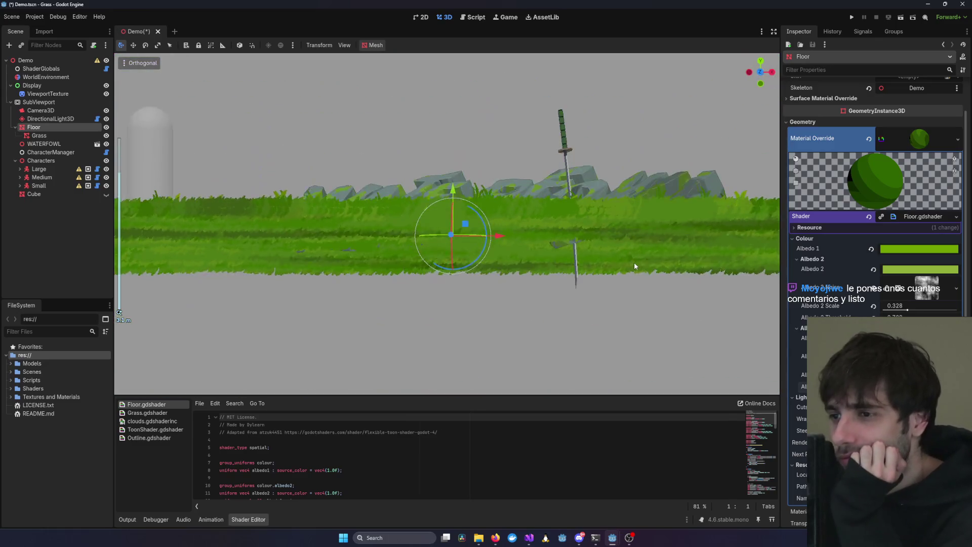
scroll(634, 263, "up", 3)
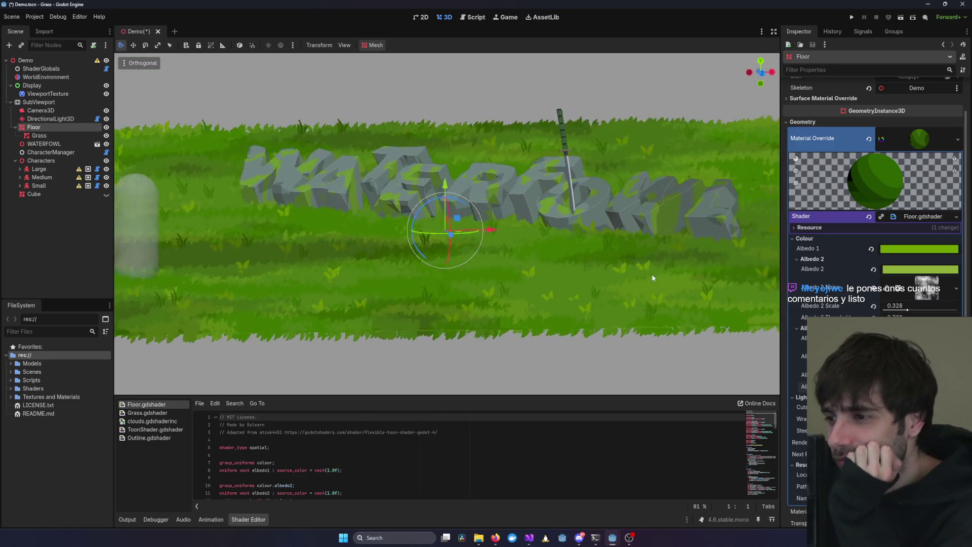
mouse_move(654, 278)
left_mouse_down()
mouse_move(707, 280)
mouse_move(624, 287)
mouse_move(725, 279)
mouse_move(667, 280)
mouse_move(712, 292)
left_mouse_up()
scroll(725, 284, "up", 3)
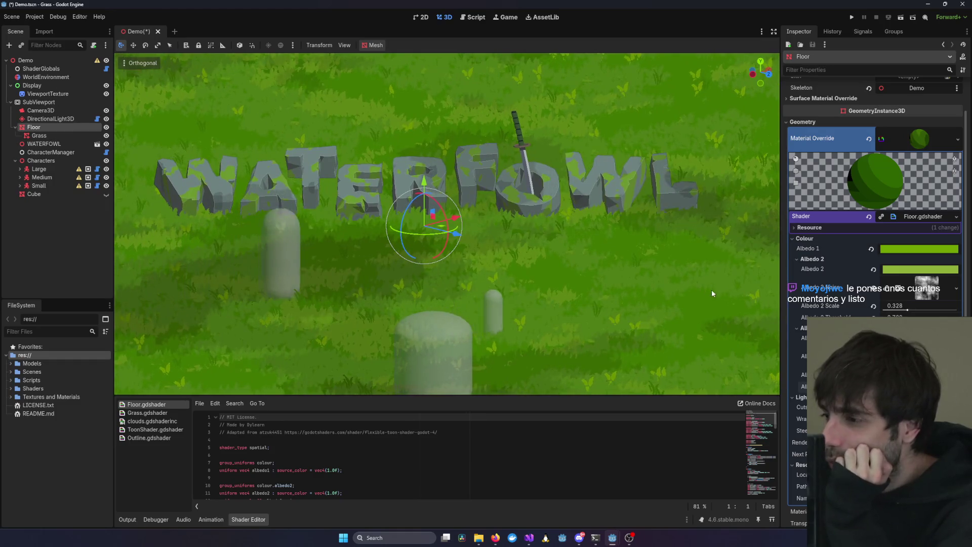
scroll(873, 167, "down", 2)
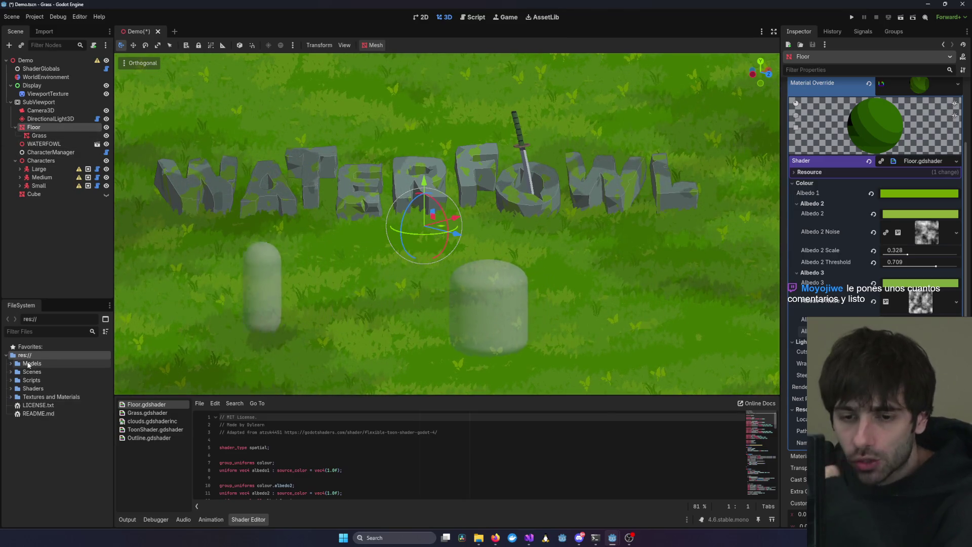
scroll(328, 271, "up", 5)
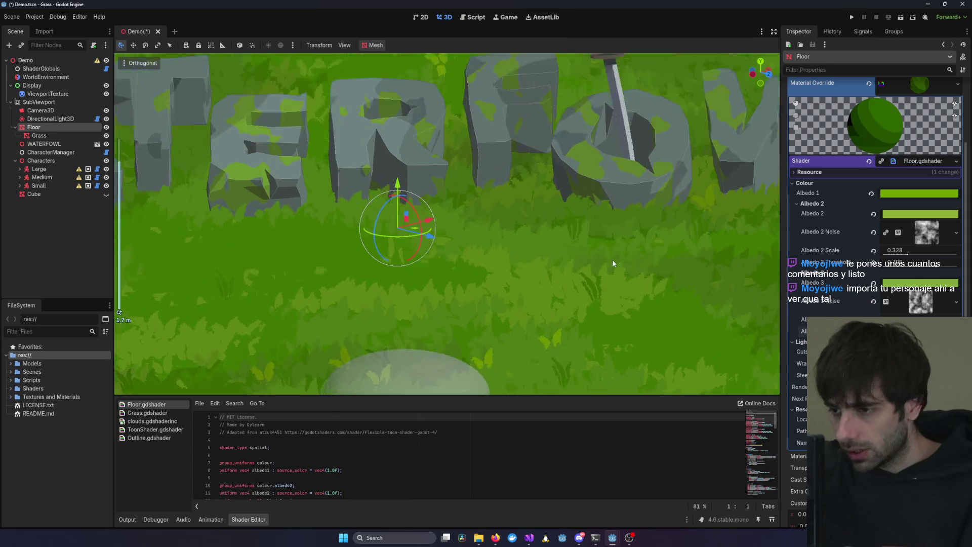
scroll(613, 259, "up", 4)
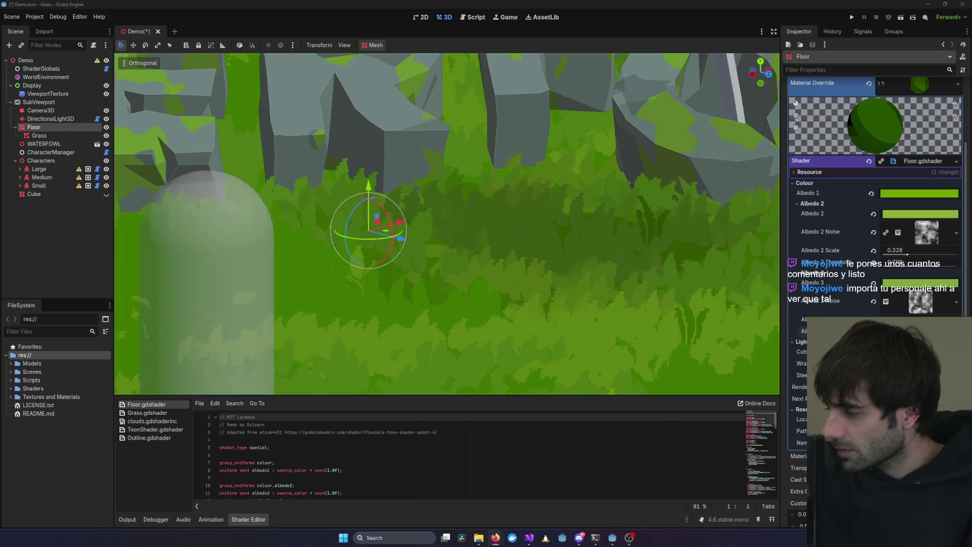
scroll(228, 241, "down", 5)
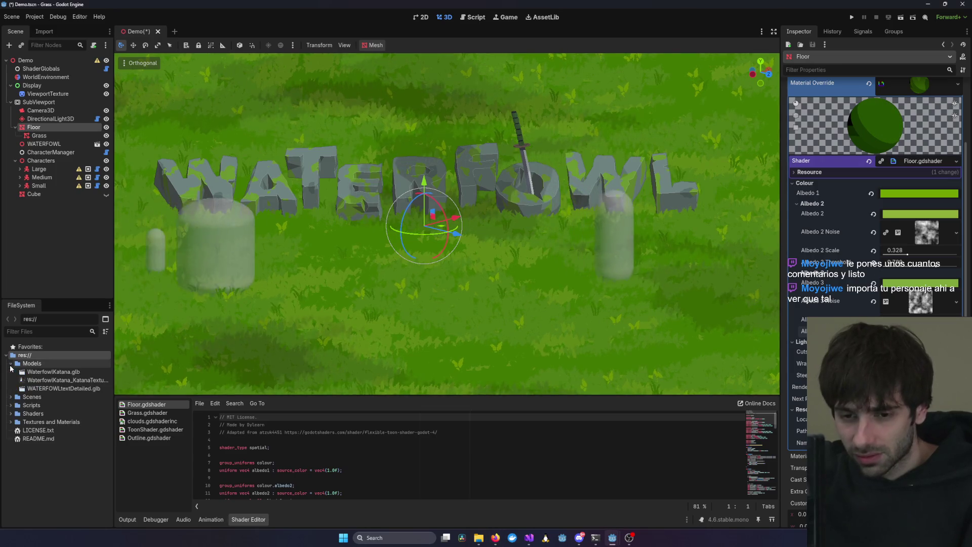
left_click(11, 389)
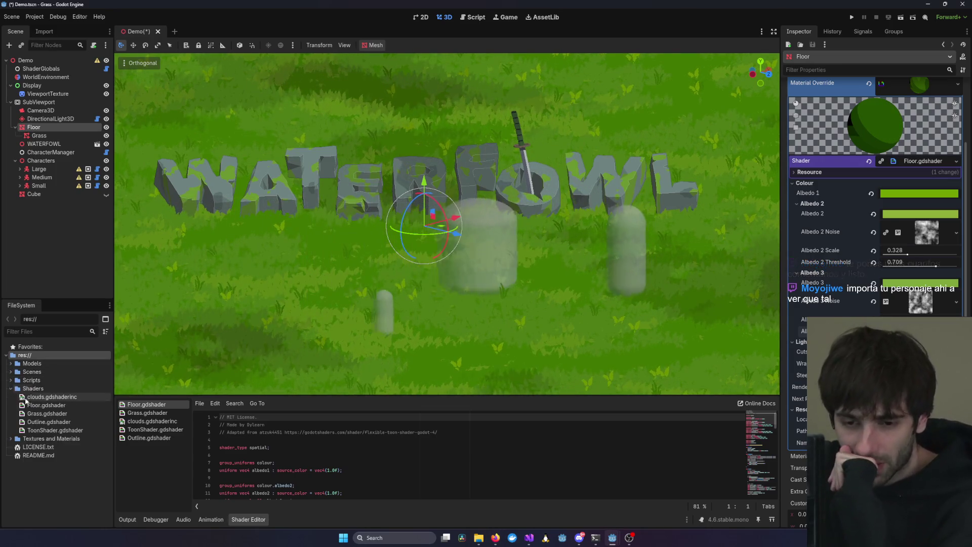
left_click(54, 415)
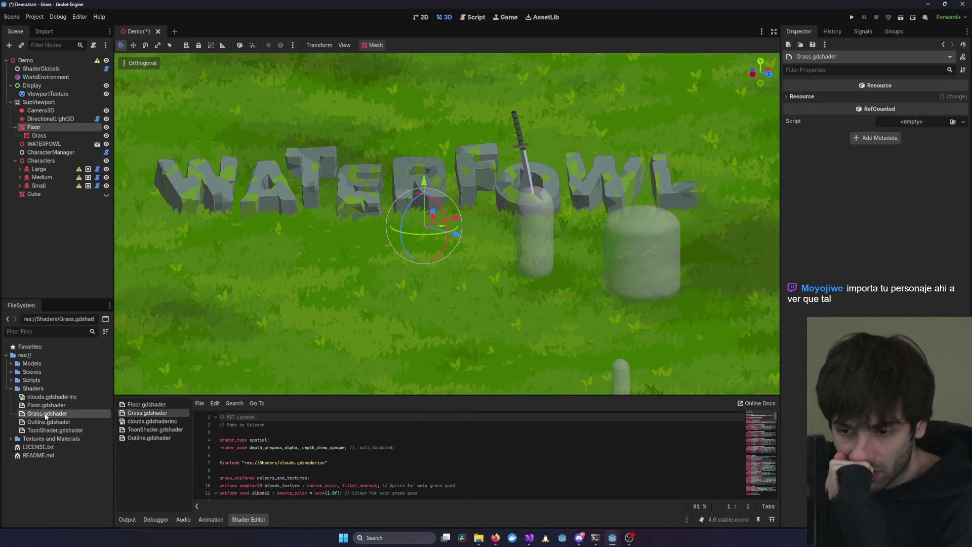
left_click_drag(281, 395, 284, 182)
scroll(284, 327, "down", 10)
scroll(284, 327, "down", 5)
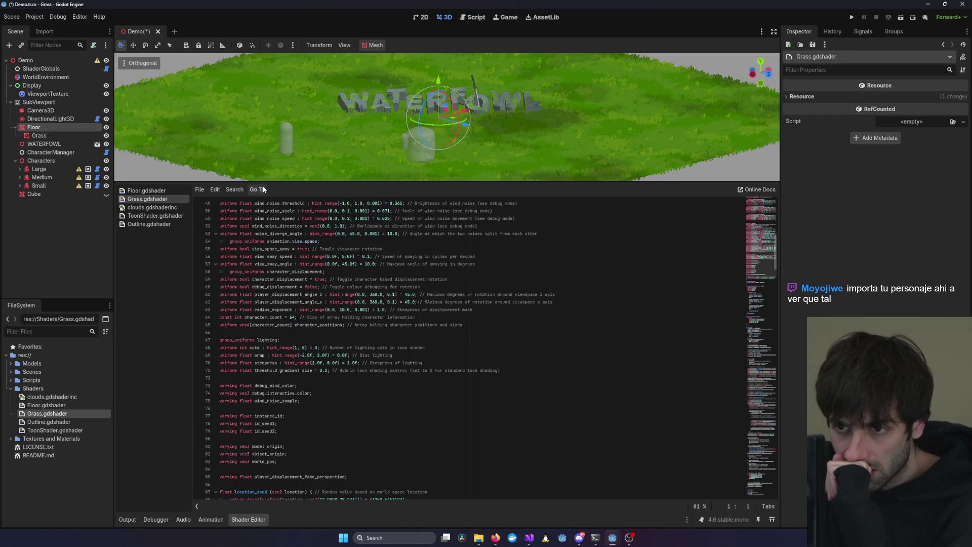
left_click_drag(263, 181, 264, 395)
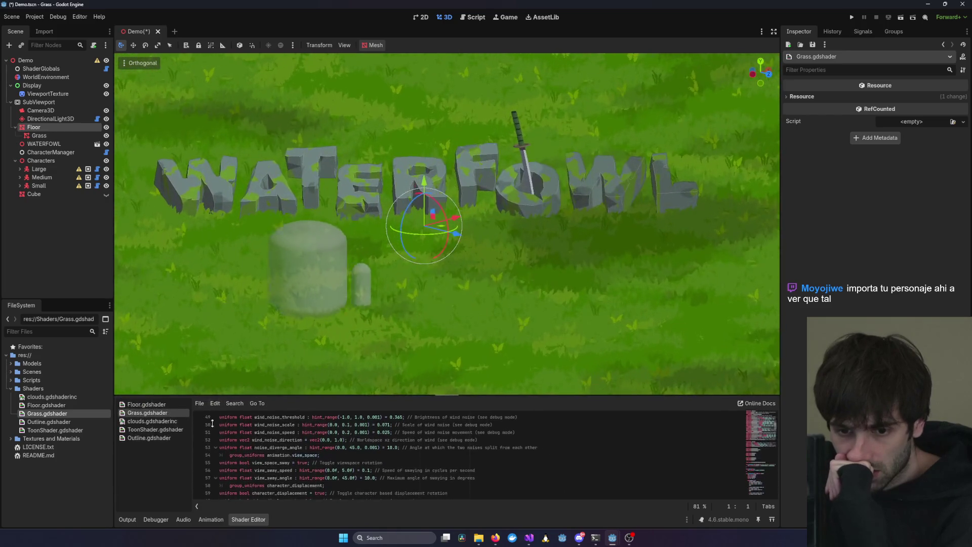
double_click(43, 422)
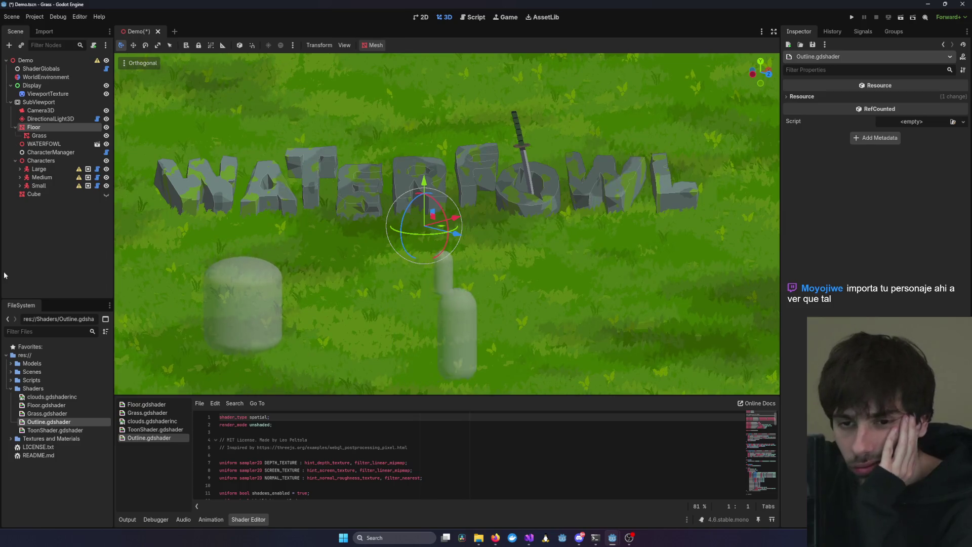
left_click(10, 363)
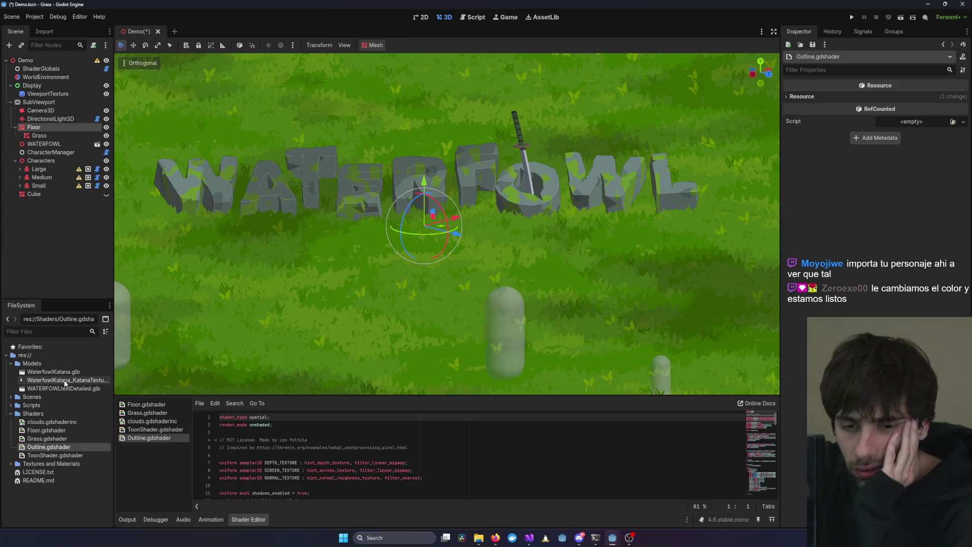
scroll(364, 285, "down", 5)
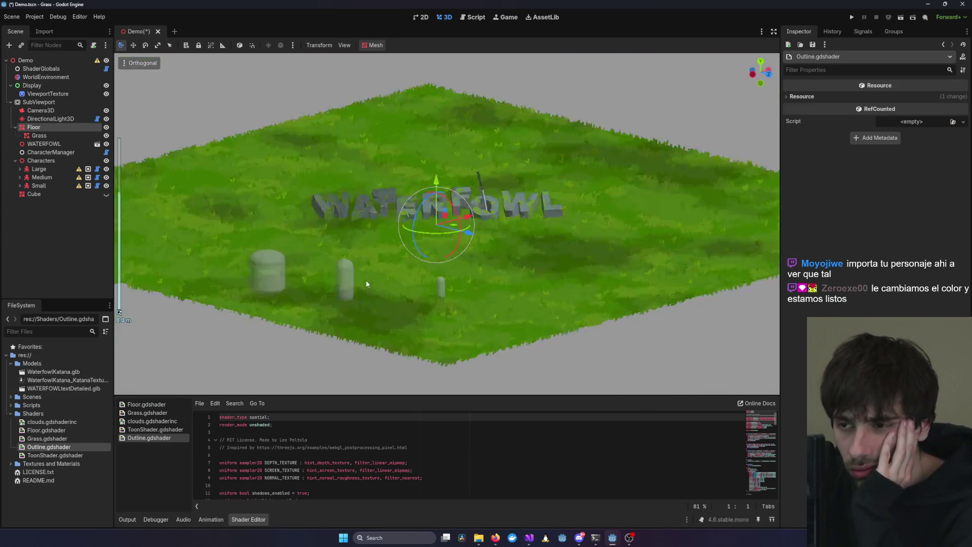
scroll(364, 282, "up", 5)
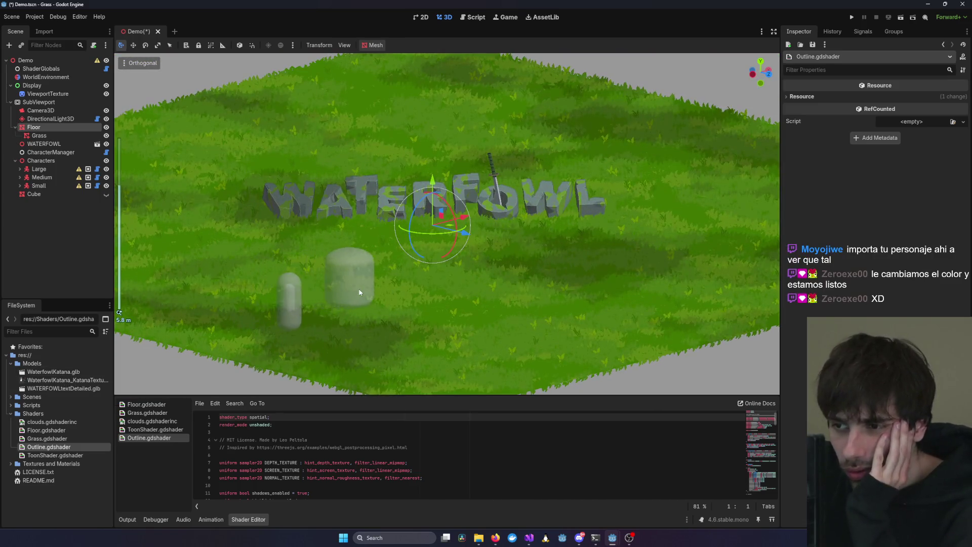
double_click(57, 372)
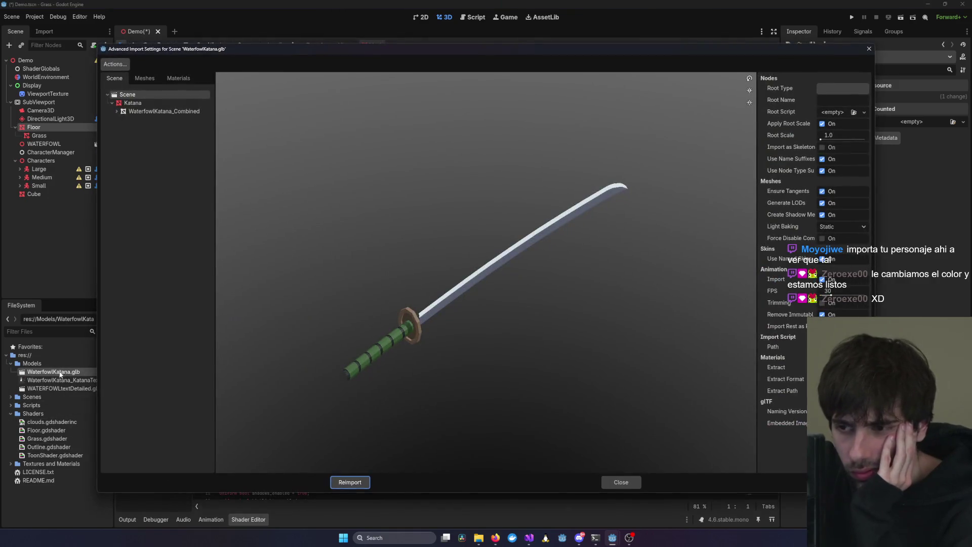
Step: Close the katana import settings and expand the Scenes, Scripts and Textures and Materials folders
left_click(867, 49)
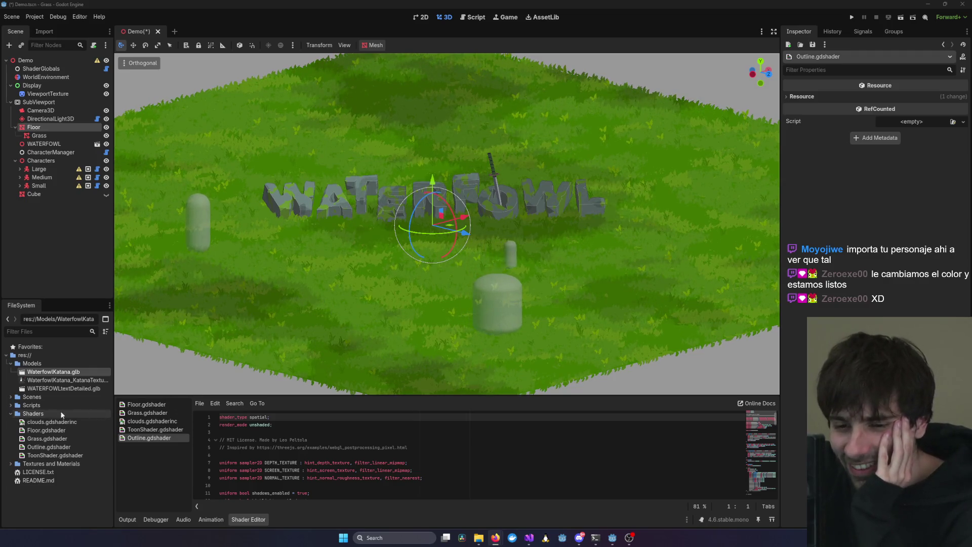
left_click(12, 398)
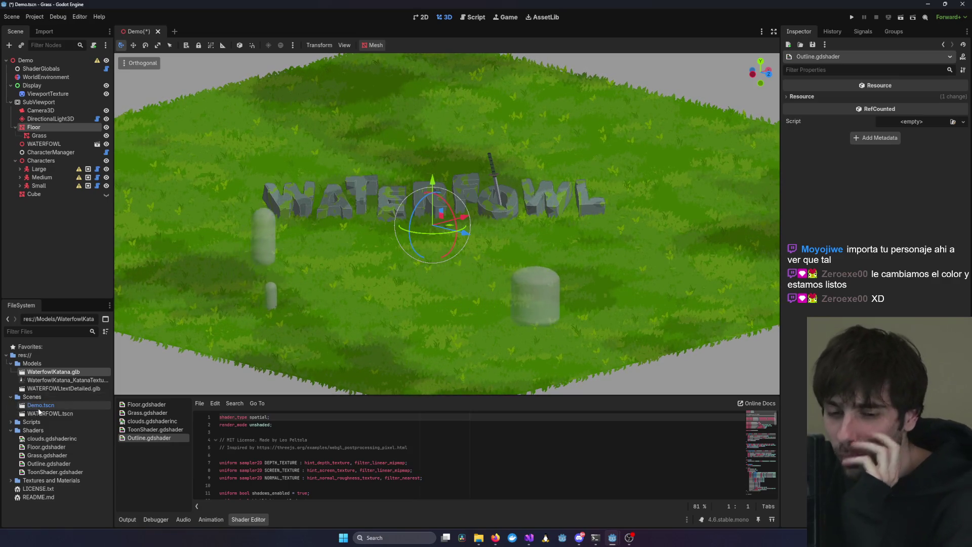
left_click(11, 422)
scroll(33, 481, "down", 1)
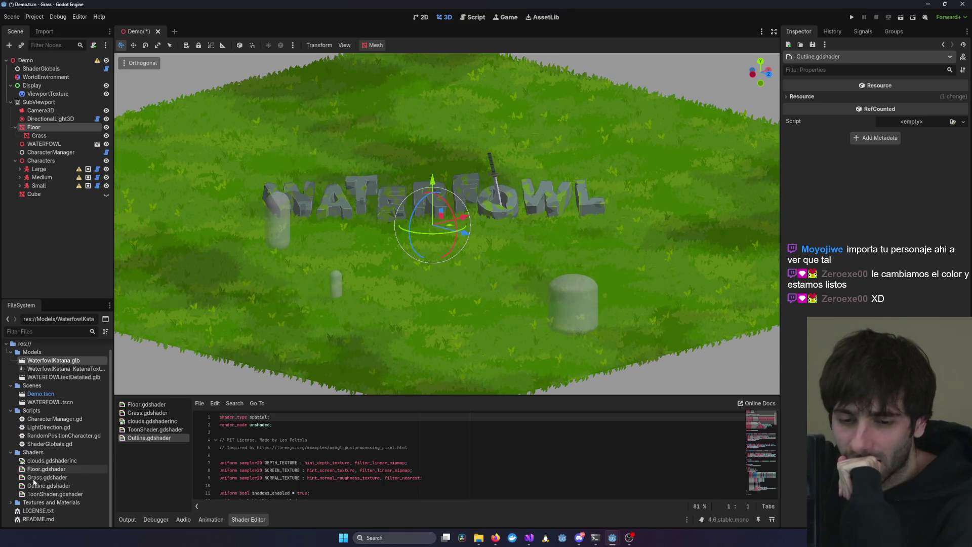
left_click(11, 503)
scroll(11, 502, "down", 3)
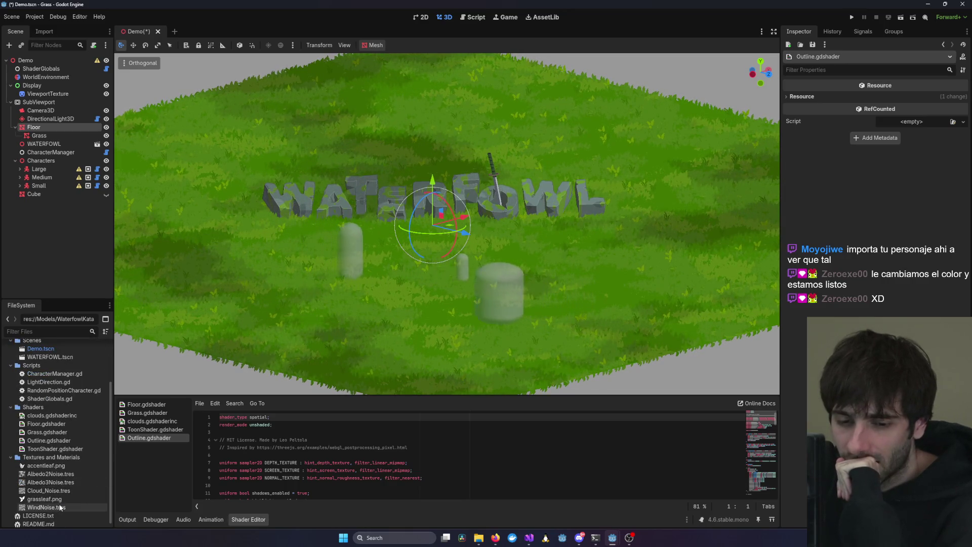
Step: Inspect the grassleaf.png and accentleaf.png textures with a temporarily widened Inspector preview
left_click(44, 499)
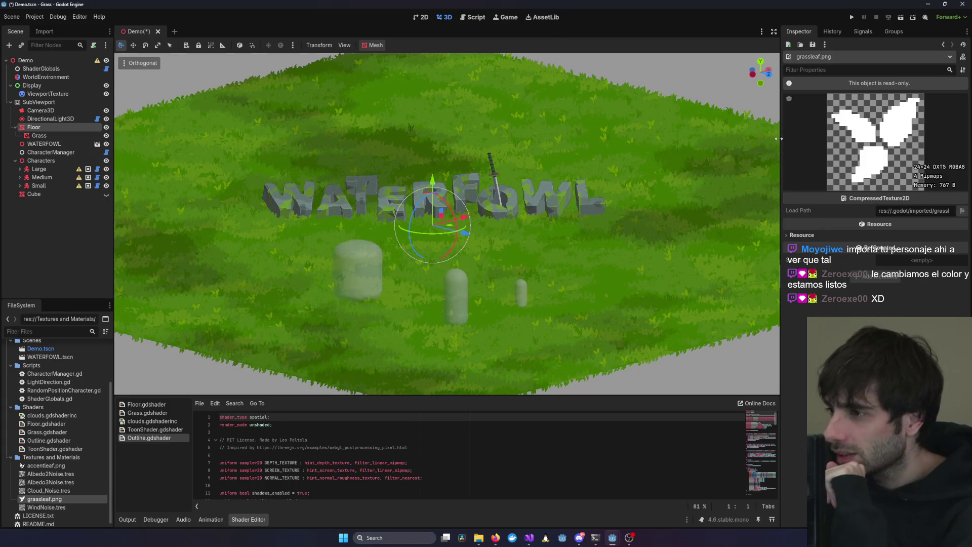
left_click_drag(780, 116, 439, 117)
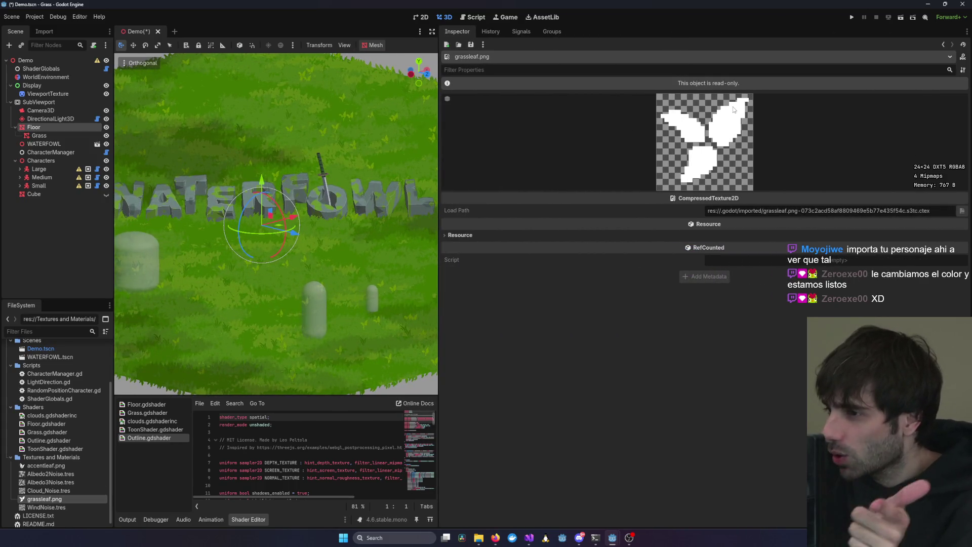
left_click(53, 466)
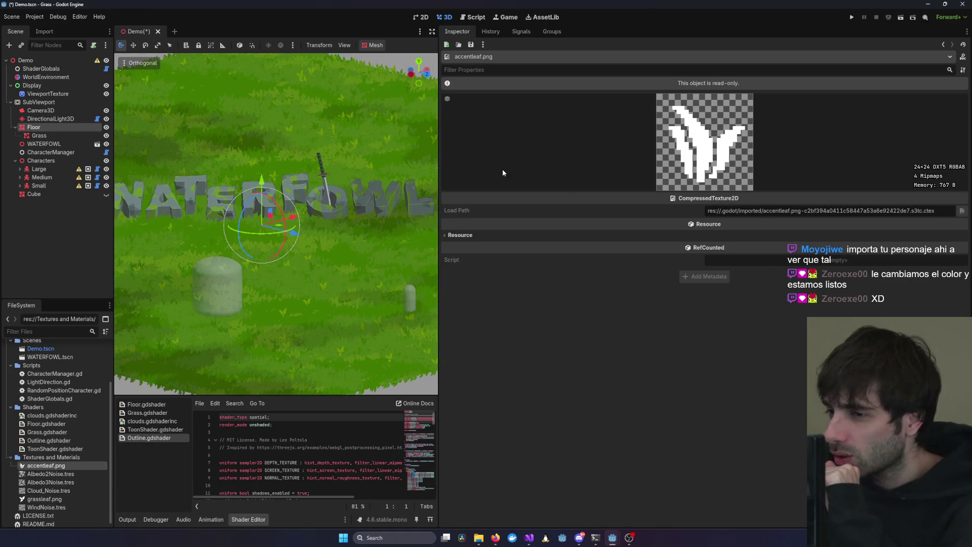
mouse_move(440, 176)
left_mouse_down()
mouse_move(527, 170)
mouse_move(785, 190)
left_mouse_up()
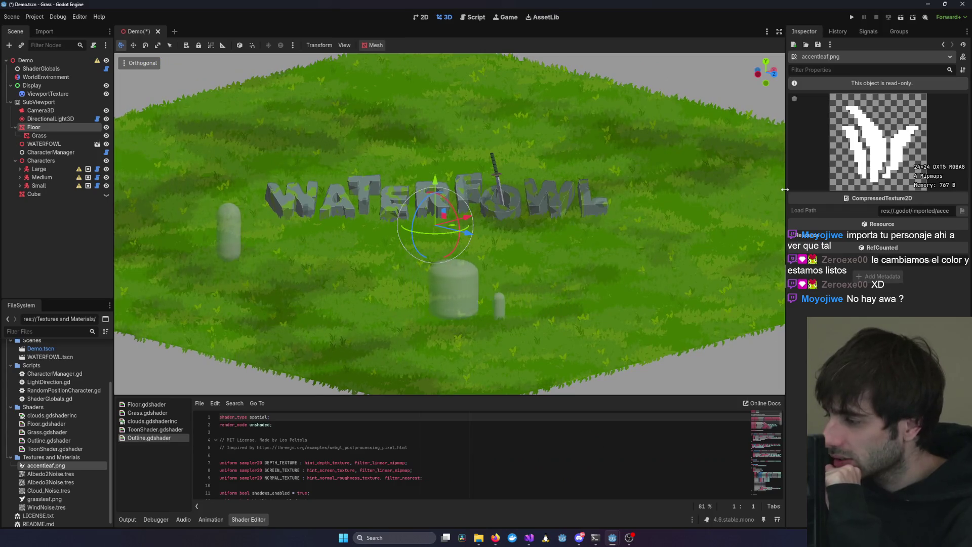
Step: Orbit and zoom closely around the WATERFOWL letters and grass floor from steeper angles
mouse_move(448, 208)
left_mouse_down()
mouse_move(321, 236)
mouse_move(376, 239)
mouse_move(197, 239)
mouse_move(387, 209)
left_mouse_up()
left_click_drag(526, 179, 615, 161)
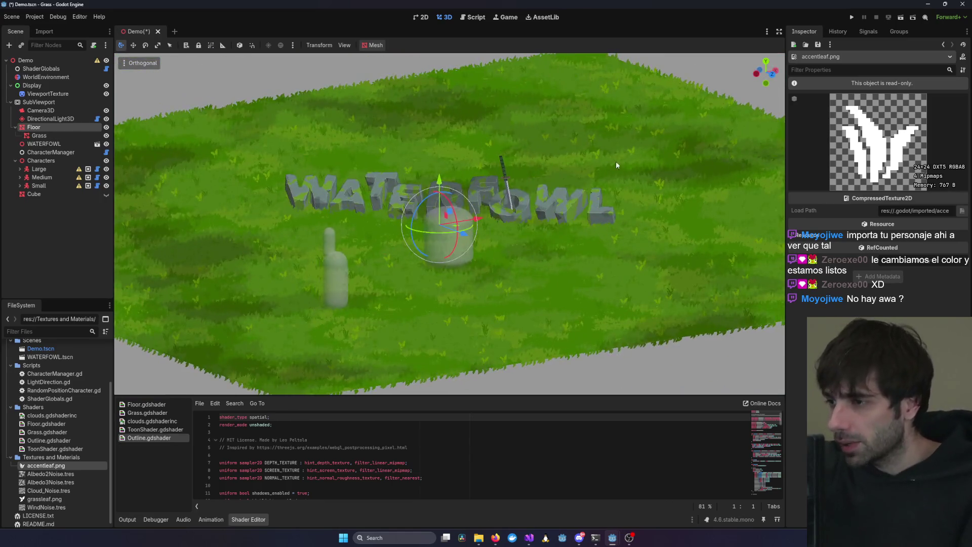
scroll(633, 160, "up", 5)
scroll(496, 204, "down", 5)
left_click_drag(597, 207, 591, 187)
scroll(552, 194, "up", 5)
scroll(553, 194, "down", 3)
left_click_drag(531, 198, 445, 209)
scroll(487, 206, "up", 3)
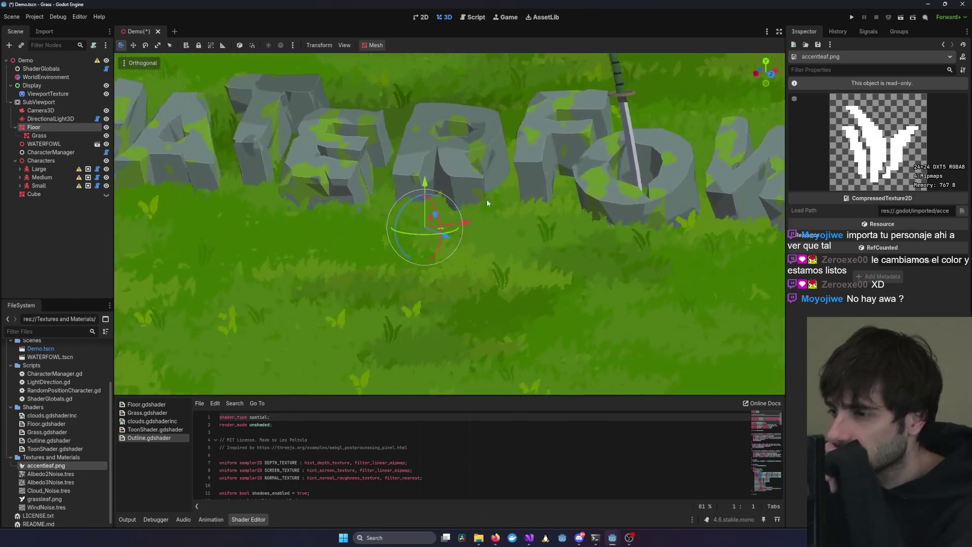
scroll(515, 201, "down", 3)
left_click_drag(514, 201, 452, 213)
scroll(452, 213, "up", 3)
mouse_move(491, 210)
left_mouse_down()
mouse_move(500, 208)
mouse_move(470, 211)
mouse_move(509, 248)
left_mouse_up()
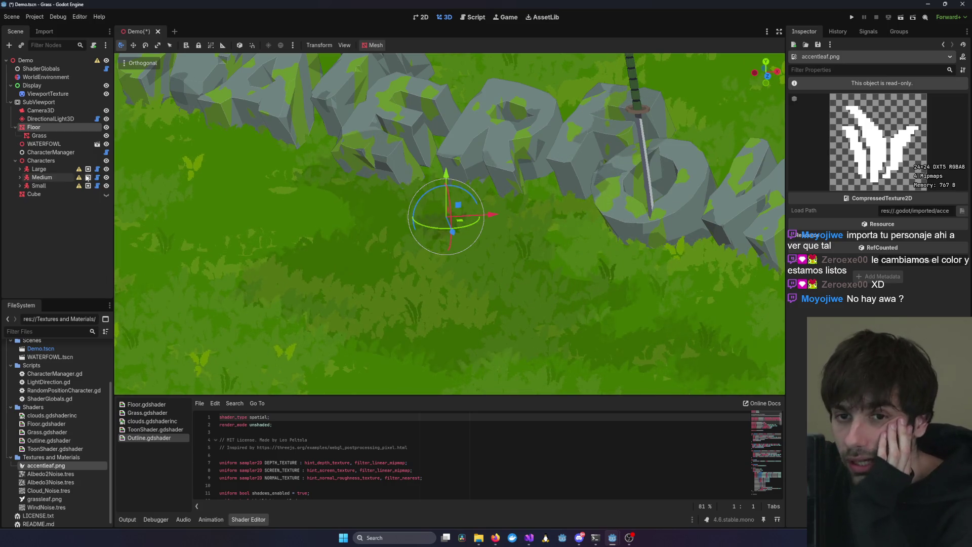
scroll(418, 345, "down", 5)
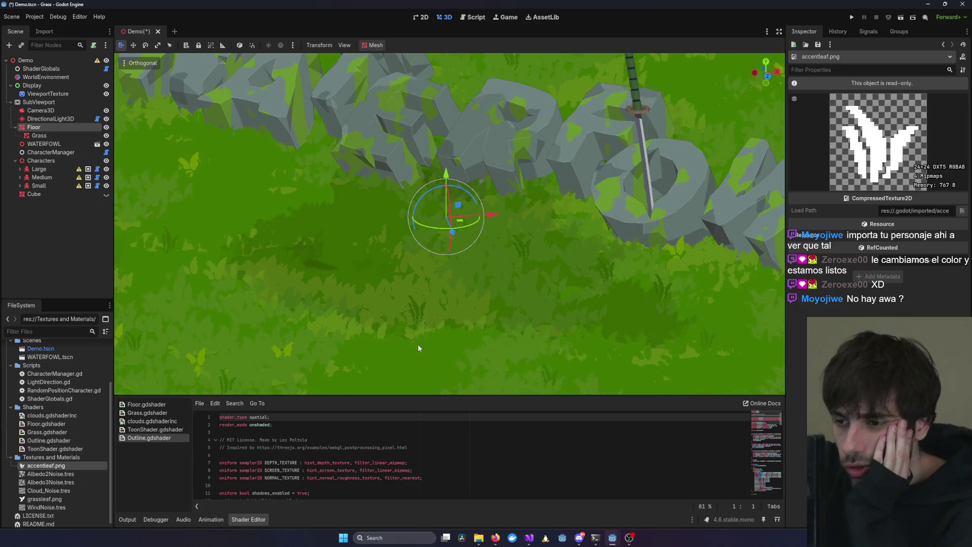
Step: Review the Grass node's Grass.gdshader parameters like character displacement and lighting, then select Floor
left_click(37, 136)
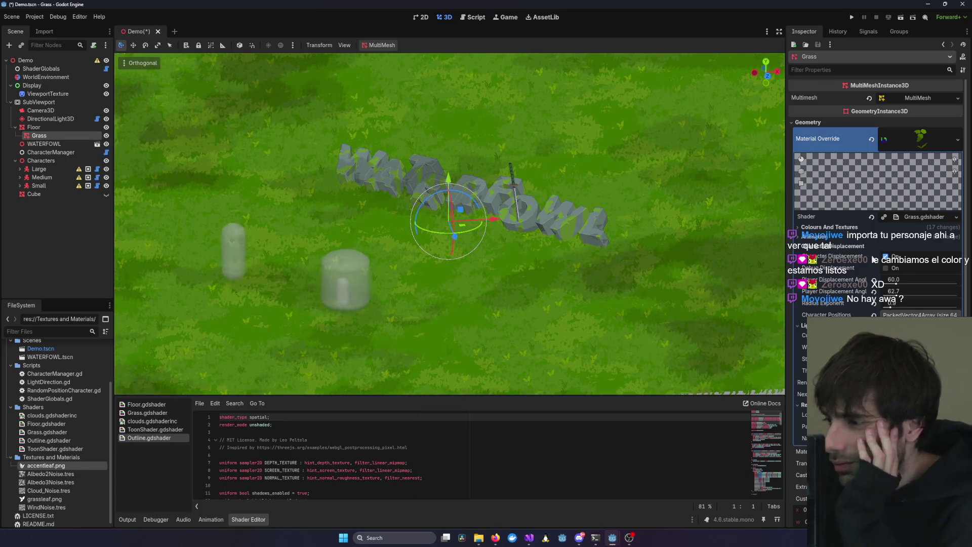
scroll(876, 203, "down", 2)
scroll(876, 203, "down", 2)
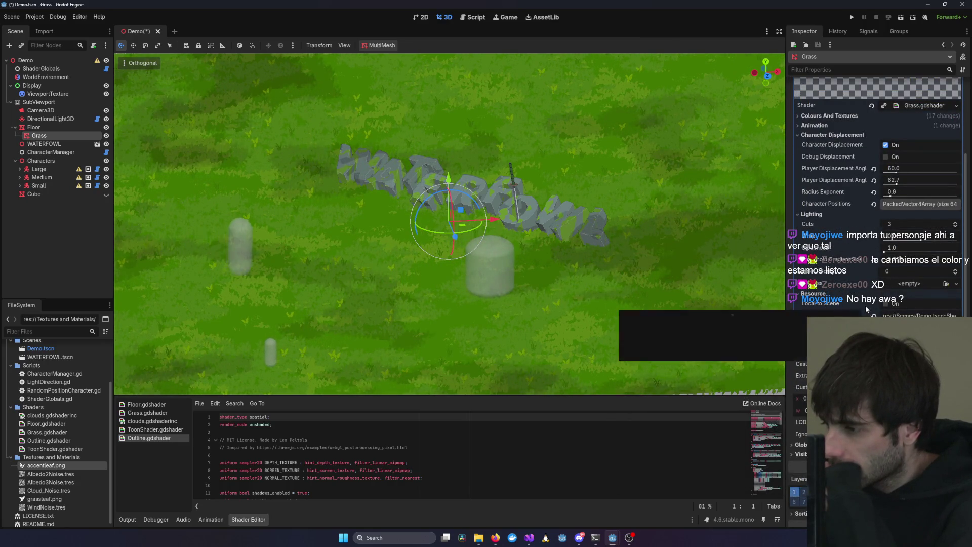
scroll(864, 306, "down", 4)
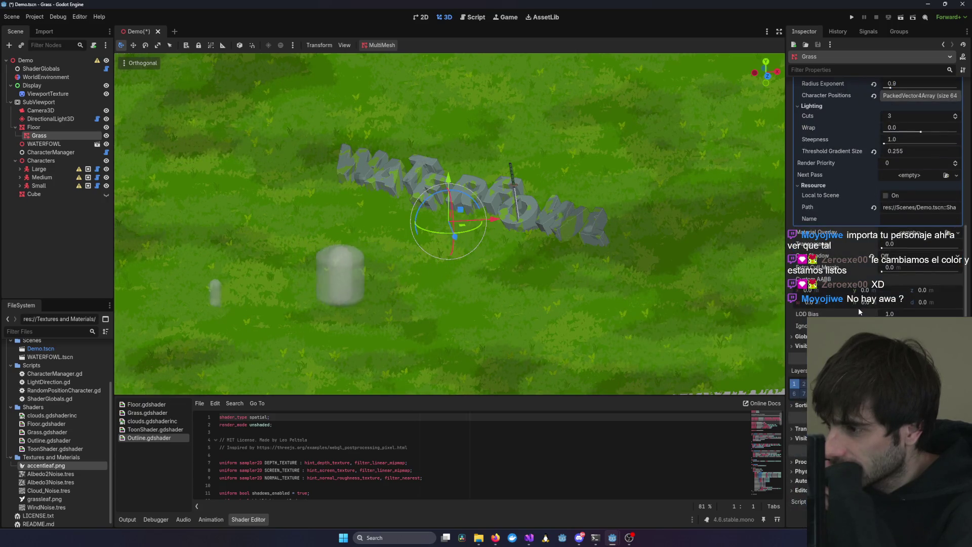
scroll(673, 314, "down", 2)
scroll(554, 298, "up", 2)
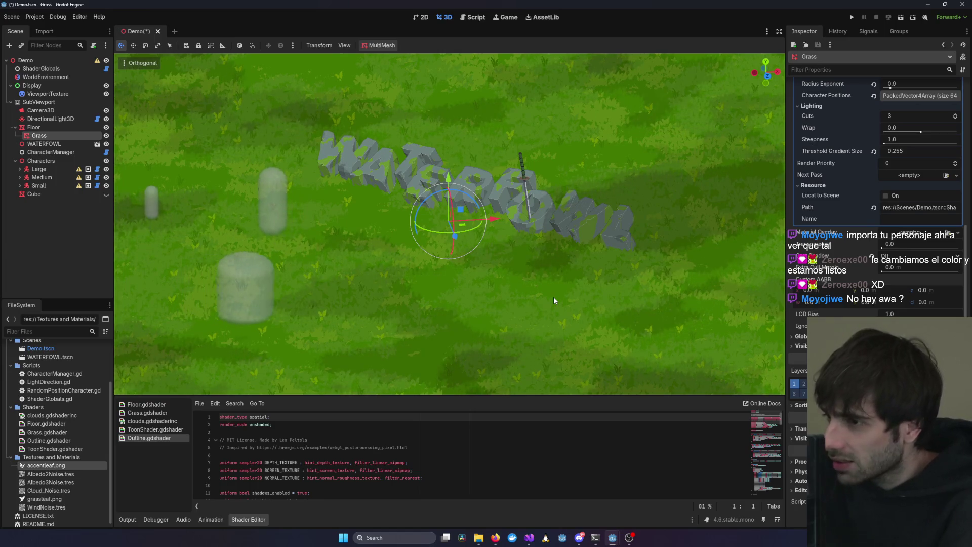
left_click(499, 317)
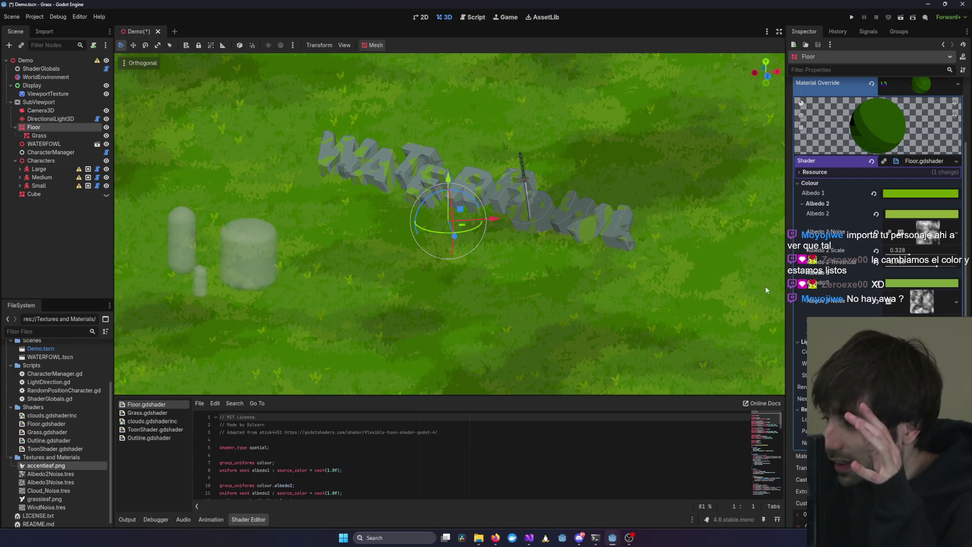
Step: Orbit the viewport to a low side-on view of the grass floor and back up
scroll(705, 283, "up", 6)
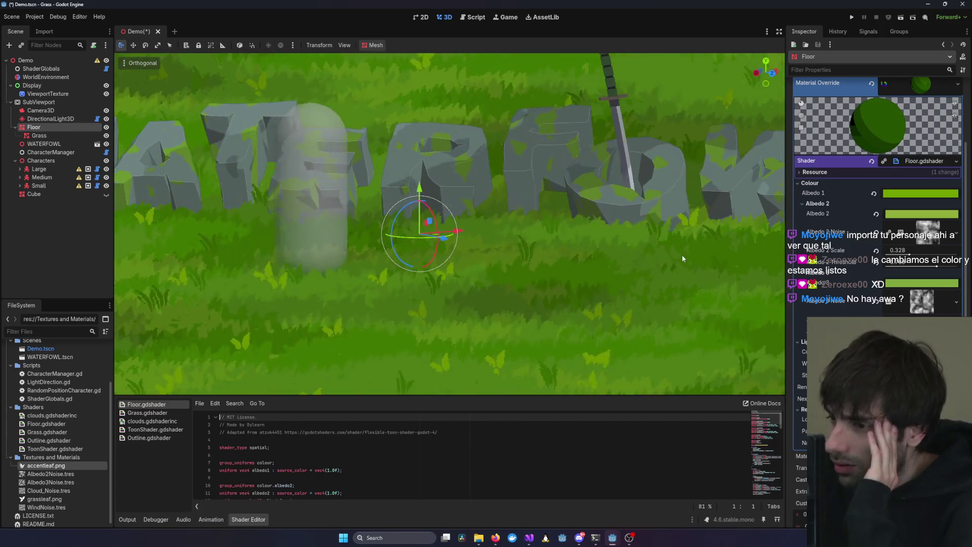
left_click_drag(683, 259, 706, 248)
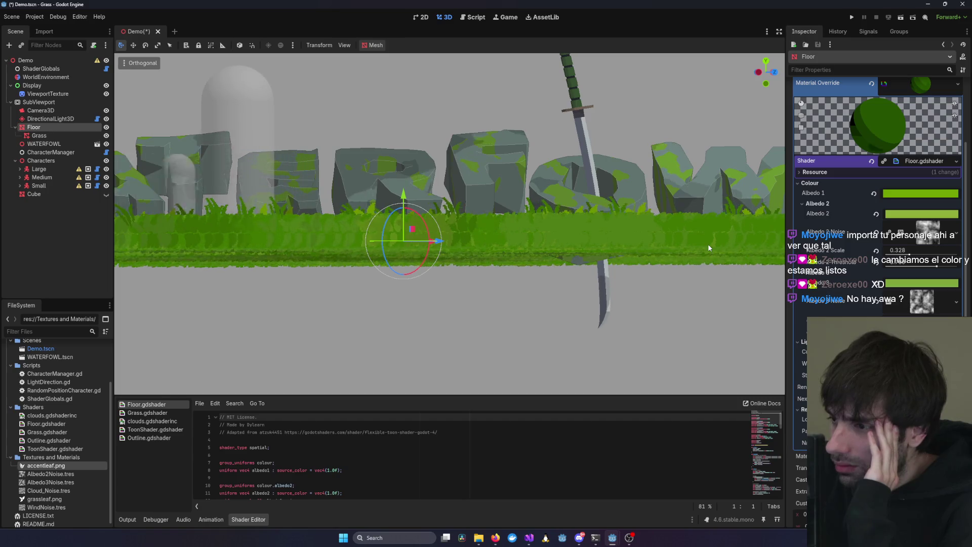
mouse_move(708, 248)
left_mouse_down()
mouse_move(593, 274)
mouse_move(537, 395)
left_mouse_up()
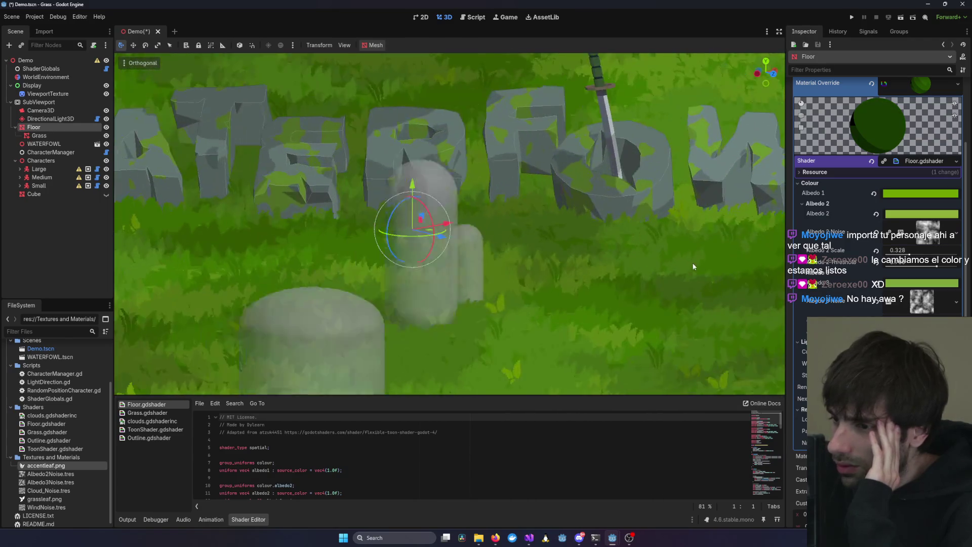
mouse_move(495, 537)
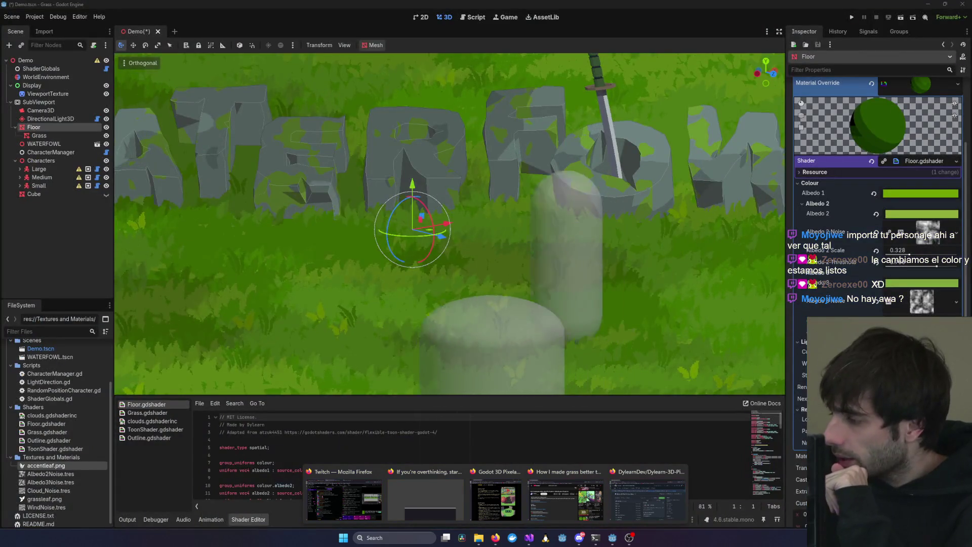
Step: Switch from Godot to the Firefox window playing the grass tutorial
key("super+d")
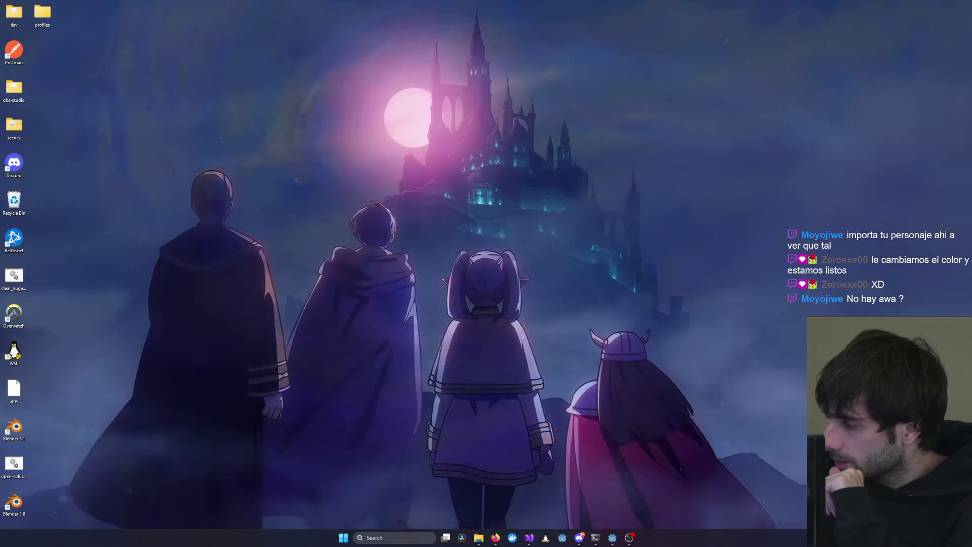
key("super+d")
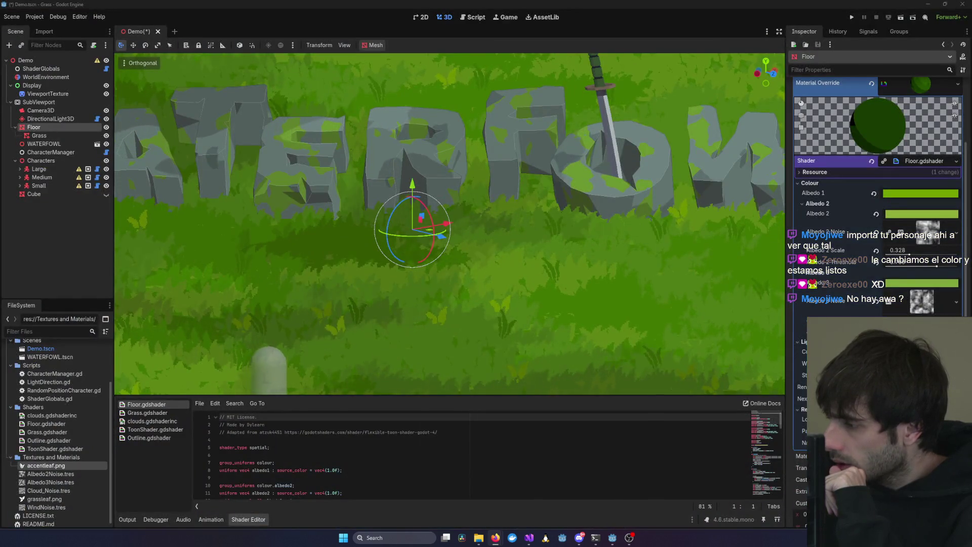
key("alt+Tab")
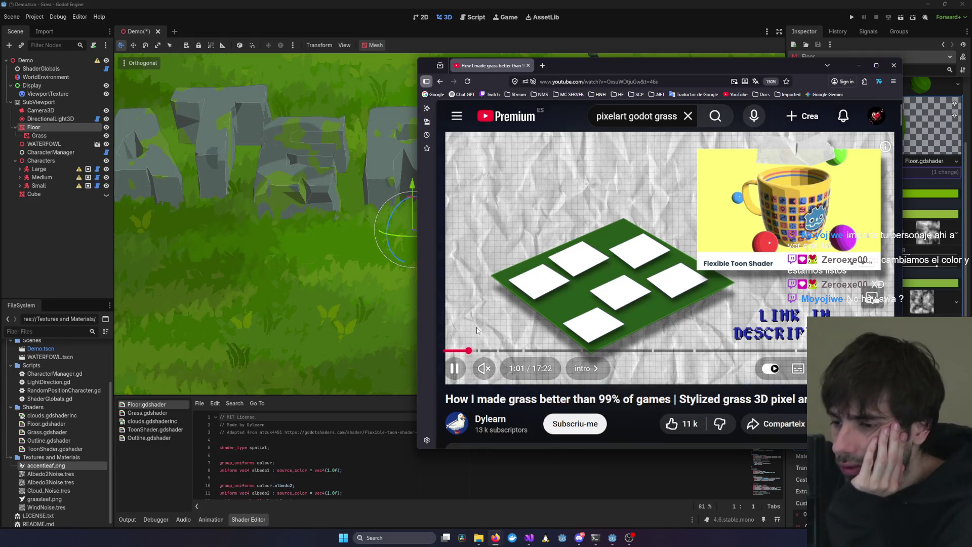
Step: Scrub the YouTube video to the Fake perspective chapter, pause it, and return to Godot
left_click_drag(480, 351, 505, 352)
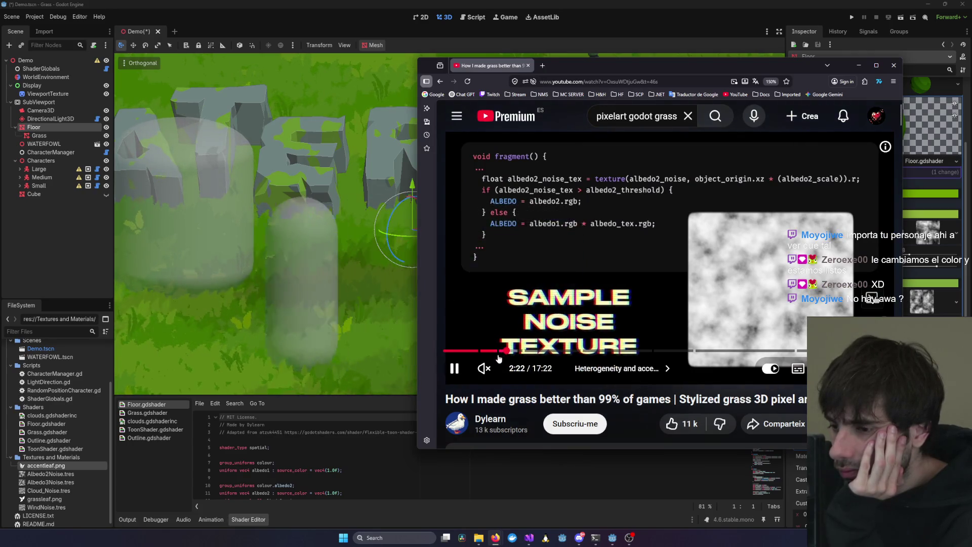
mouse_move(519, 350)
left_mouse_down()
mouse_move(562, 352)
mouse_move(544, 351)
left_mouse_up()
left_click(523, 351)
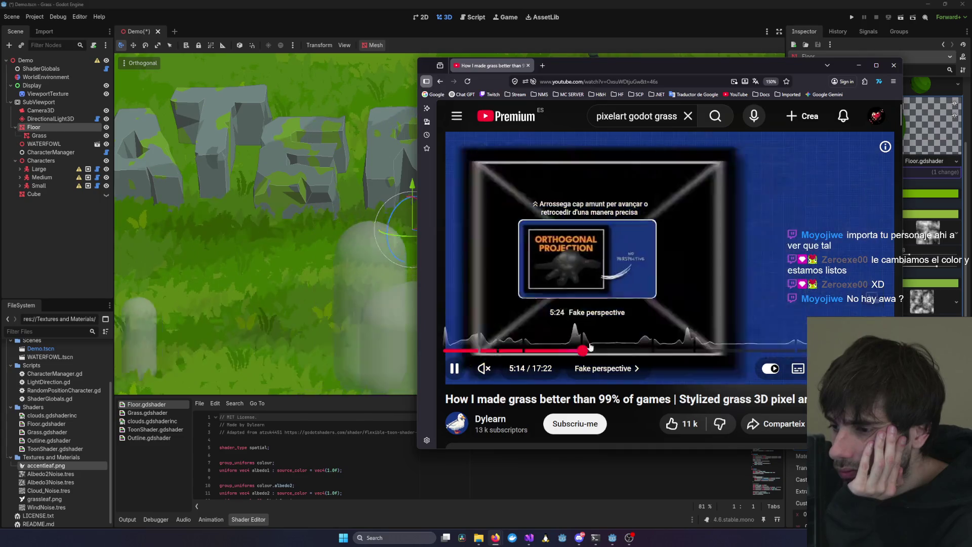
left_click(604, 145)
left_click(186, 266)
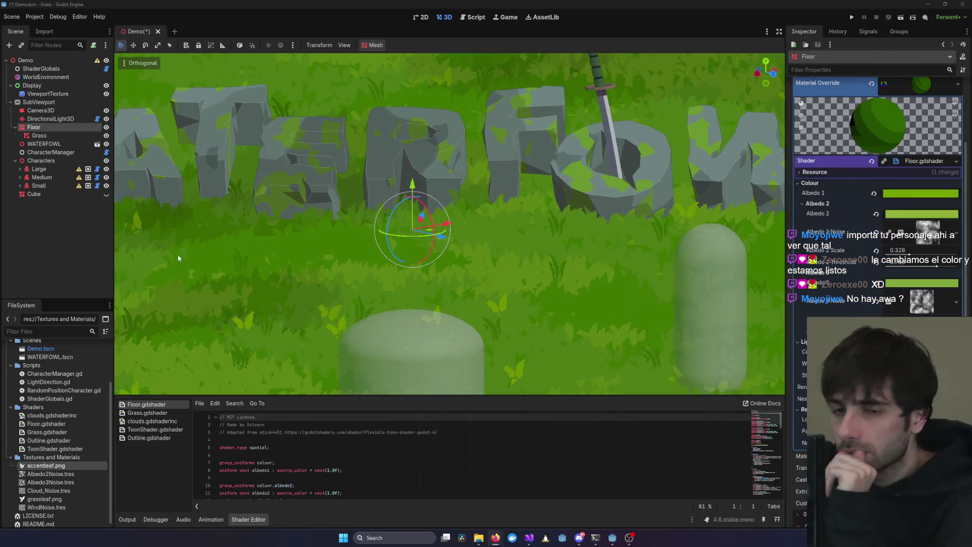
left_click(246, 189)
scroll(246, 189, "down", 3)
left_click(606, 222)
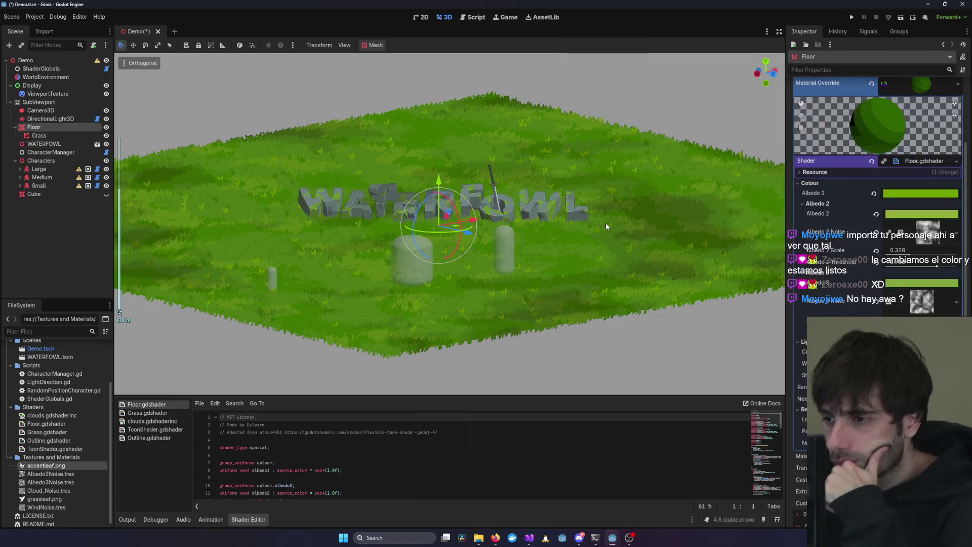
scroll(333, 258, "up", 3)
mouse_move(333, 258)
left_mouse_down()
mouse_move(590, 229)
mouse_move(325, 237)
mouse_move(689, 219)
mouse_move(507, 132)
mouse_move(499, 208)
left_mouse_up()
scroll(499, 208, "up", 5)
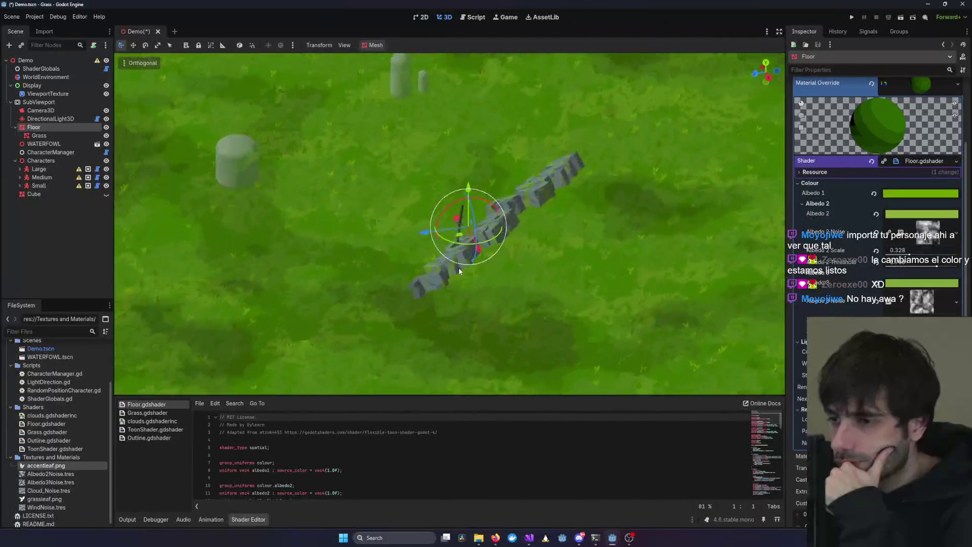
mouse_move(613, 538)
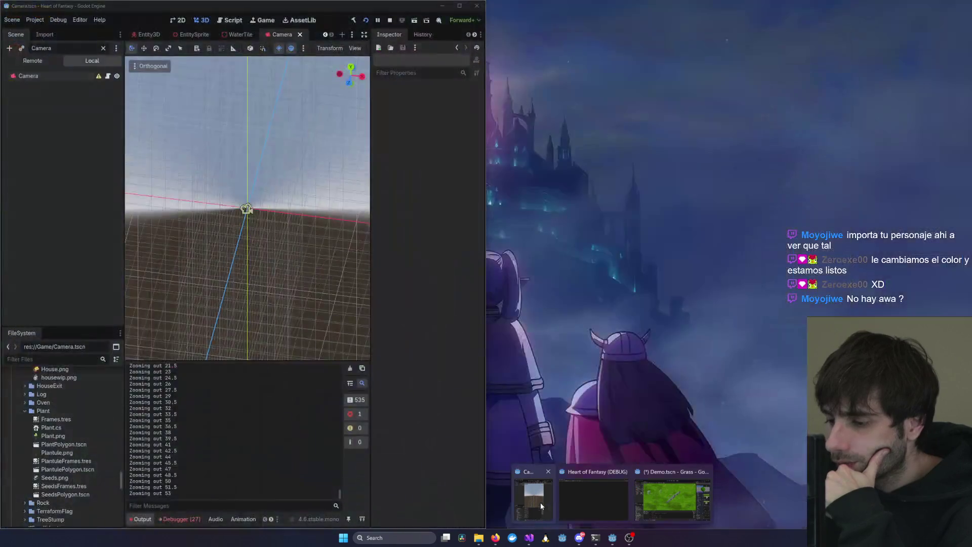
left_click(540, 503)
mouse_move(555, 532)
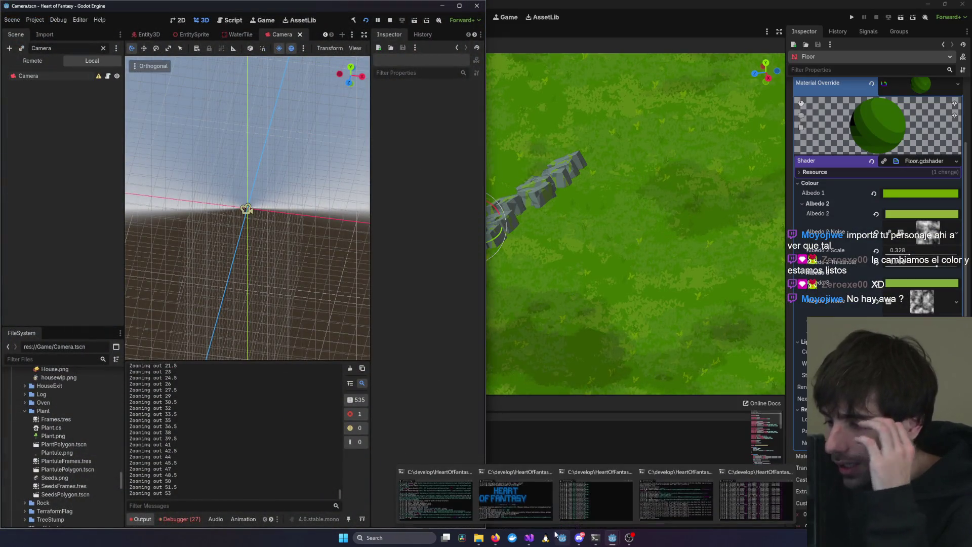
left_click(654, 333)
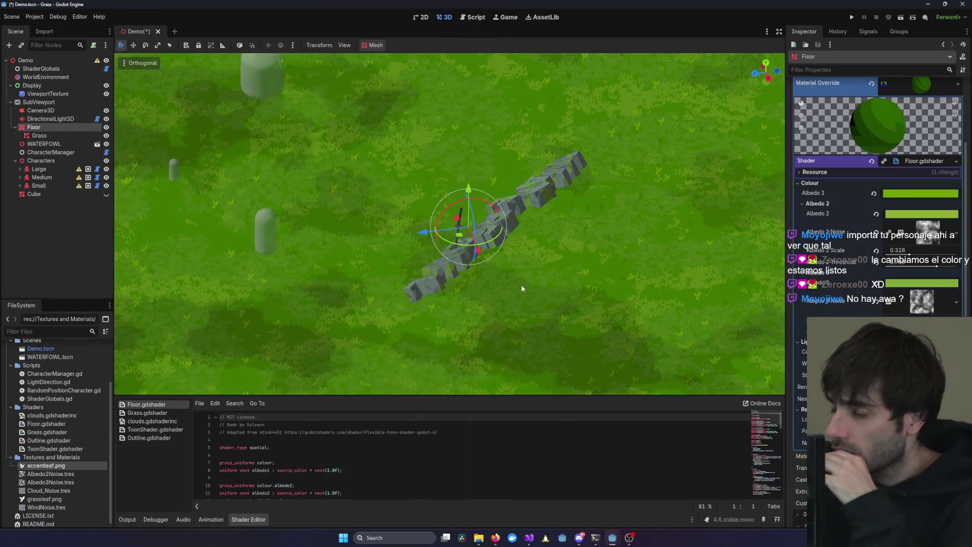
scroll(521, 284, "up", 5)
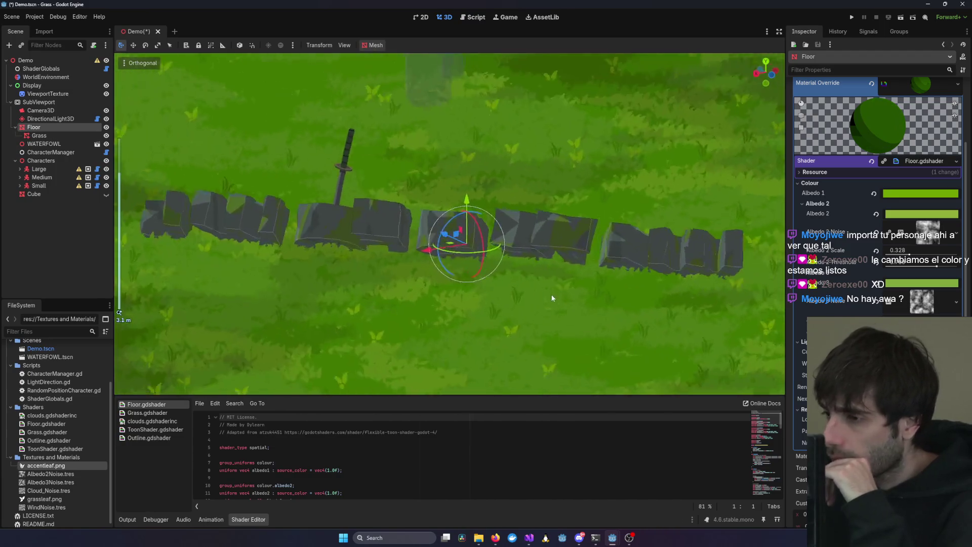
mouse_move(551, 298)
left_mouse_down()
mouse_move(399, 287)
mouse_move(279, 318)
left_mouse_up()
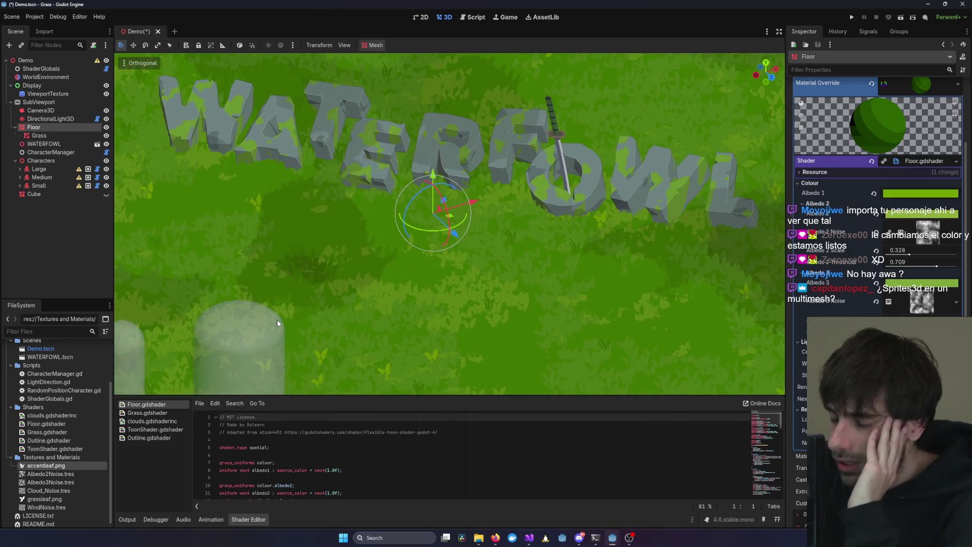
mouse_move(428, 339)
left_mouse_down()
mouse_move(374, 328)
mouse_move(440, 312)
left_mouse_up()
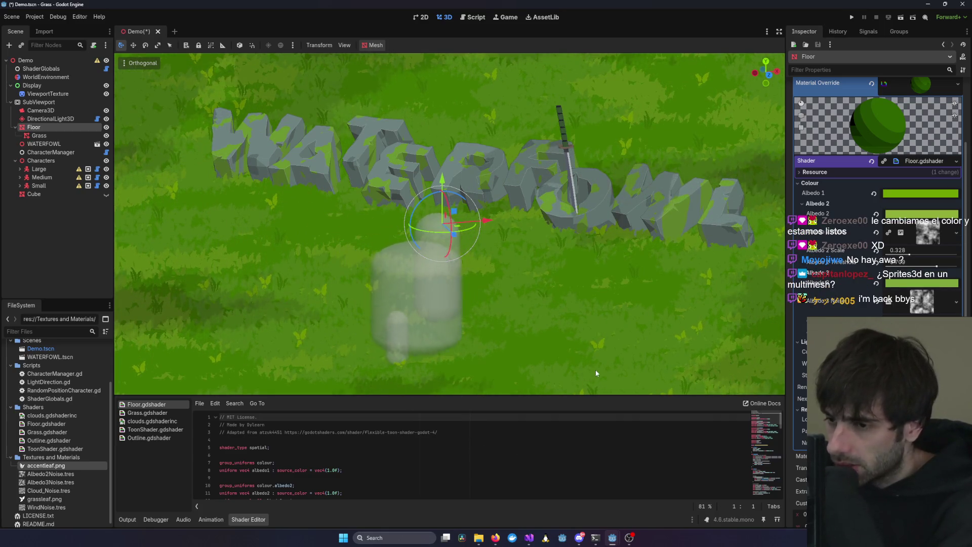
scroll(598, 369, "down", 3)
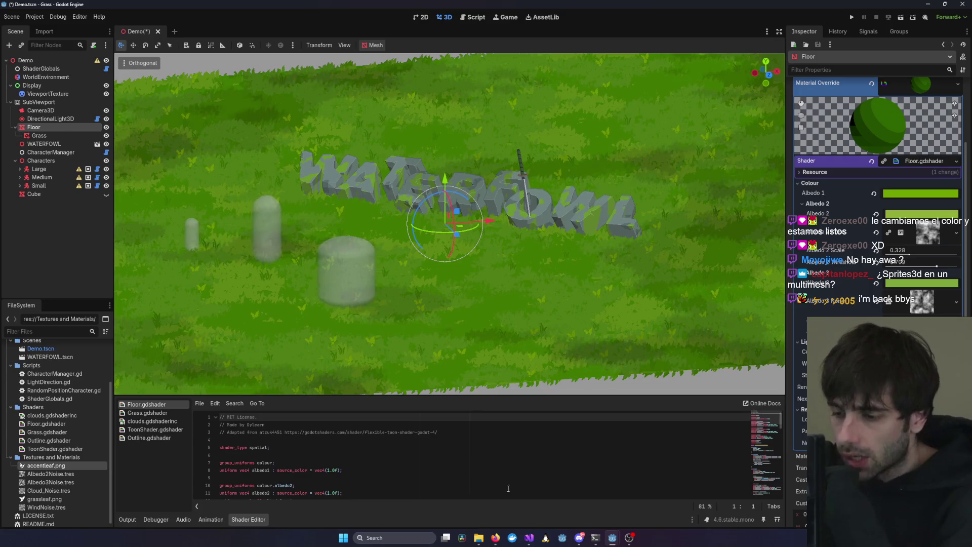
mouse_move(529, 538)
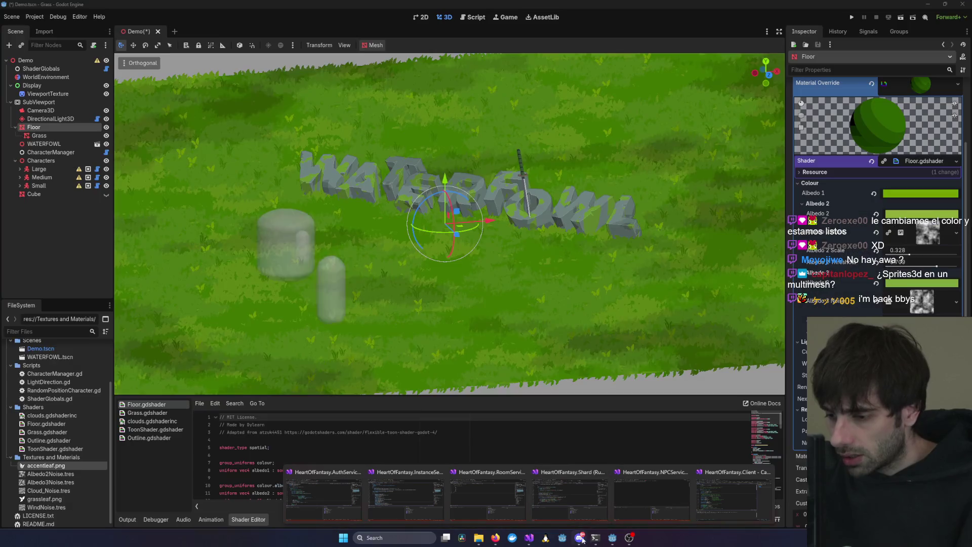
mouse_move(613, 538)
left_click(525, 495)
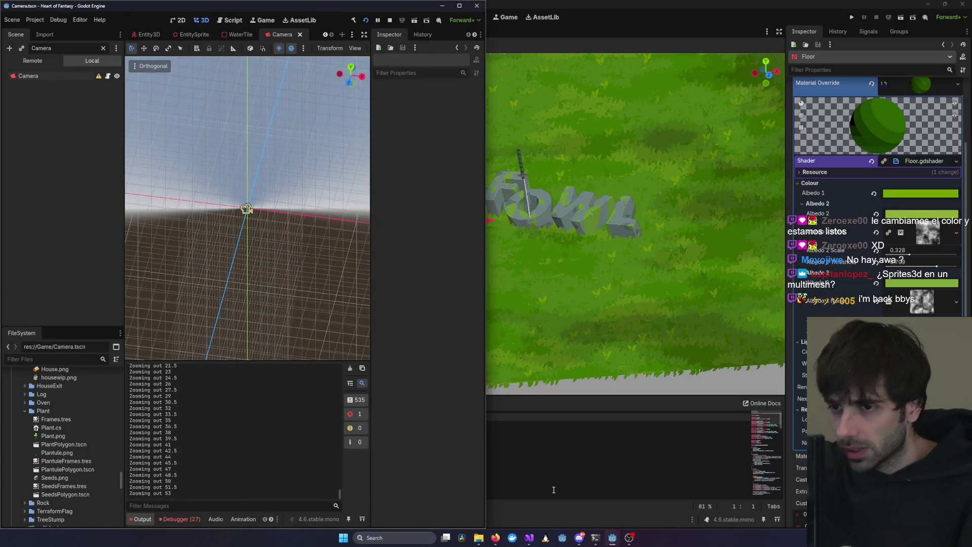
left_click(146, 37)
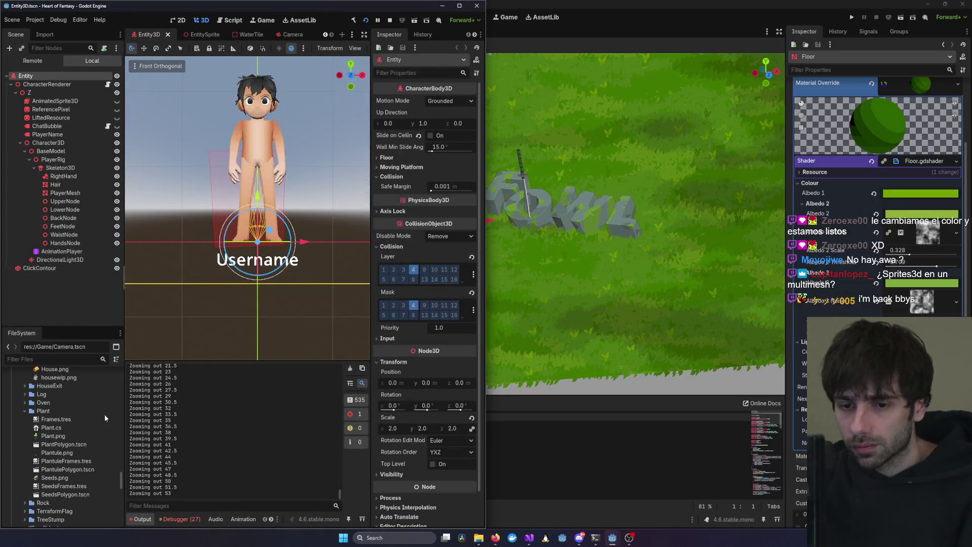
left_click(441, 8)
mouse_move(480, 540)
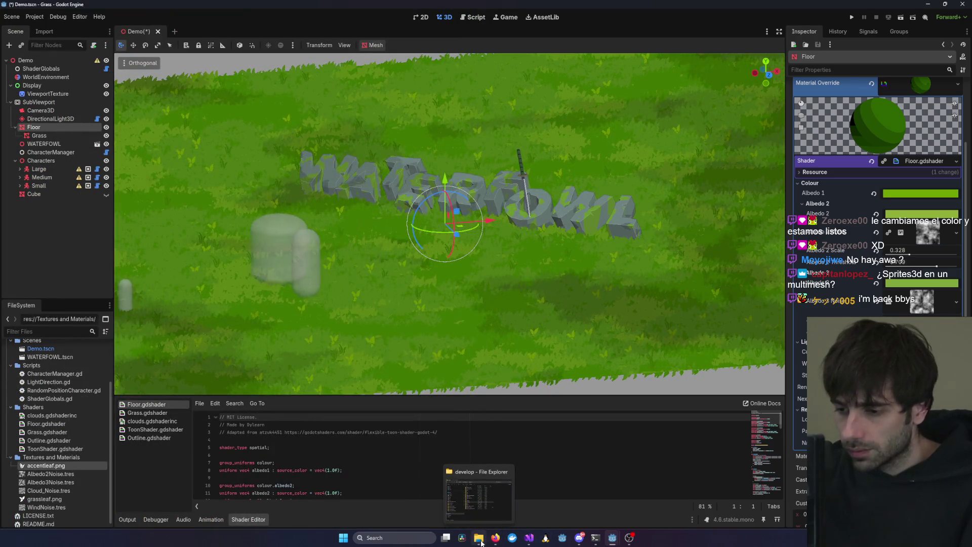
scroll(47, 379, "up", 3)
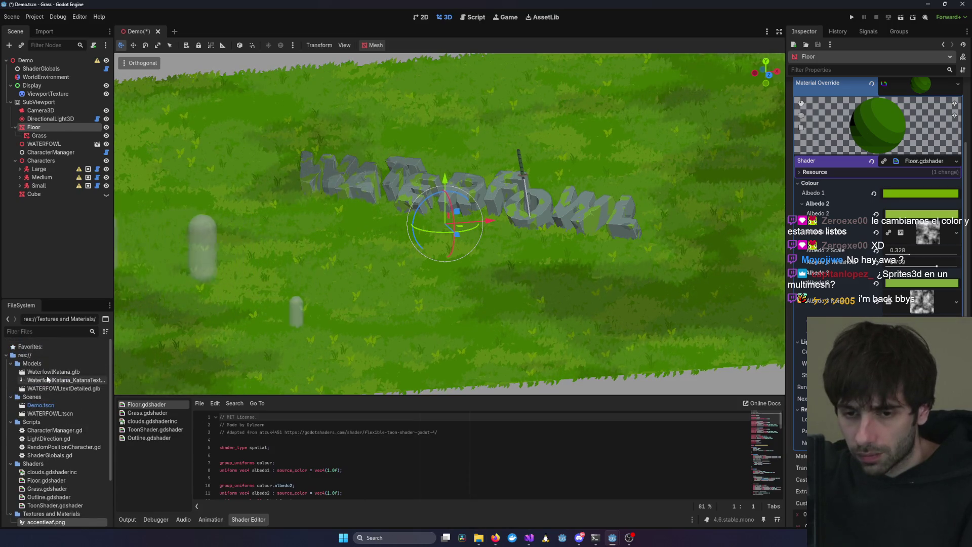
left_click_drag(49, 372, 272, 343)
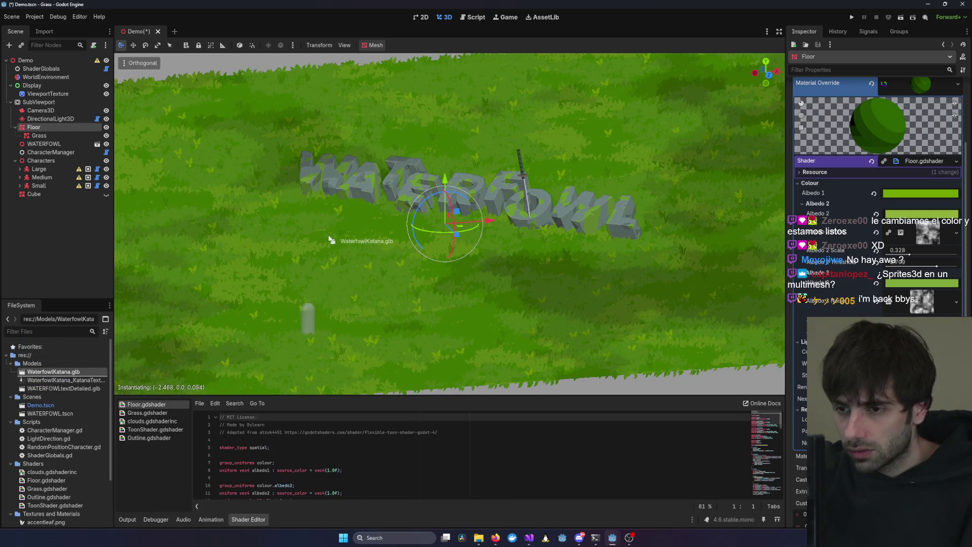
mouse_move(329, 240)
left_mouse_down()
mouse_move(381, 221)
mouse_move(377, 192)
left_mouse_up()
scroll(329, 243, "up", 5)
scroll(518, 274, "up", 3)
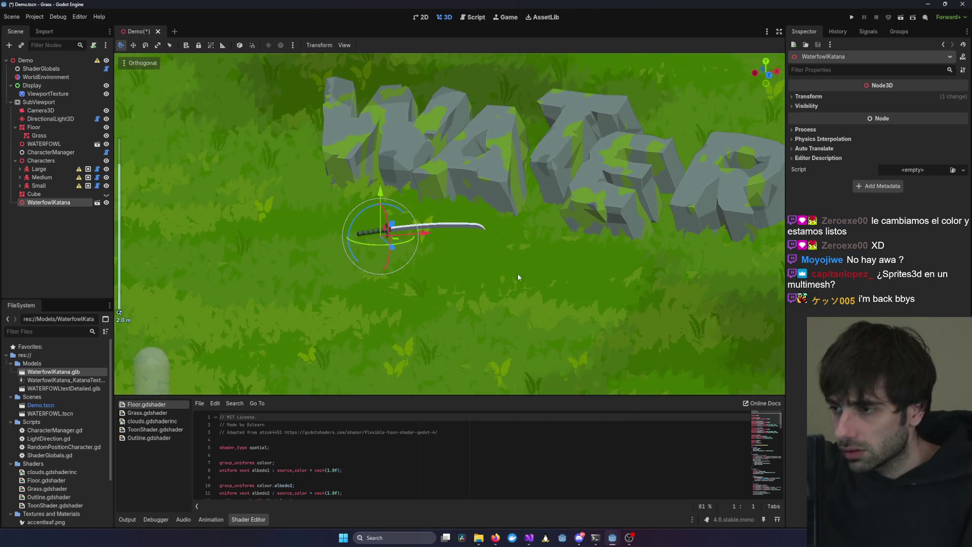
key("Delete")
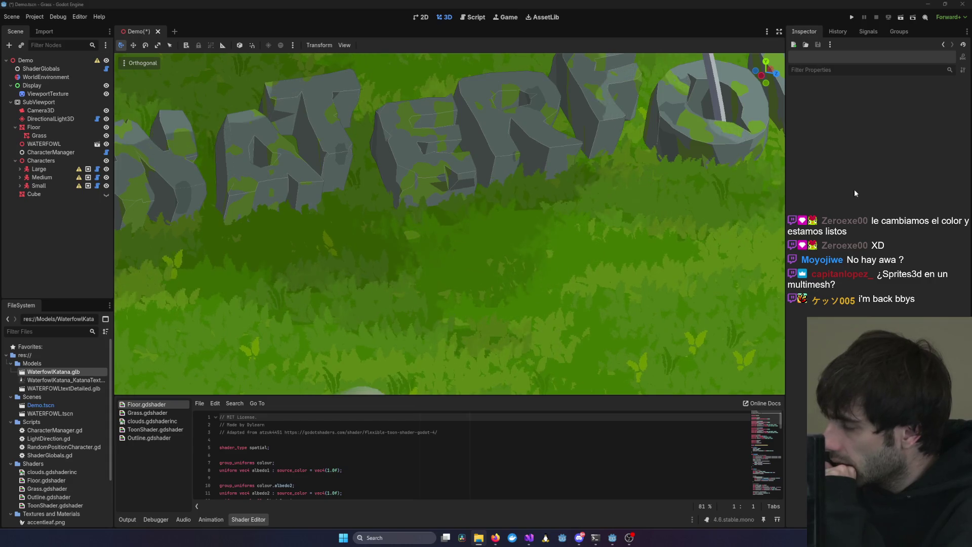
Step: Orbit so the letters run diagonally, then nudge the Characters group up and undo it
scroll(442, 217, "down", 5)
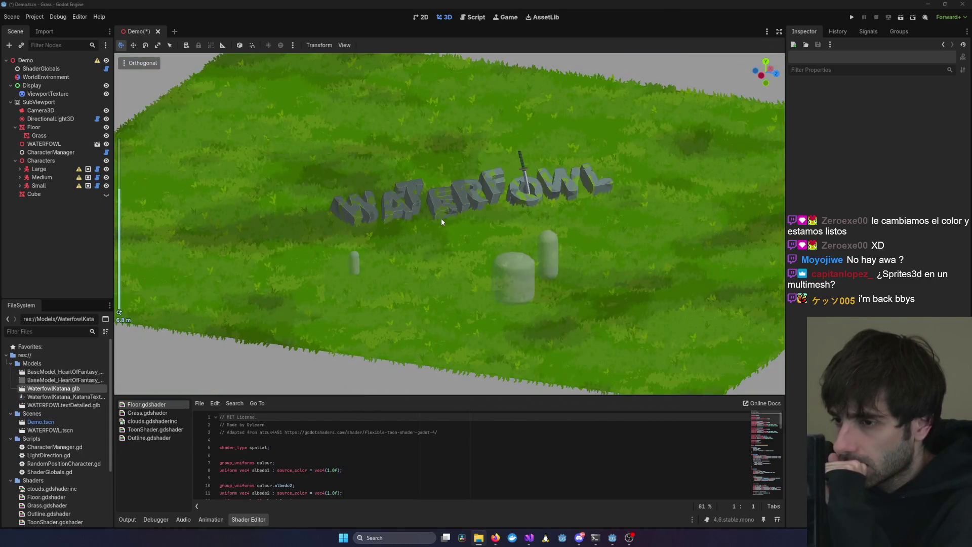
mouse_move(483, 235)
left_mouse_down()
mouse_move(432, 236)
mouse_move(62, 118)
left_mouse_up()
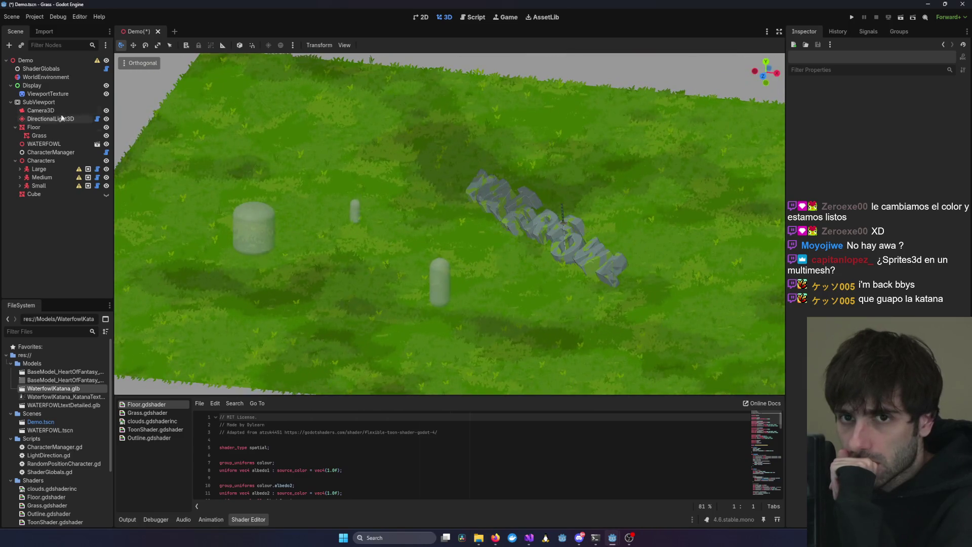
left_click(41, 161)
mouse_move(526, 243)
left_mouse_down()
mouse_move(433, 218)
mouse_move(435, 176)
left_mouse_up()
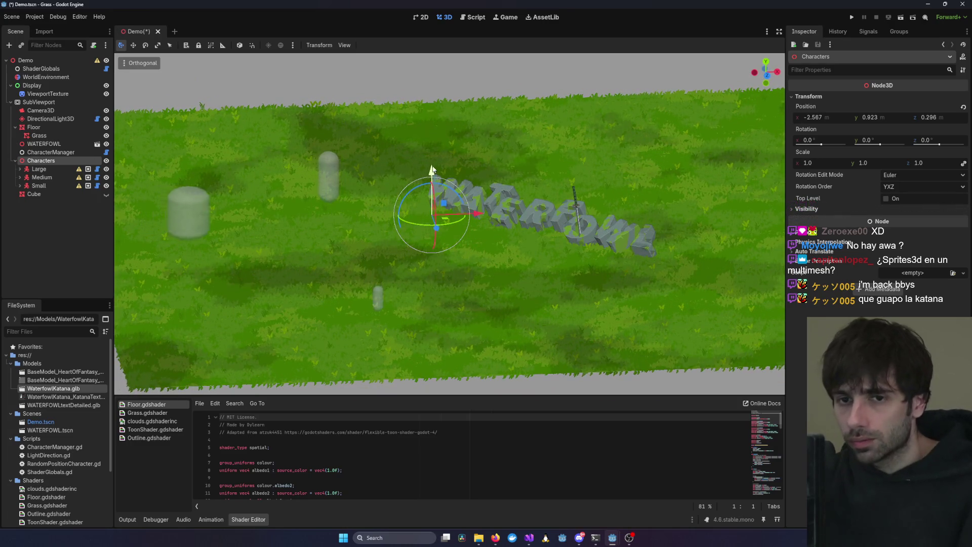
key("ctrl+z")
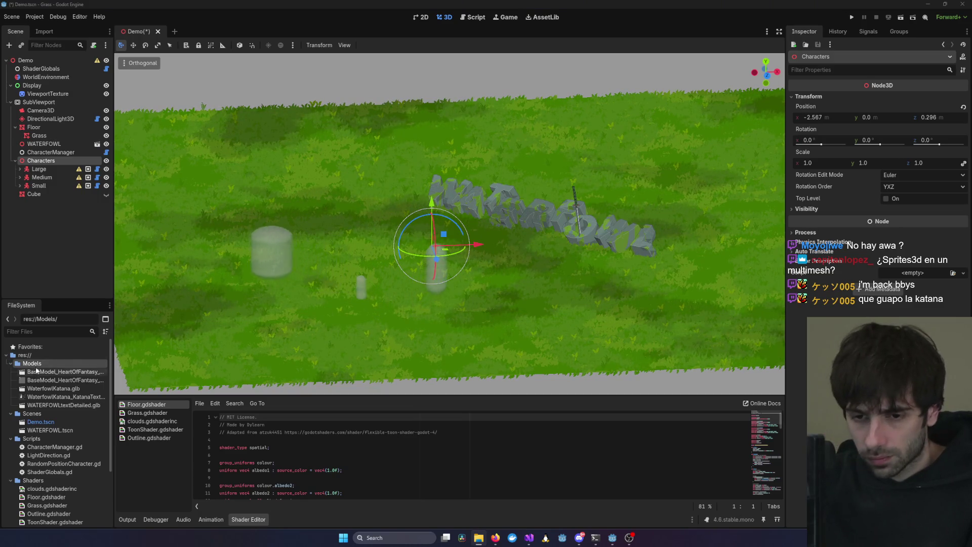
Step: Drag BaseModel_HeartOfFantasy_v7_rig_animation.glb from the Models folder into the 3D viewport
right_click(40, 366)
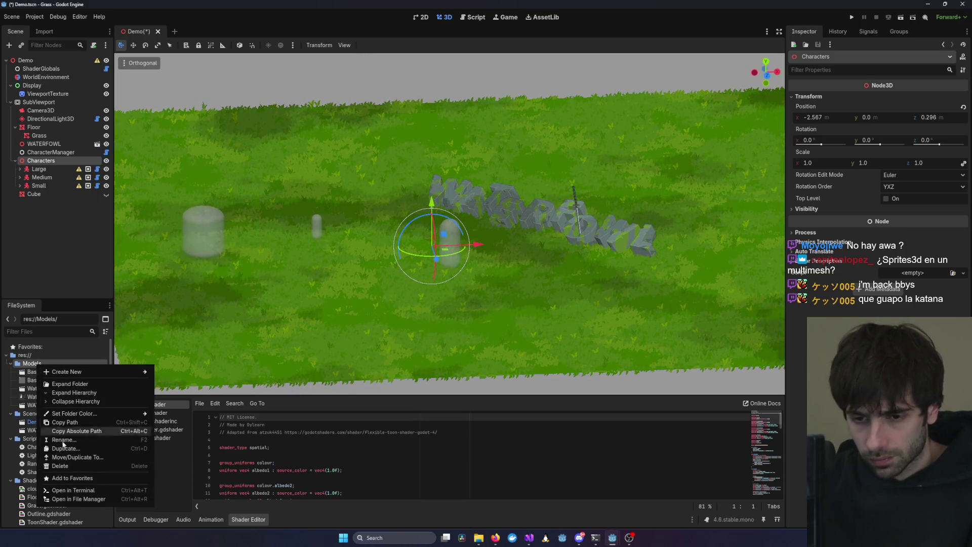
left_click(75, 499)
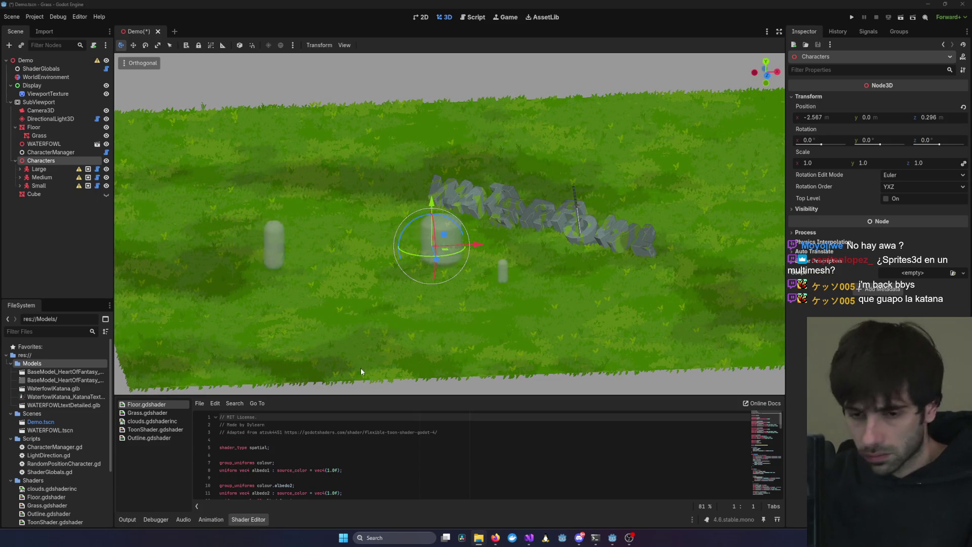
left_click(60, 374)
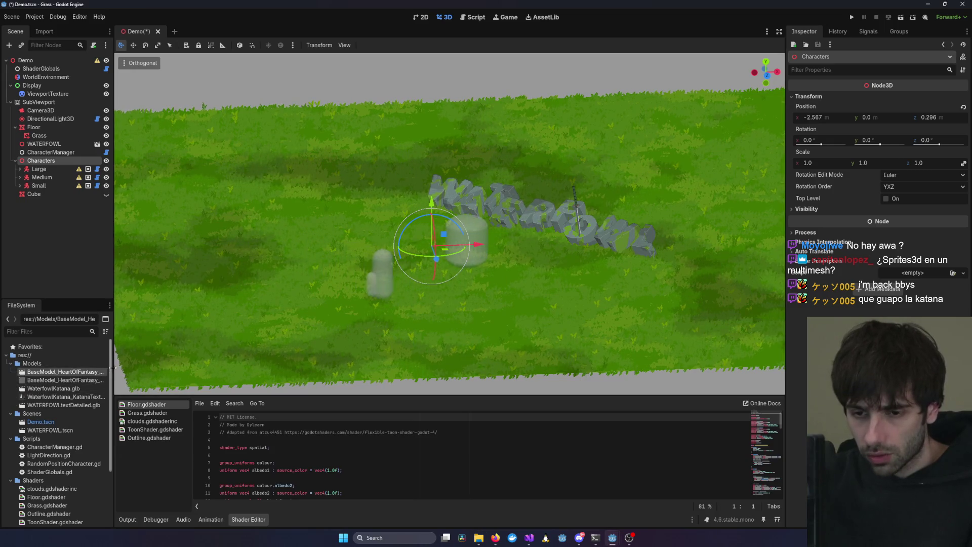
left_click_drag(112, 368, 181, 369)
mouse_move(385, 307)
left_mouse_down()
mouse_move(349, 274)
mouse_move(290, 269)
left_mouse_up()
Step: Orbit and zoom to view the new character from the side
scroll(289, 268, "up", 4)
mouse_move(622, 289)
left_mouse_down()
mouse_move(654, 320)
mouse_move(564, 293)
mouse_move(585, 288)
left_mouse_up()
scroll(582, 289, "up", 5)
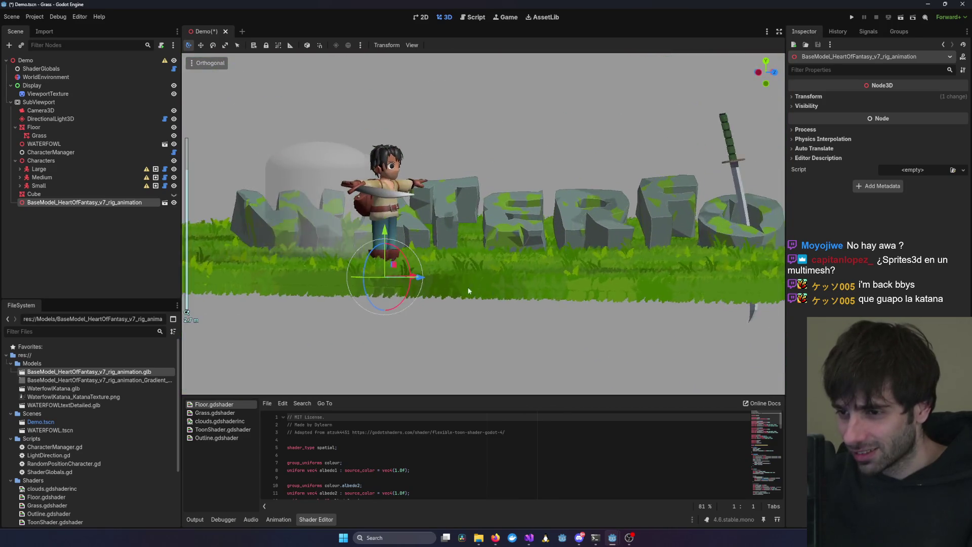
scroll(398, 292, "down", 4)
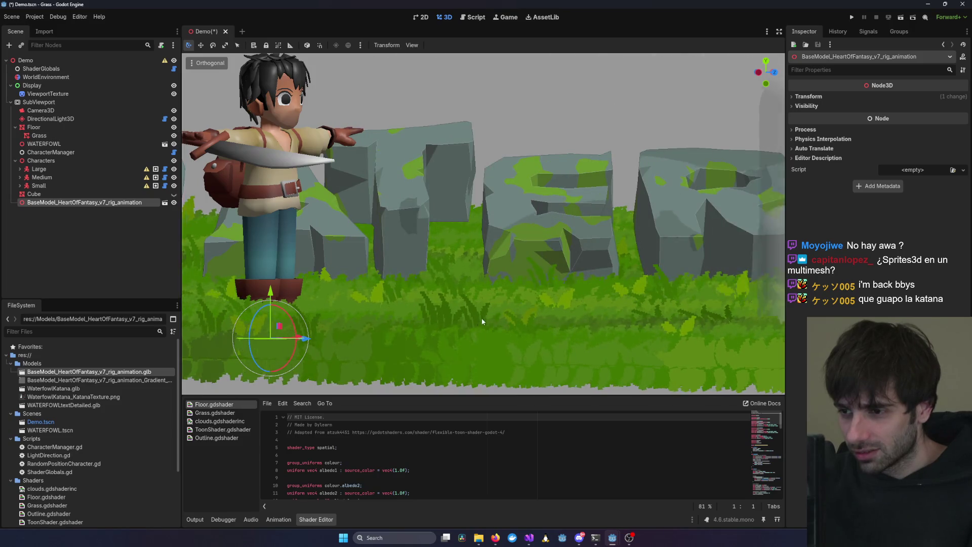
Step: Orbit and zoom to look straight down on the grass field and letters
mouse_move(368, 347)
left_mouse_down()
mouse_move(390, 369)
mouse_move(419, 330)
mouse_move(312, 331)
mouse_move(377, 227)
left_mouse_up()
scroll(376, 227, "down", 3)
scroll(494, 209, "down", 3)
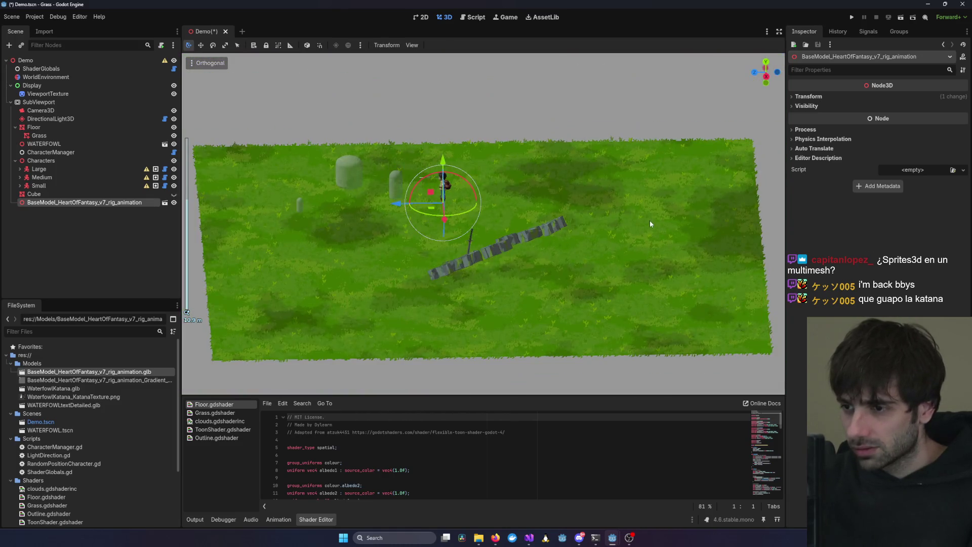
left_click(650, 220)
left_click_drag(649, 220, 546, 169)
scroll(546, 169, "up", 3)
scroll(434, 226, "up", 3)
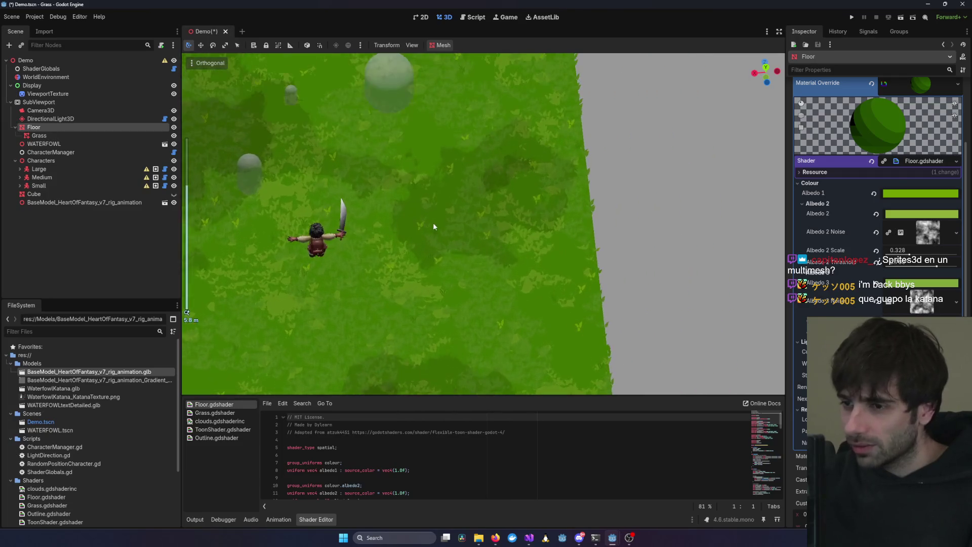
scroll(393, 278, "down", 2)
Step: Select the character and rotate it to roughly 137 degrees, standing sideways in the grass
mouse_move(385, 242)
left_mouse_down()
mouse_move(414, 213)
mouse_move(376, 217)
mouse_move(475, 232)
mouse_move(449, 254)
mouse_move(584, 251)
left_mouse_up()
scroll(376, 218, "up", 3)
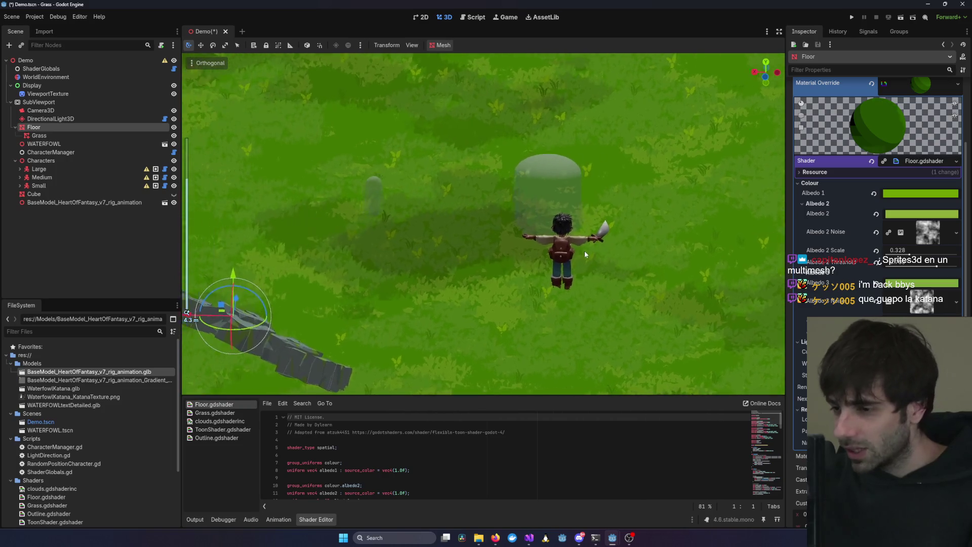
scroll(647, 281, "up", 3)
scroll(551, 312, "up", 5)
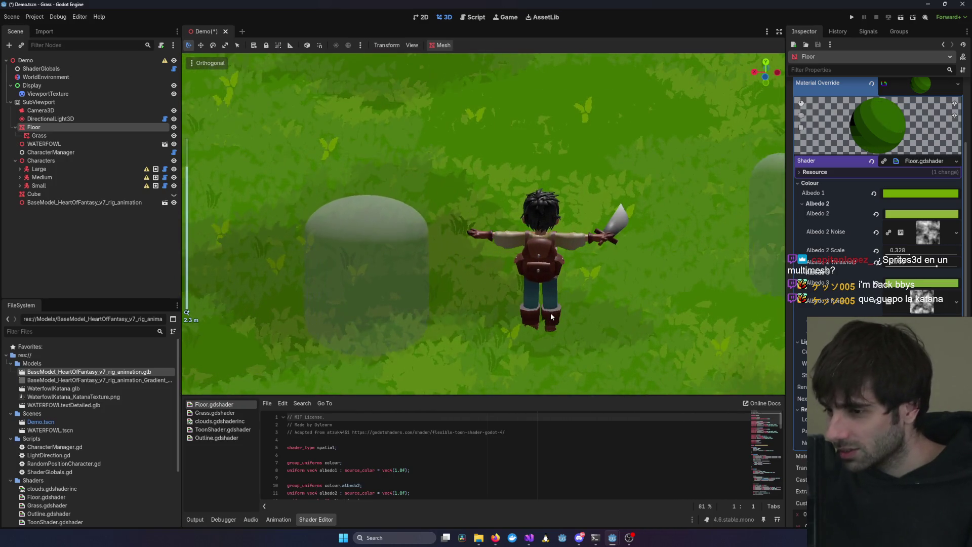
left_click(542, 304)
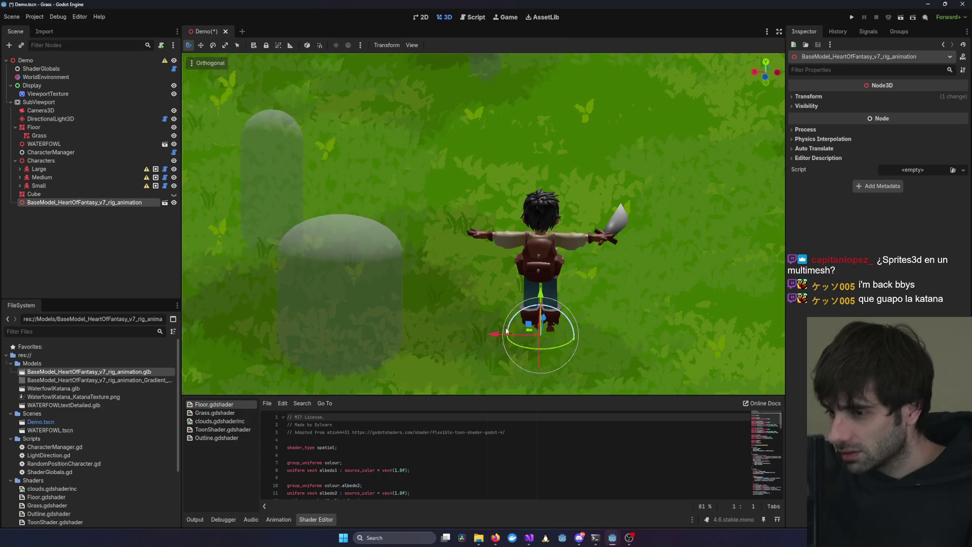
left_click_drag(541, 354, 580, 355)
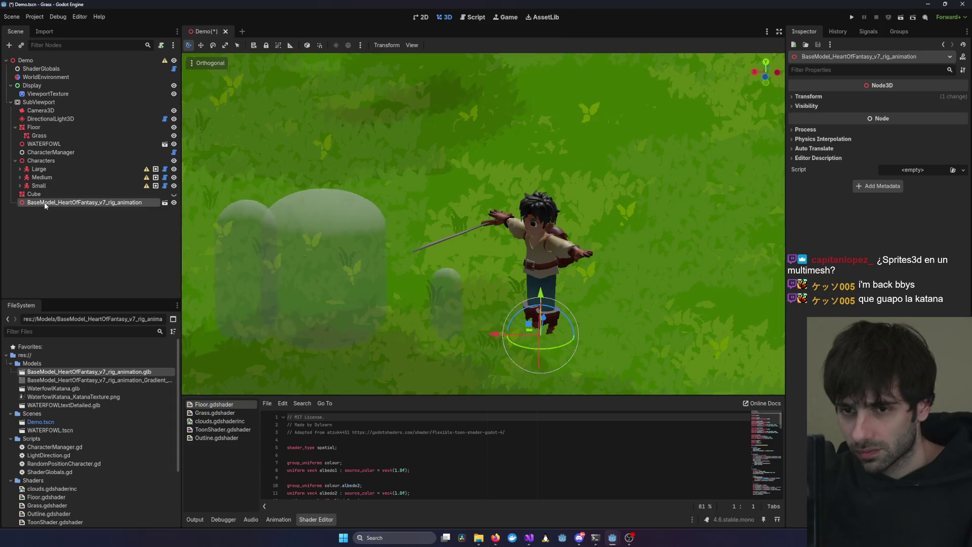
Step: Enable Editable Children on the character and preview the AnimationPlayer's Walk animation
right_click(71, 205)
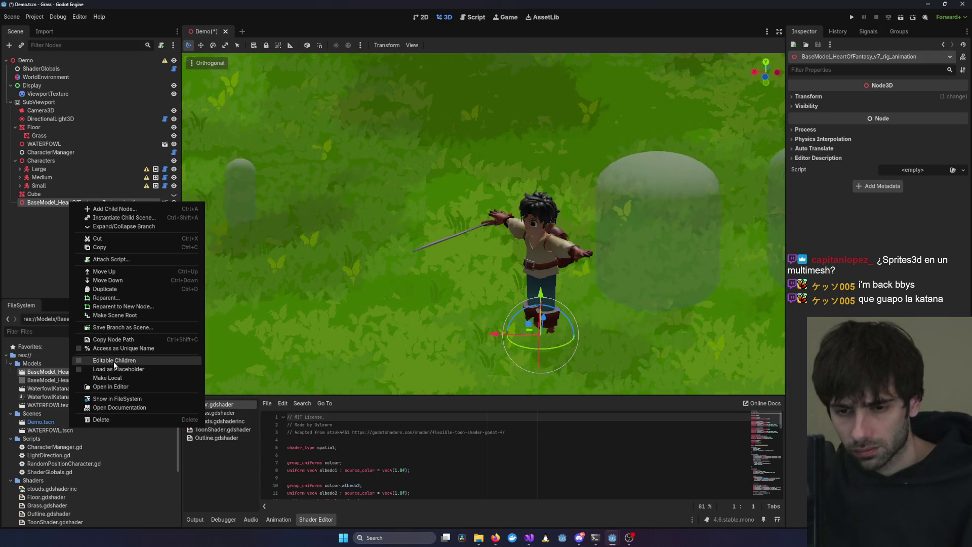
left_click(118, 360)
left_click(52, 290)
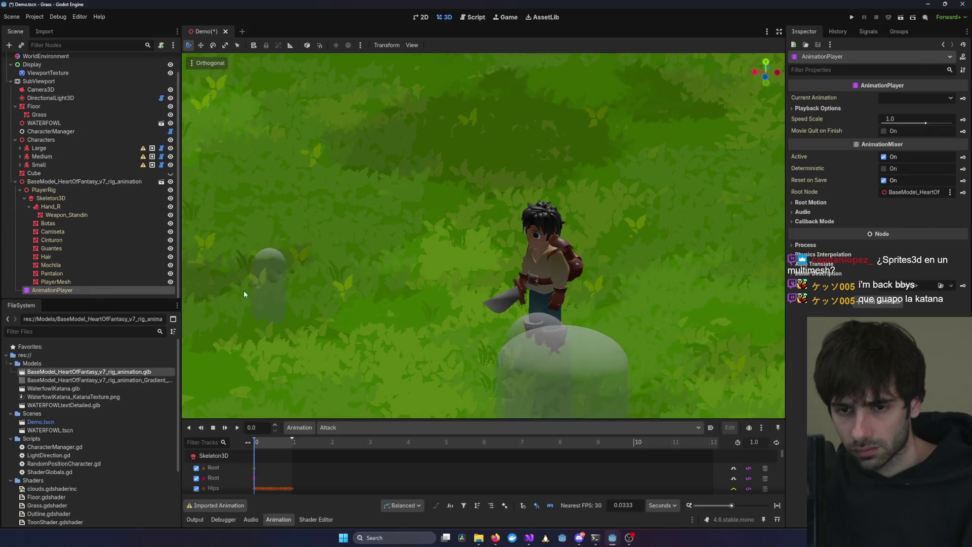
left_click(937, 98)
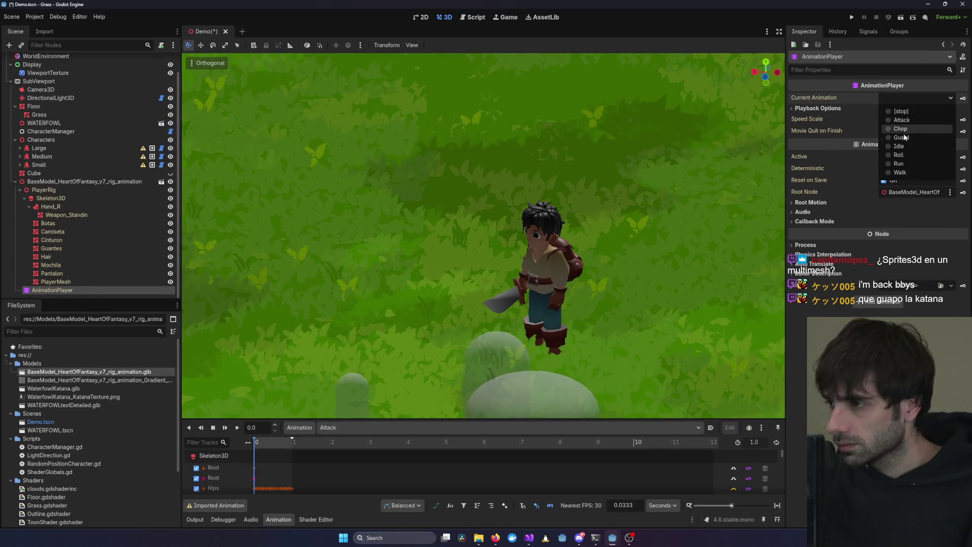
left_click(905, 173)
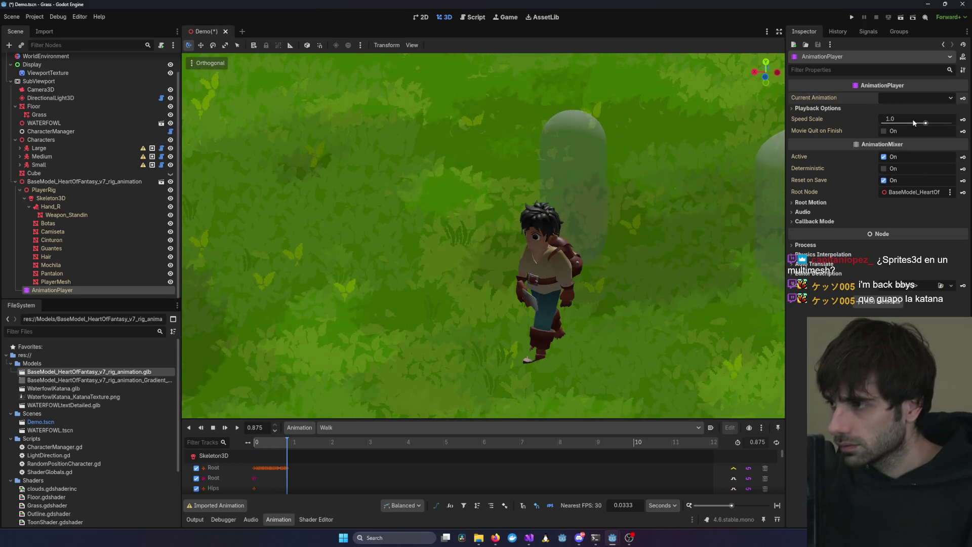
Step: Switch the AnimationPlayer to the Run animation, glance at root motion settings, and restart it
left_click(910, 100)
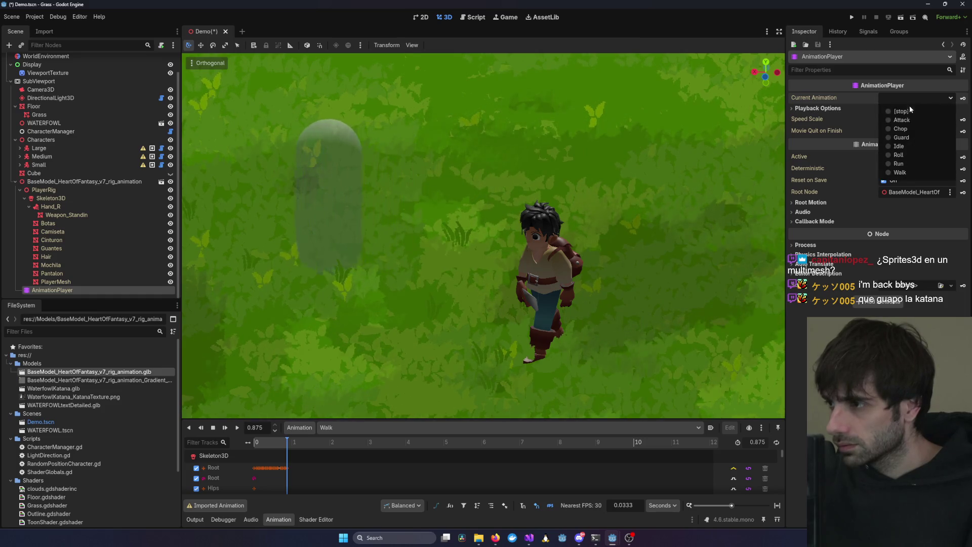
left_click(899, 164)
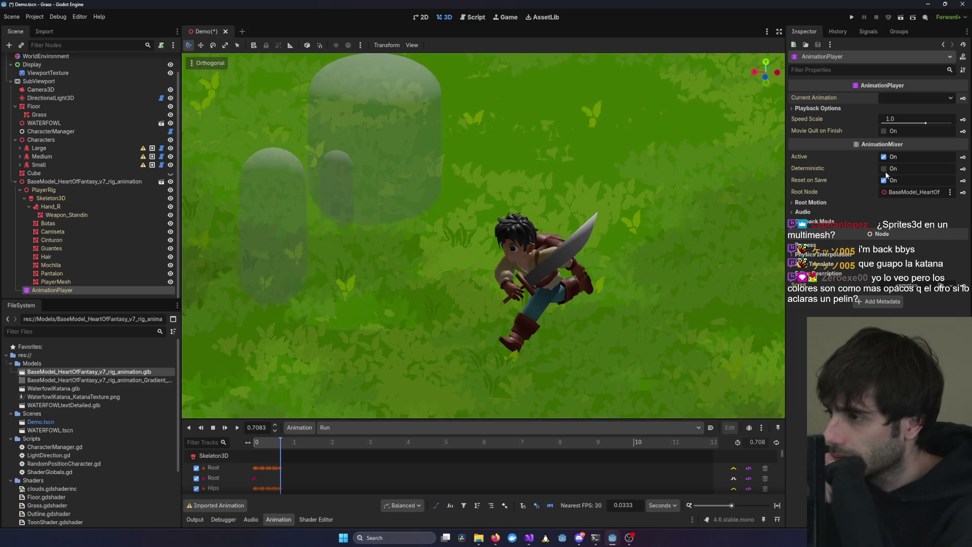
left_click(825, 203)
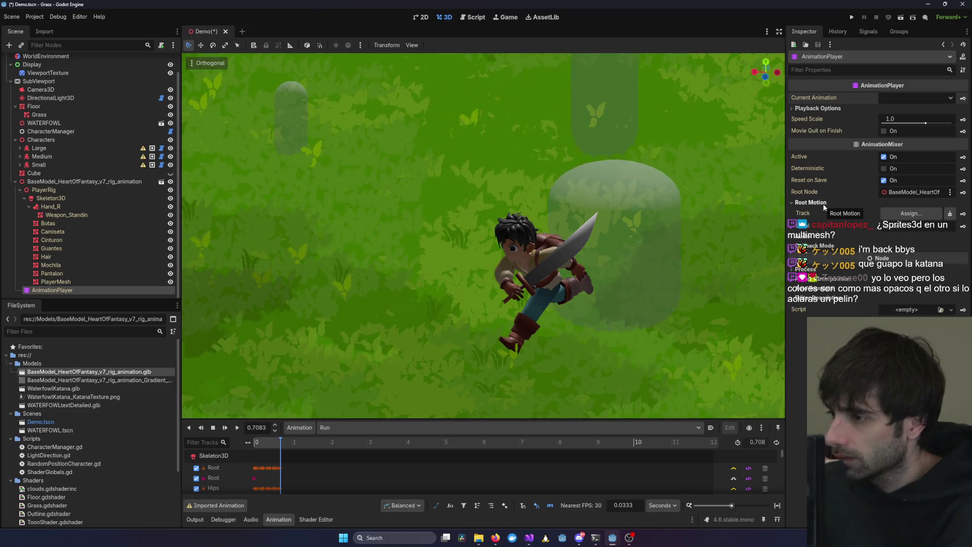
left_click(824, 203)
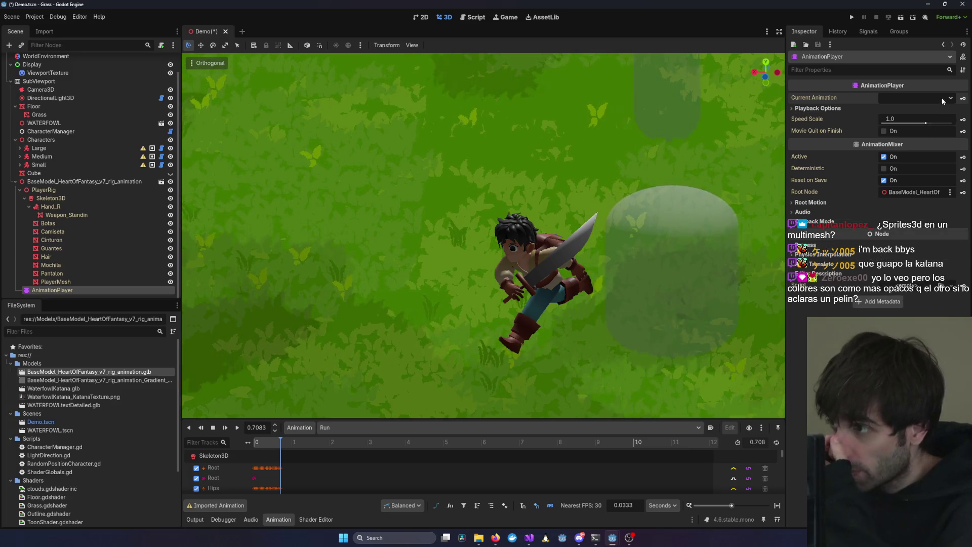
left_click(939, 99)
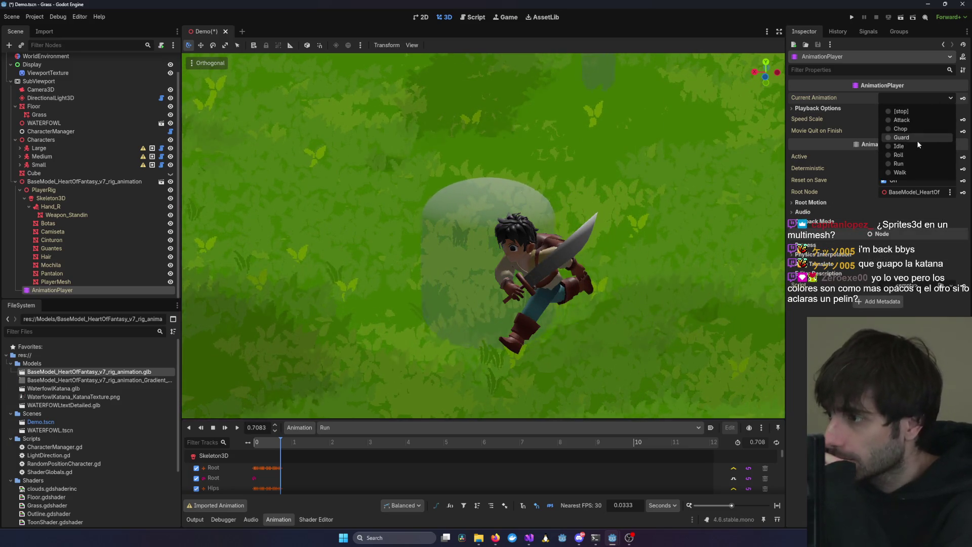
left_click(907, 164)
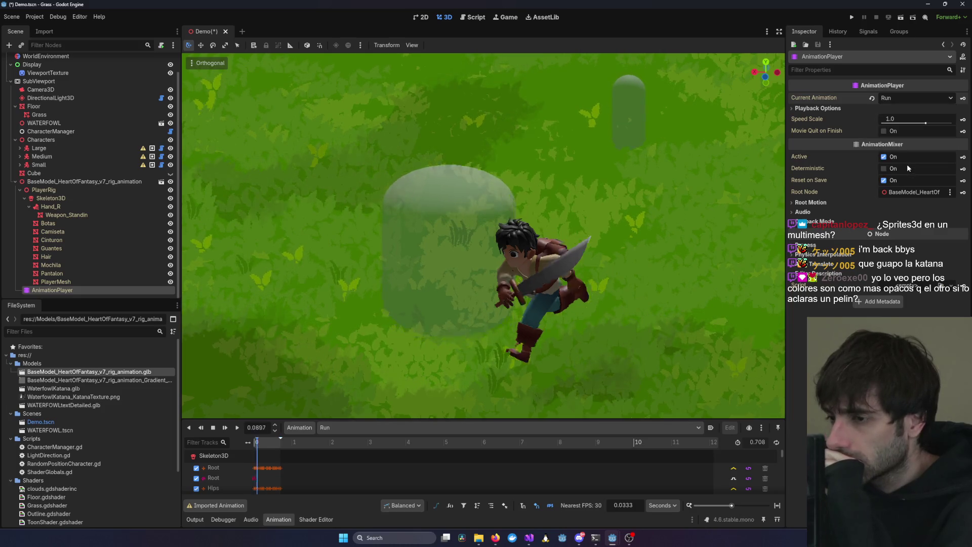
Step: Zoom in on the running character and select its Hair mesh
scroll(491, 319, "down", 5)
scroll(490, 319, "up", 6)
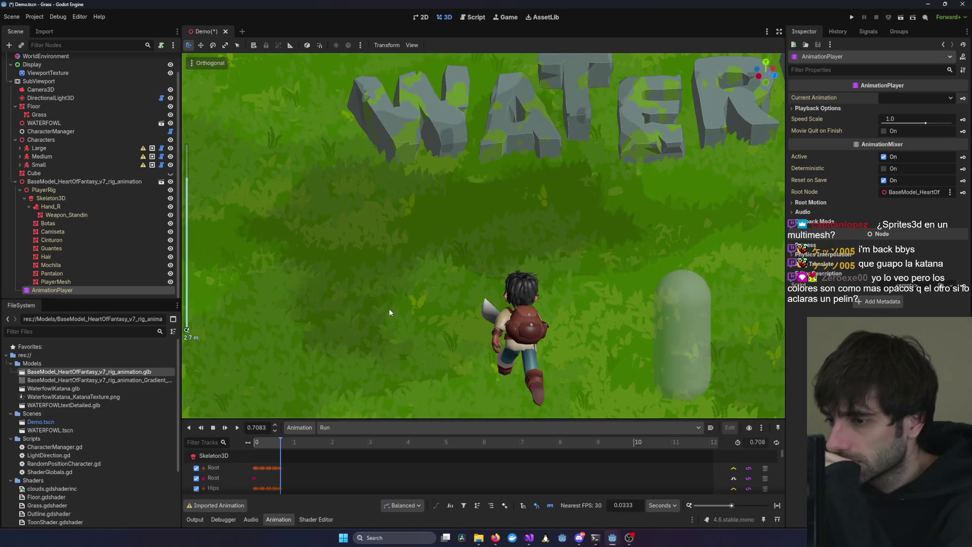
scroll(389, 308, "up", 5)
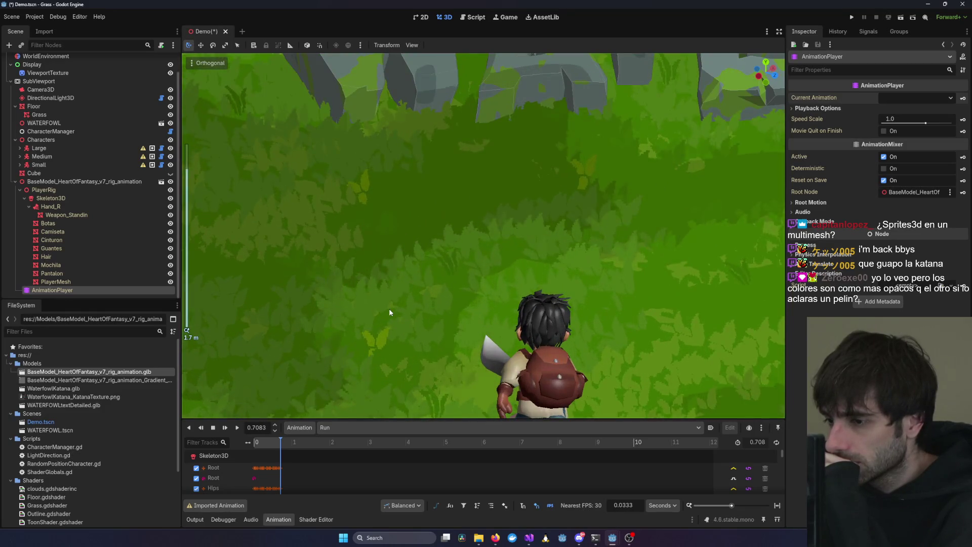
left_click(539, 314)
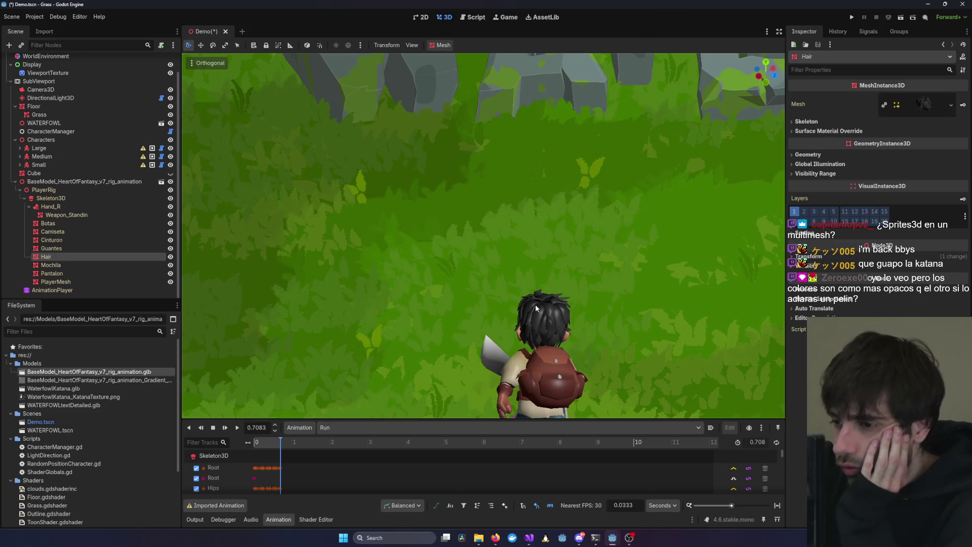
Step: Lift the Hair mesh up off the character's head
mouse_move(539, 308)
left_mouse_down()
mouse_move(534, 186)
mouse_move(619, 284)
mouse_move(726, 235)
mouse_move(716, 252)
mouse_move(461, 199)
mouse_move(591, 218)
mouse_move(512, 242)
left_mouse_up()
scroll(514, 247, "down", 5)
scroll(527, 238, "up", 2)
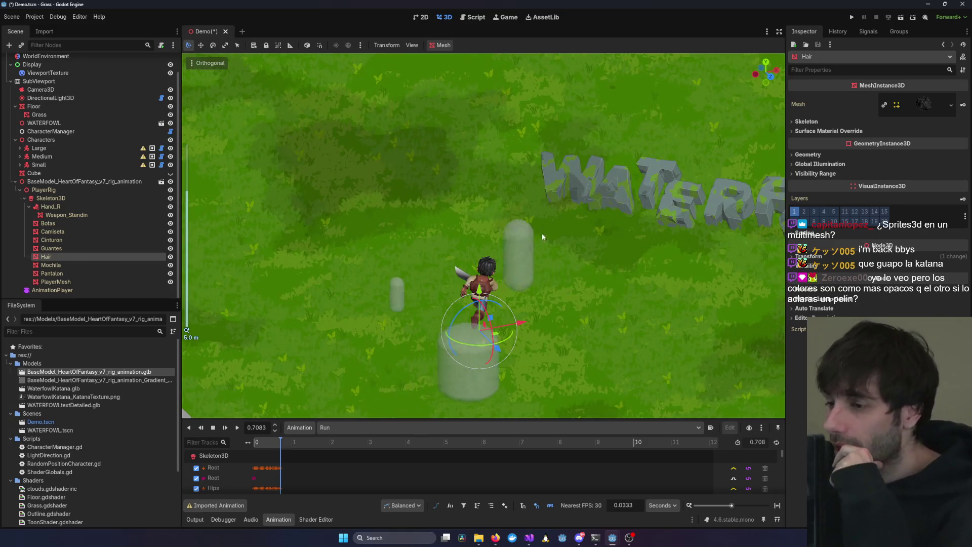
scroll(578, 251, "up", 10)
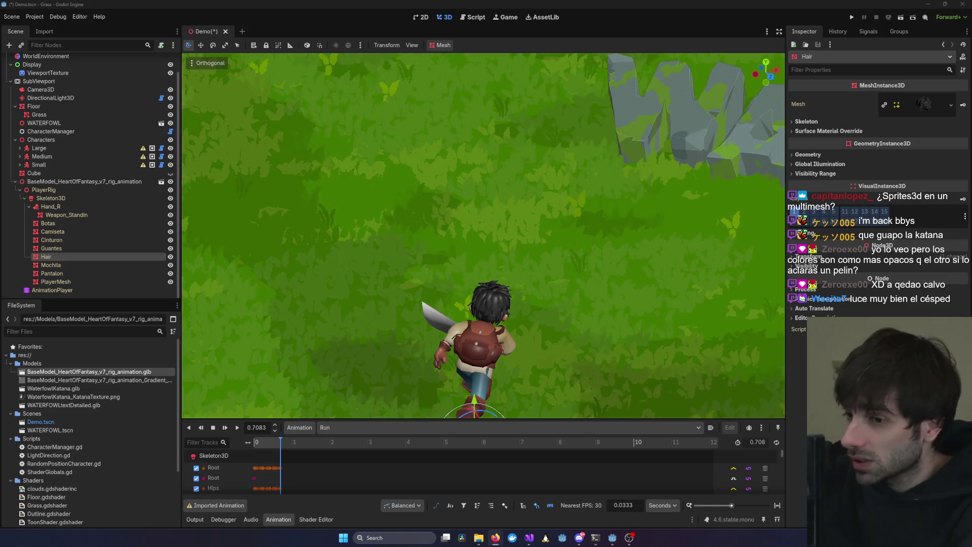
Step: Orbit the view past the WATERFOWL rocks, the character side-on and the nearby pillars
mouse_move(709, 156)
left_mouse_down()
mouse_move(592, 169)
mouse_move(634, 153)
left_mouse_up()
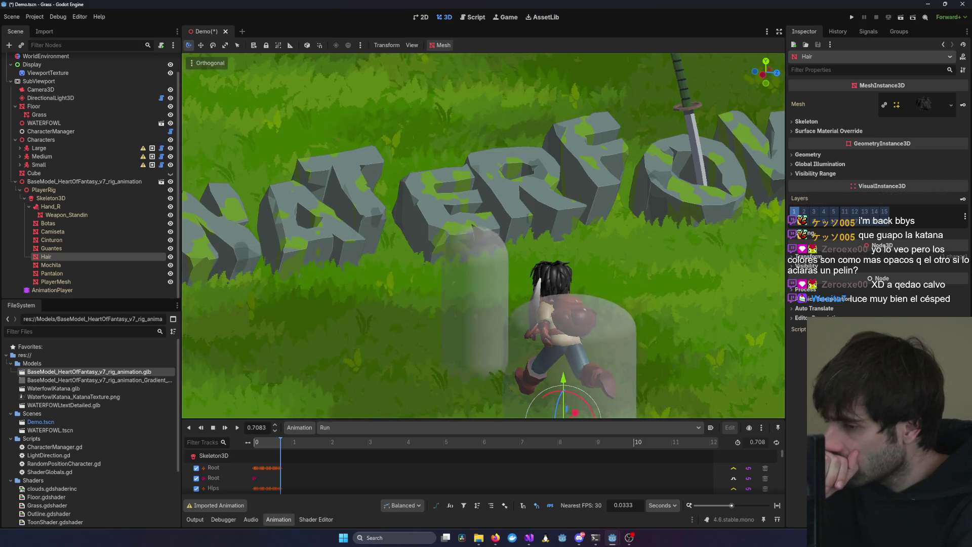
mouse_move(581, 229)
left_mouse_down()
mouse_move(637, 220)
mouse_move(390, 218)
mouse_move(496, 258)
mouse_move(512, 338)
left_mouse_up()
scroll(517, 332, "down", 3)
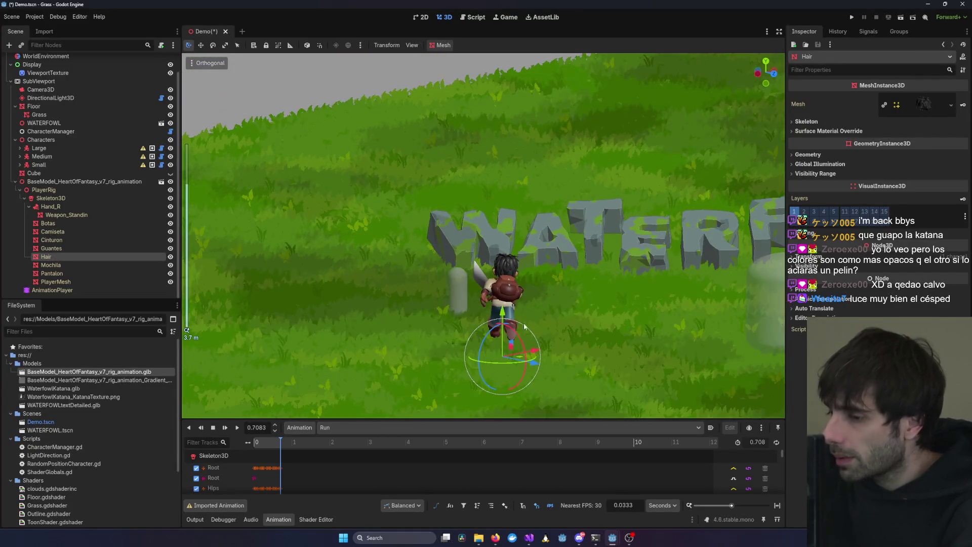
mouse_move(500, 284)
left_mouse_down()
mouse_move(330, 312)
mouse_move(494, 304)
left_mouse_up()
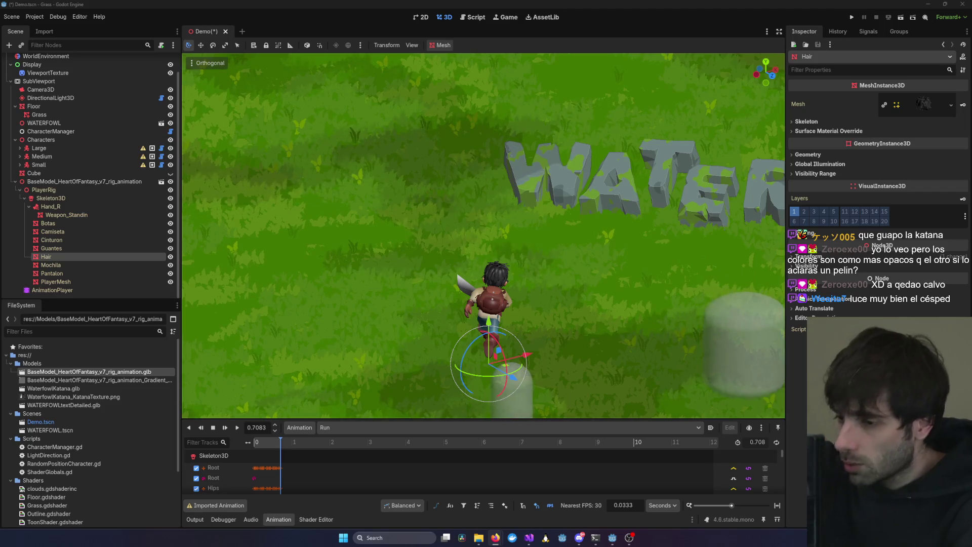
scroll(597, 256, "up", 10)
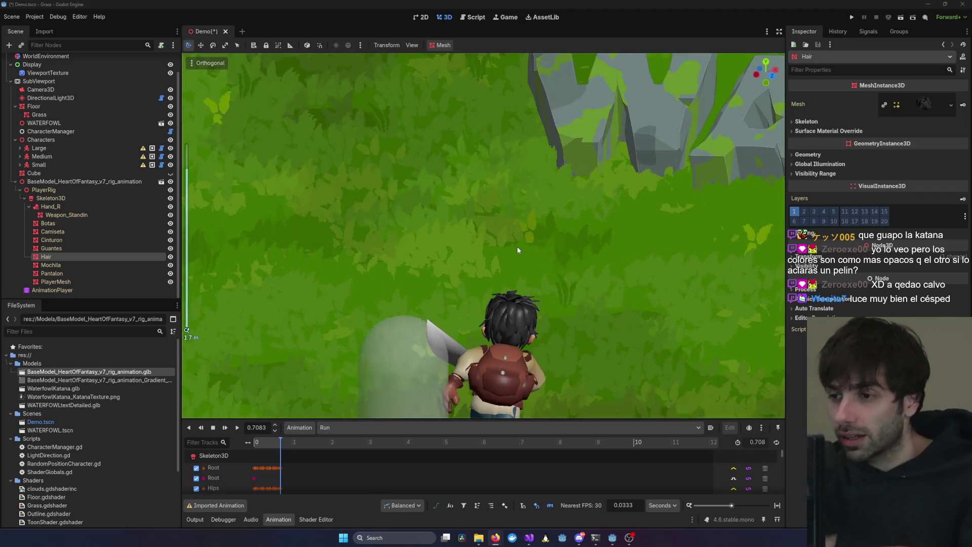
scroll(623, 254, "down", 10)
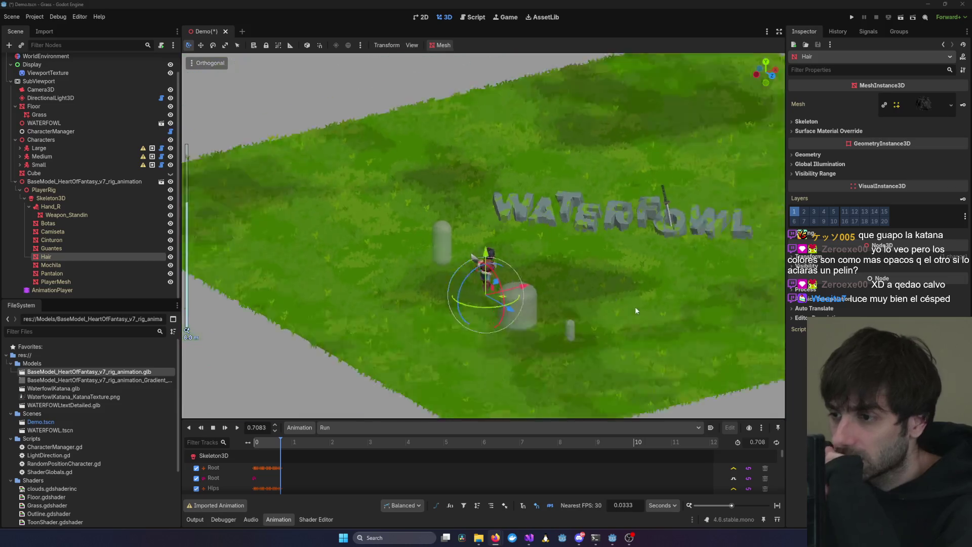
Step: Select Camera3D, rotate around the grass field, then select Floor to inspect its shader
left_click(589, 309)
mouse_move(588, 309)
left_mouse_down()
mouse_move(598, 324)
mouse_move(531, 335)
mouse_move(661, 312)
left_mouse_up()
scroll(84, 189, "up", 2)
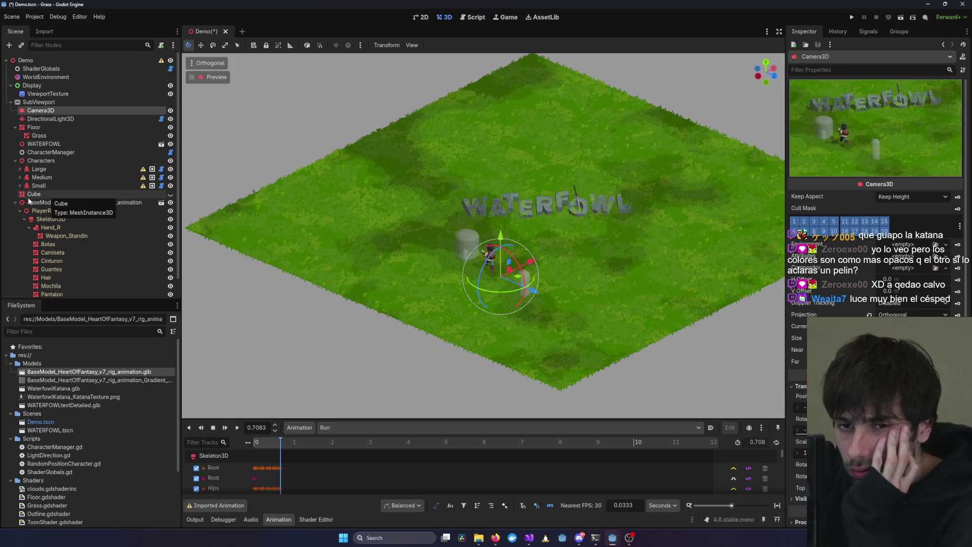
left_click(51, 129)
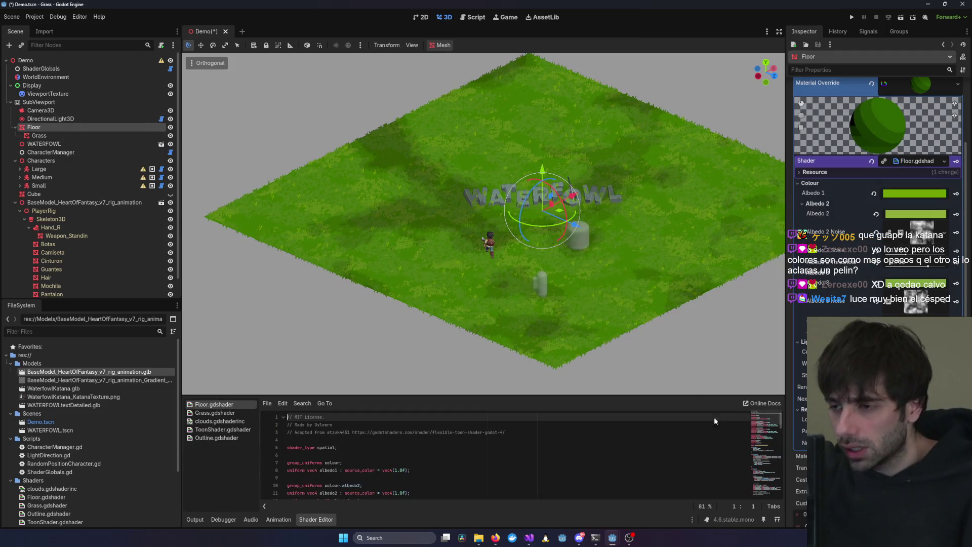
Step: Bring the Heart of Fantasy editor window forward and maximize it
mouse_move(611, 541)
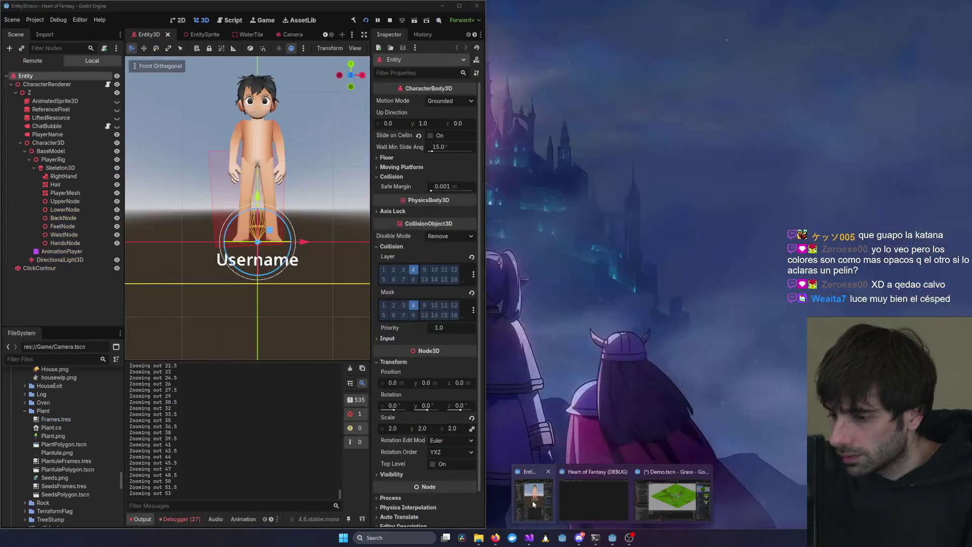
left_click(562, 501)
left_click(458, 8)
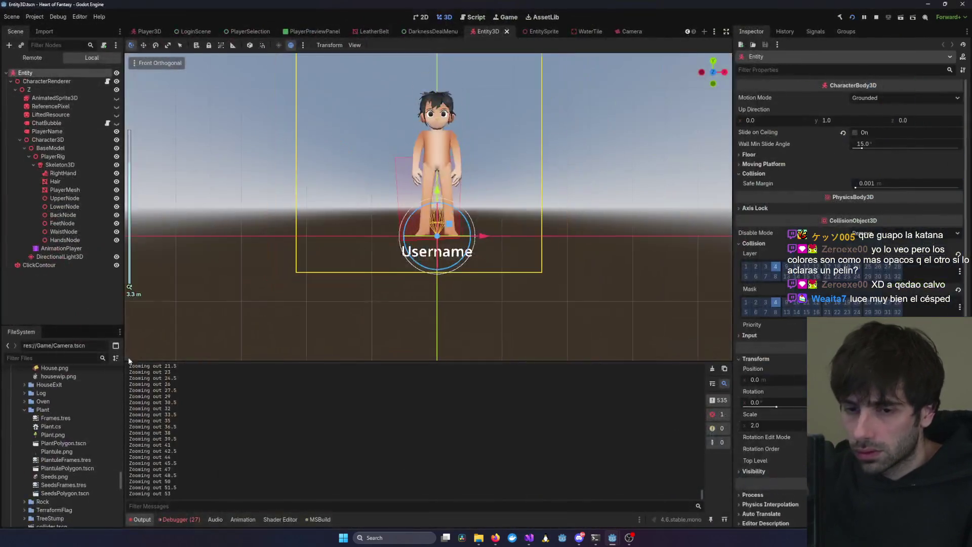
scroll(30, 445, "down", 5)
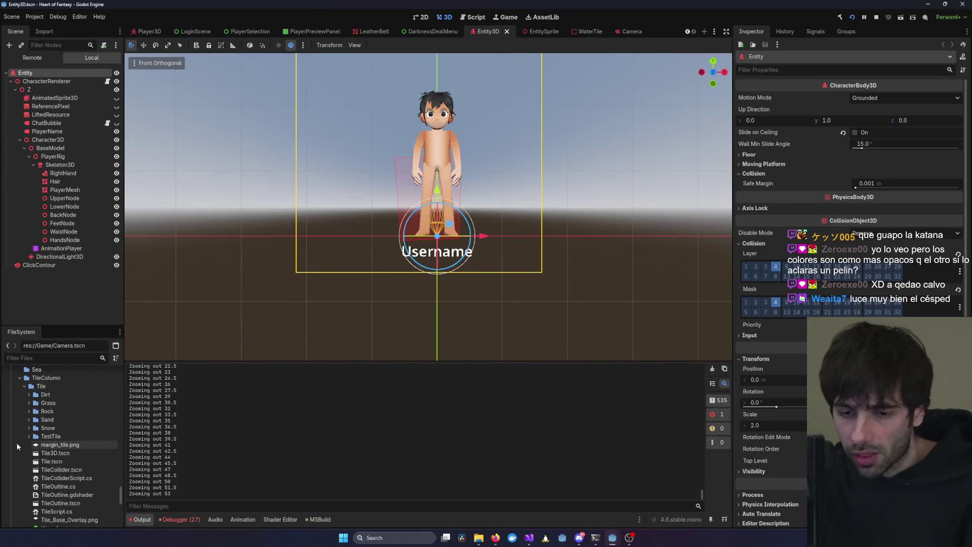
Step: Create a Grass3D folder inside TileColumn, then return to the Grass project
left_click(24, 388)
right_click(49, 378)
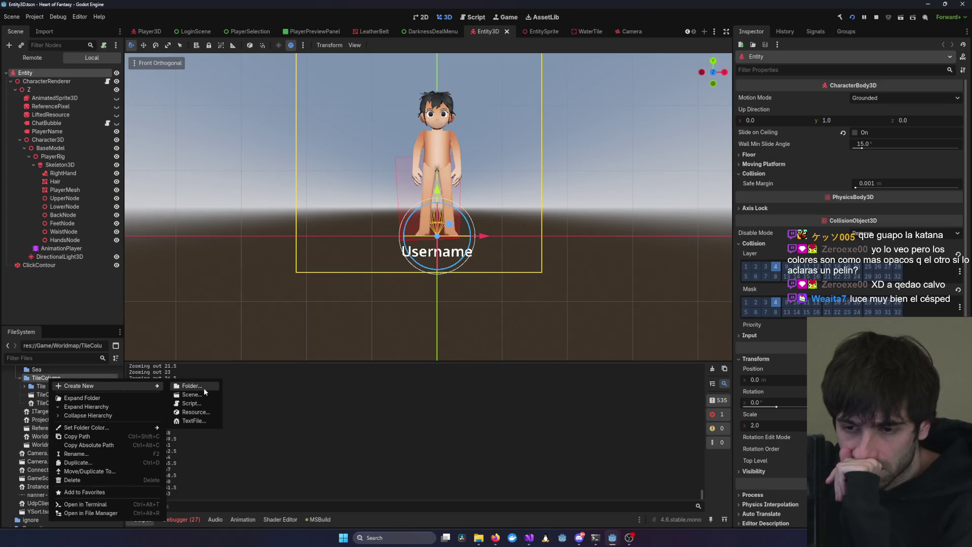
left_click(202, 387)
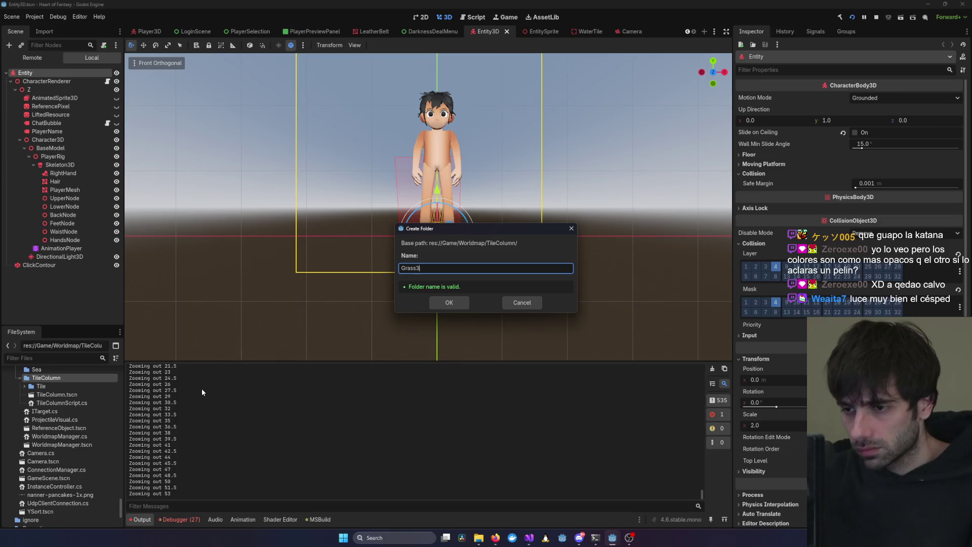
type("D")
key("Return")
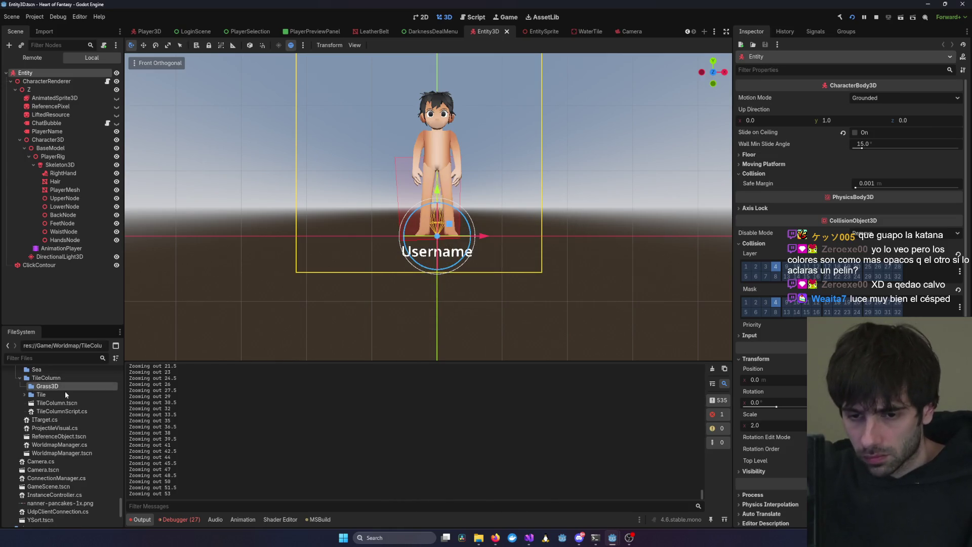
key("alt+Tab")
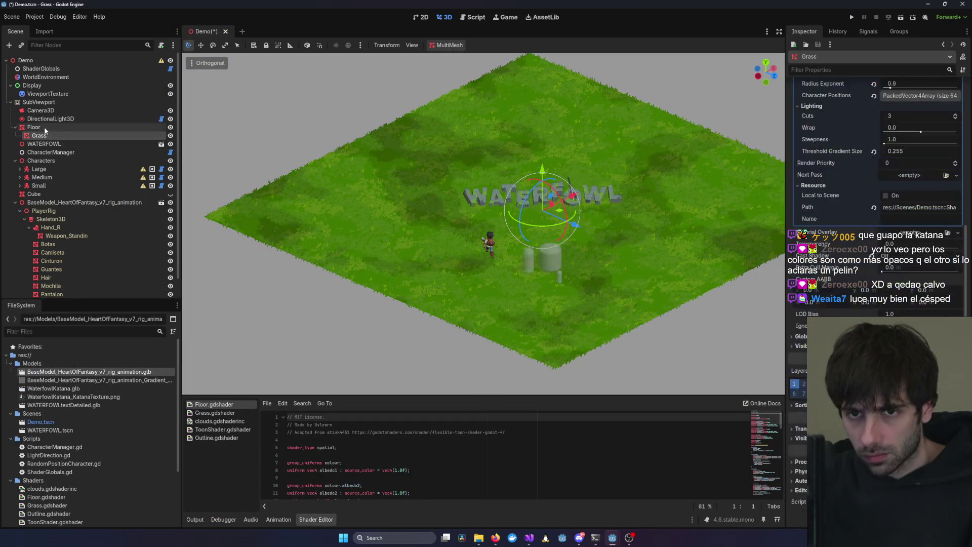
Step: Select the Entity root in Heart of Fantasy, then start and cancel saving the Grass Floor branch
key("alt+Tab")
left_click(60, 296)
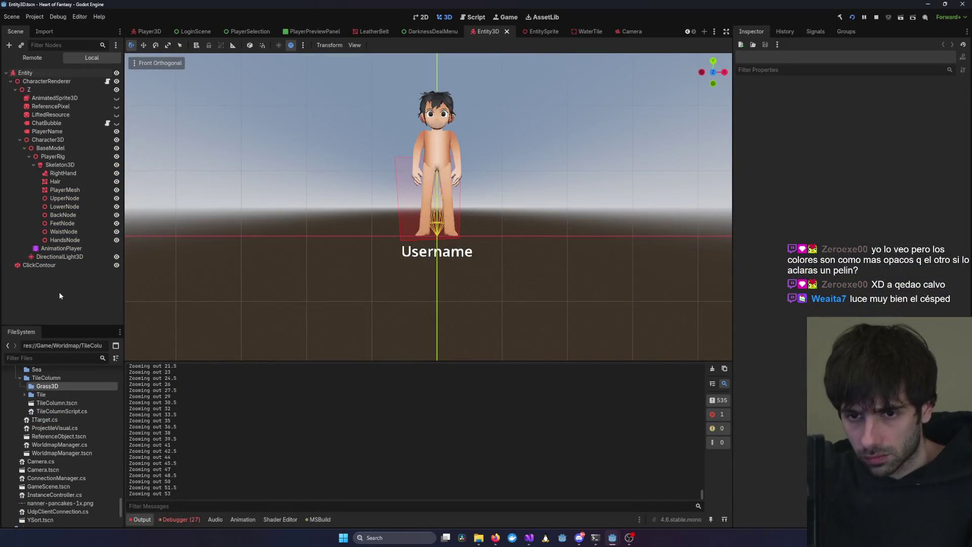
left_click(46, 74)
key("alt+Tab")
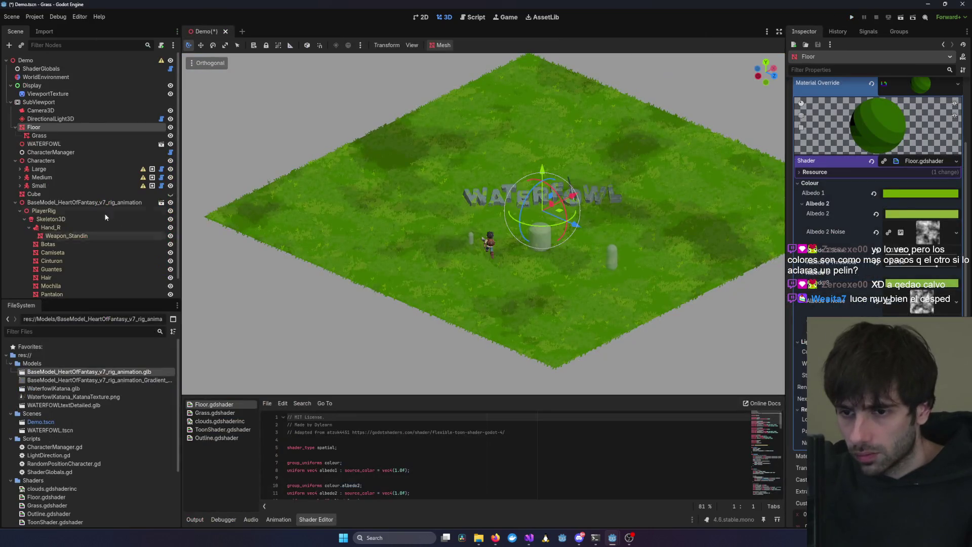
right_click(38, 130)
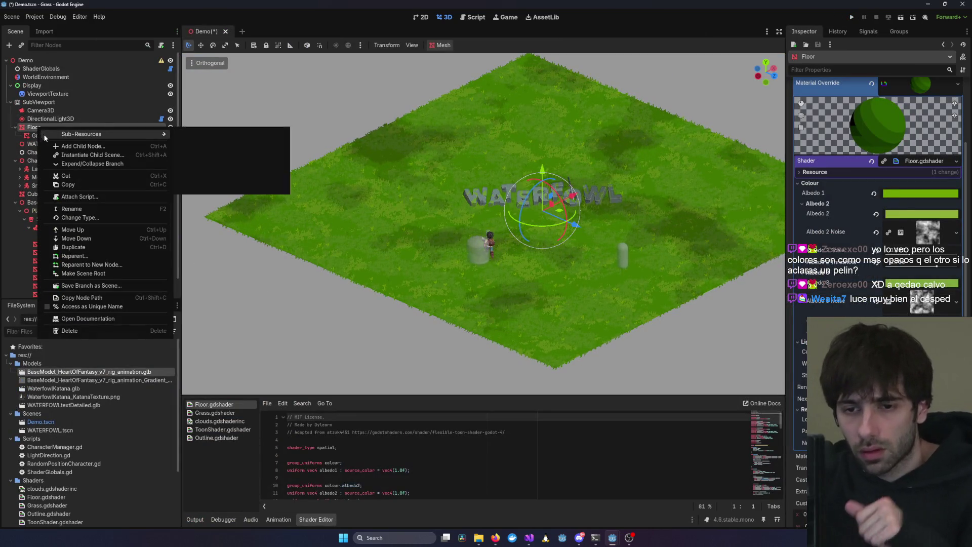
left_click(147, 287)
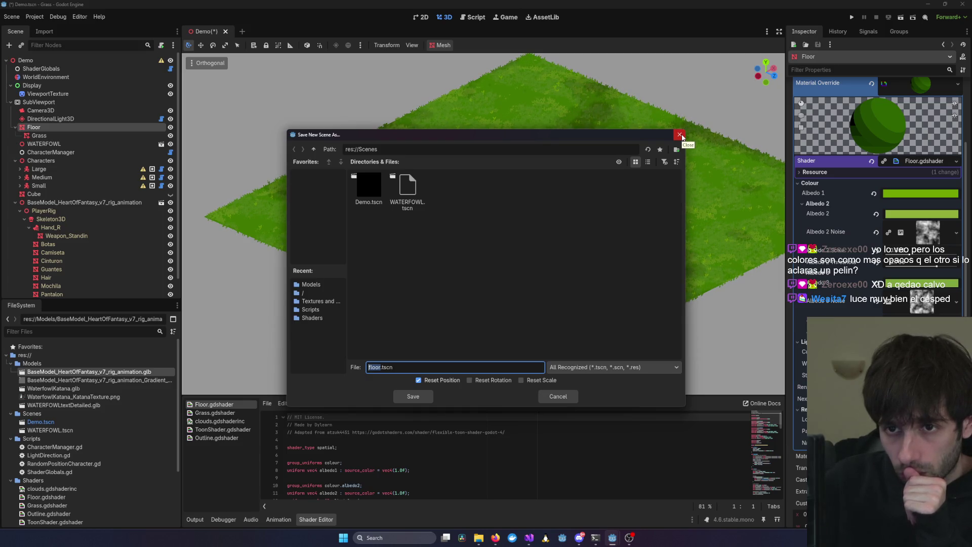
left_click(680, 135)
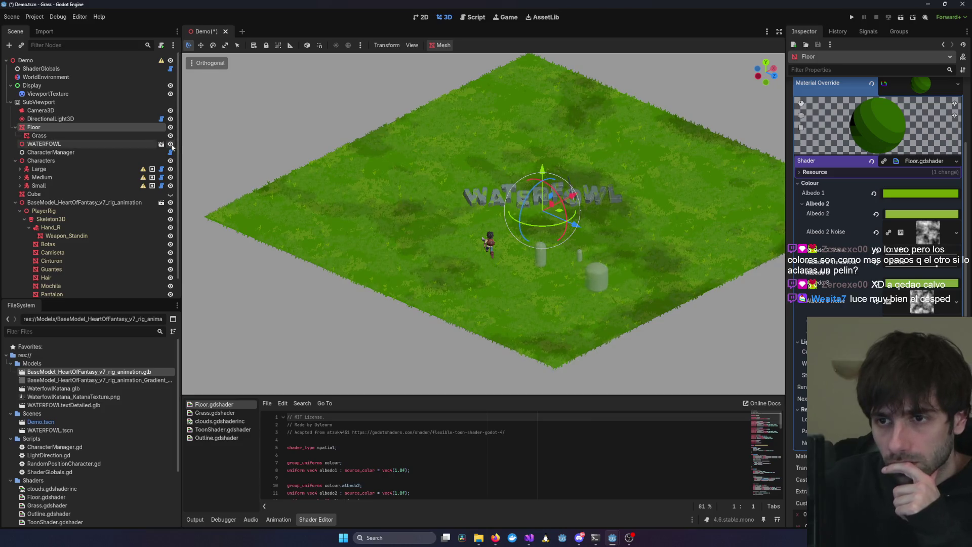
Step: Hide the WATERFOWL text and collapse the Characters group
left_click(171, 144)
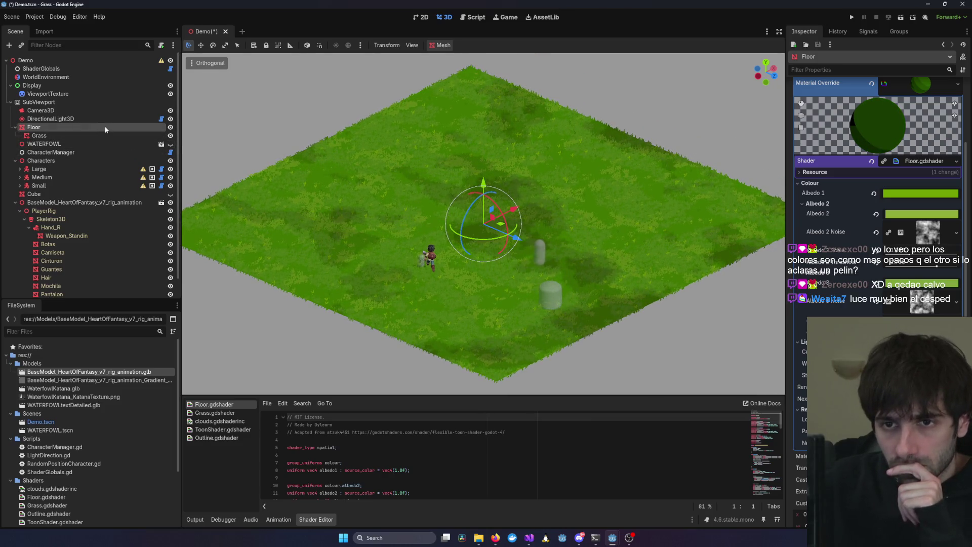
left_click(15, 161)
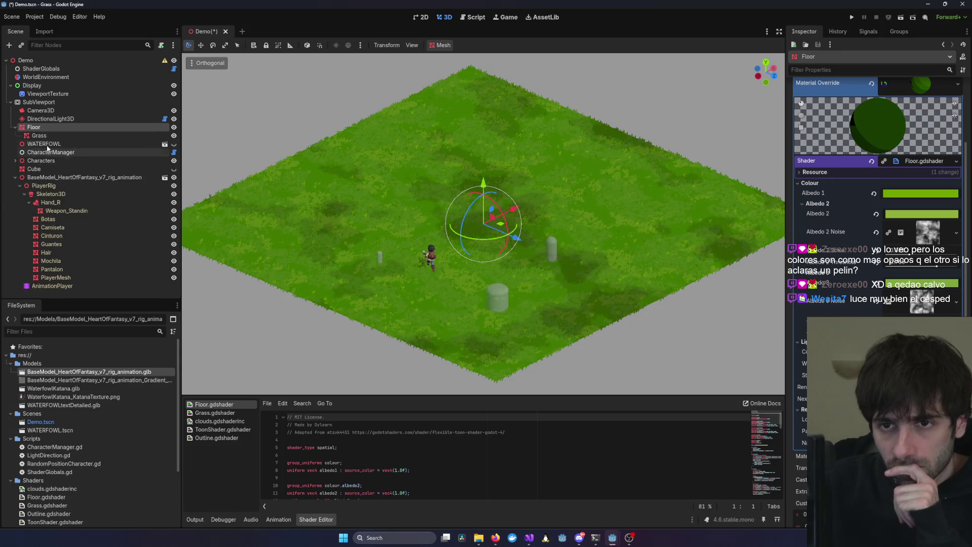
right_click(73, 130)
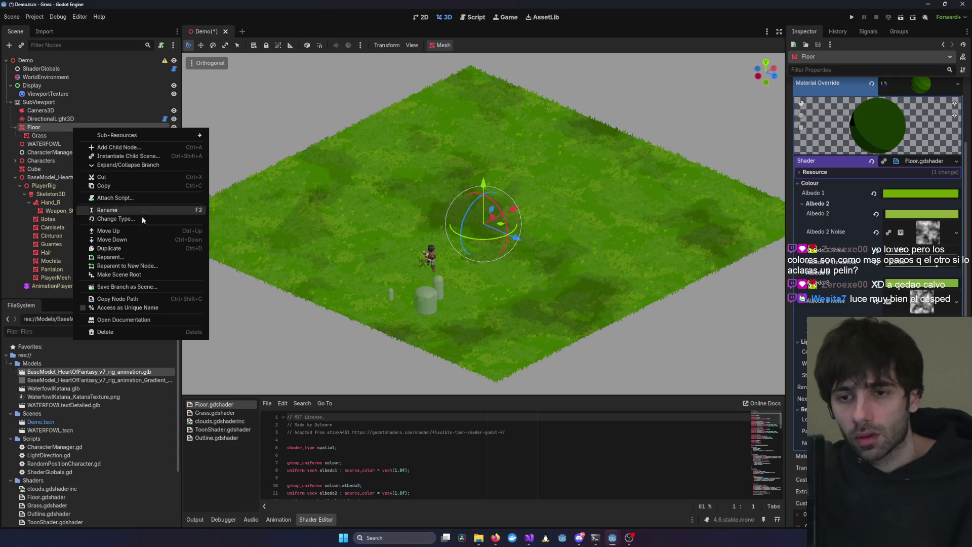
Step: Save the Floor branch as floor.tscn in res://Scenes
left_click(342, 372)
mouse_move(343, 372)
left_mouse_down()
mouse_move(390, 261)
mouse_move(345, 260)
left_mouse_up()
right_click(39, 126)
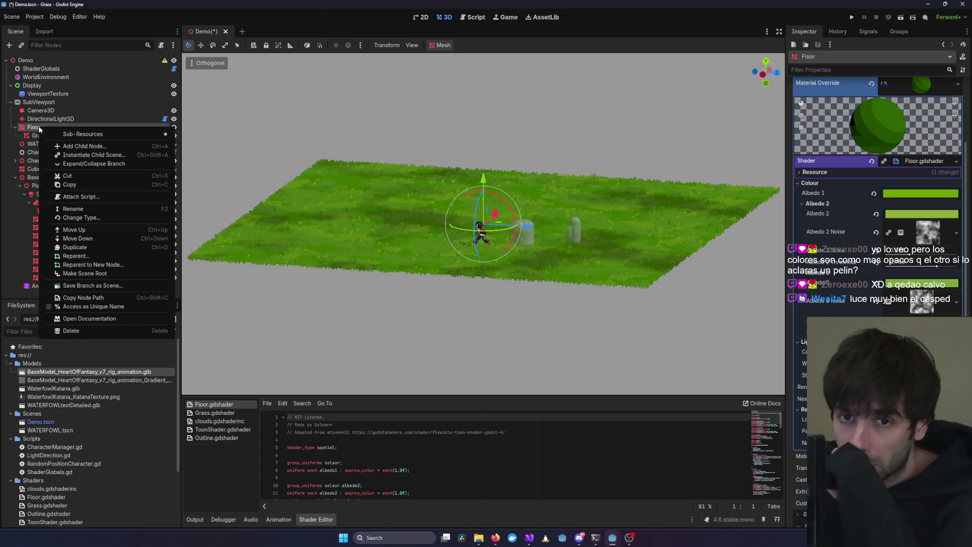
left_click(124, 285)
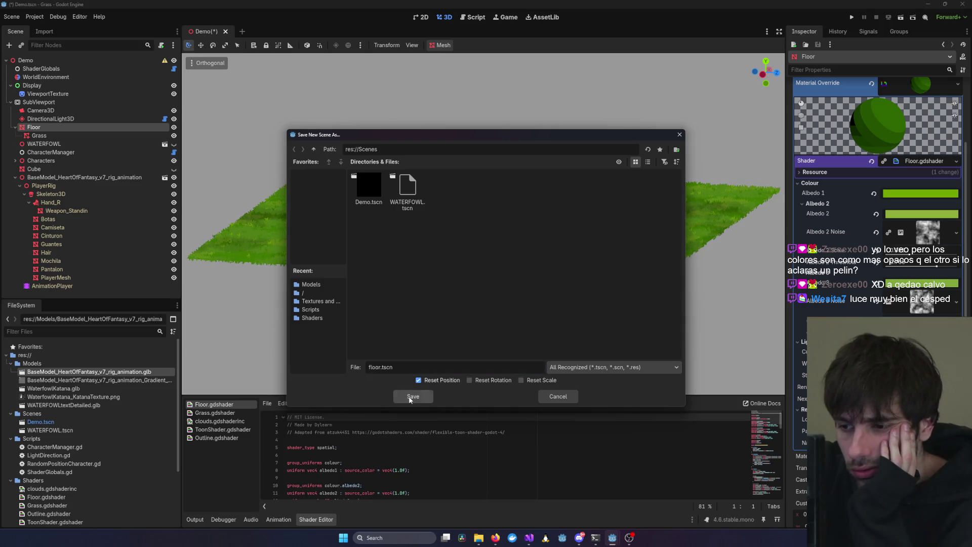
left_click(410, 398)
Step: Open the new floor.tscn and orbit around its grass plane
double_click(32, 431)
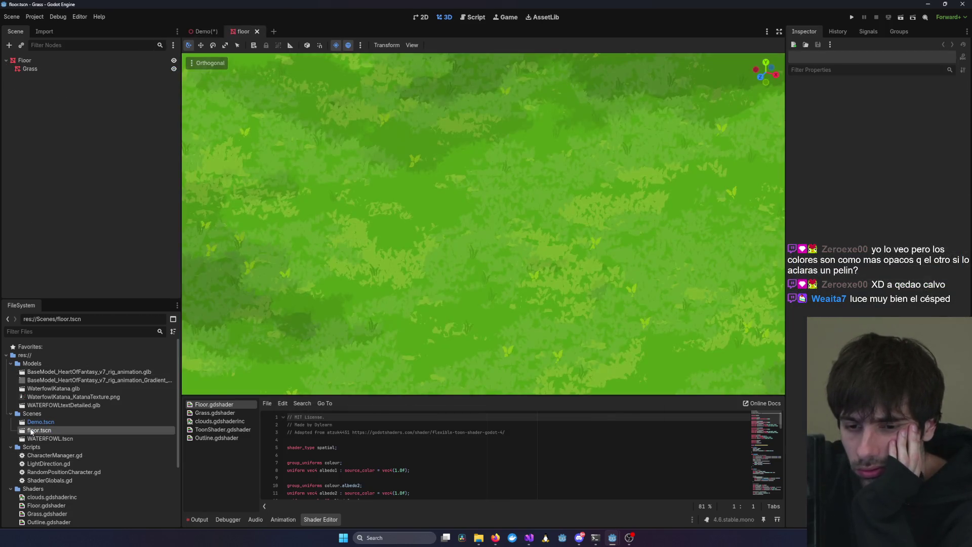
scroll(468, 280, "down", 6)
left_click_drag(469, 277, 529, 276)
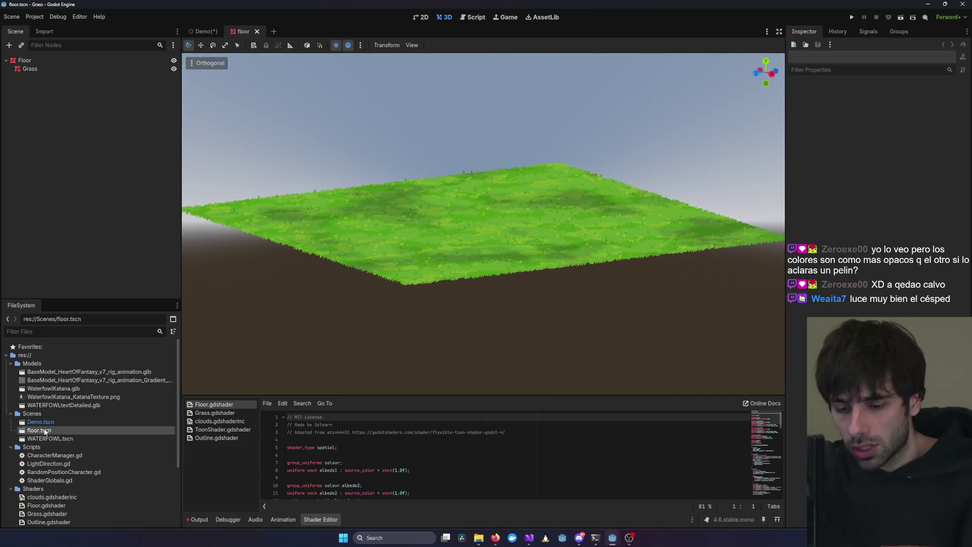
key("alt+Tab")
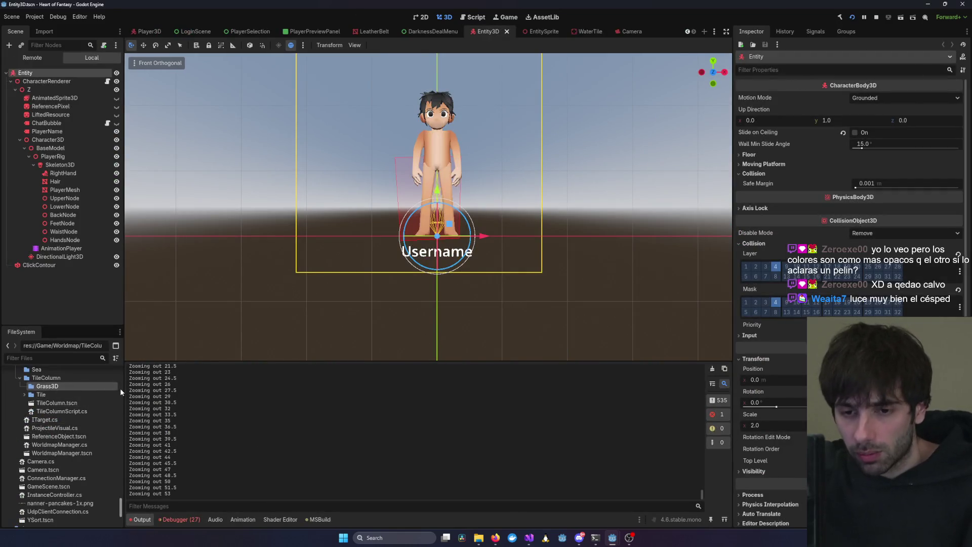
Step: Show the Grass project's res://Scenes folder in the system file manager
key("alt+Tab")
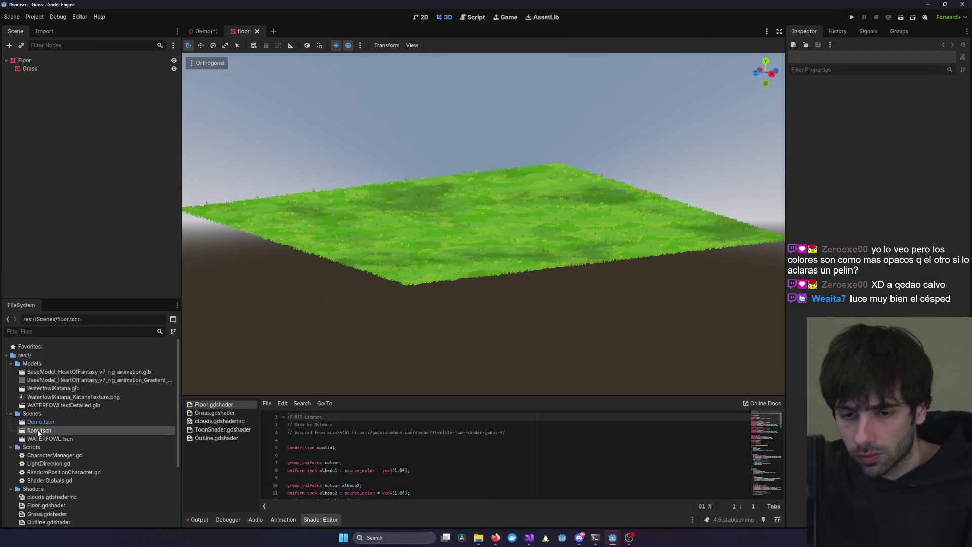
right_click(40, 414)
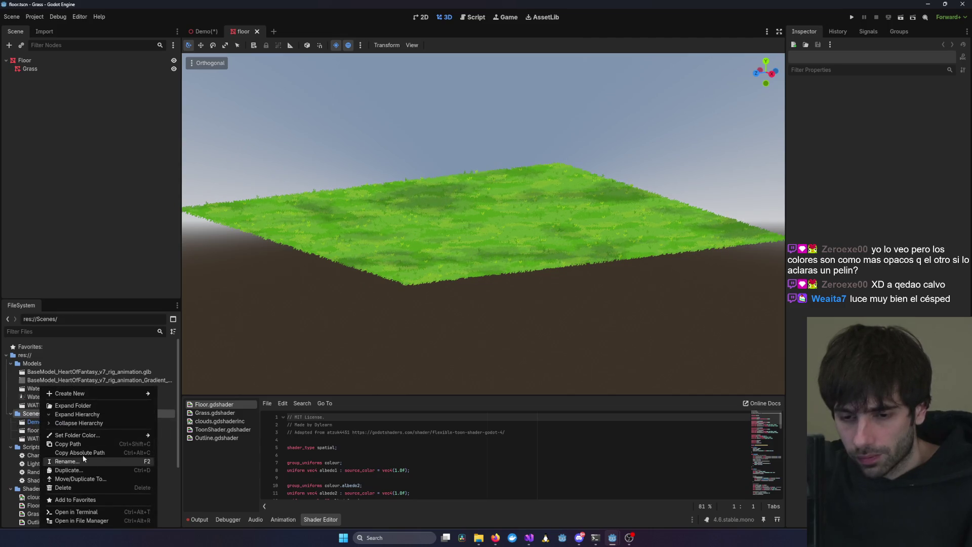
mouse_move(94, 437)
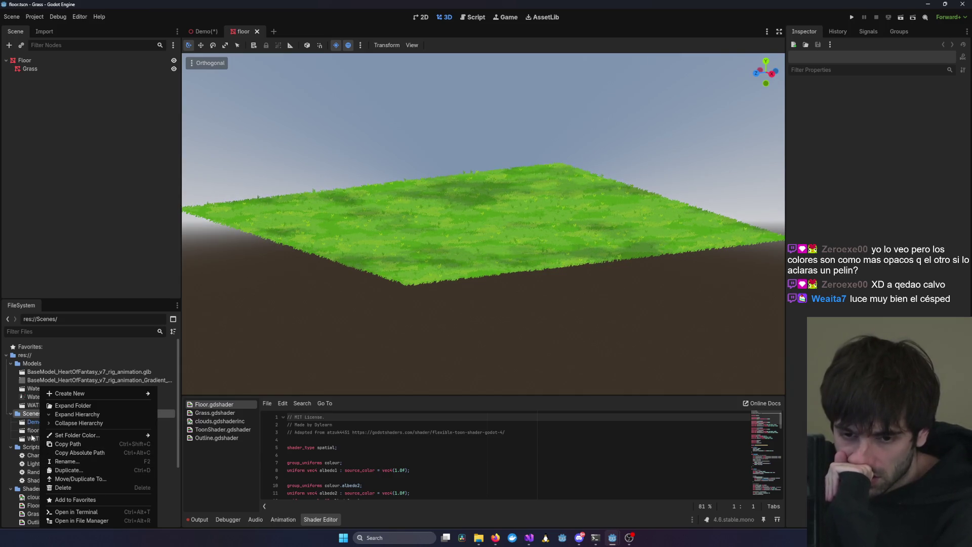
left_click(30, 431)
right_click(34, 418)
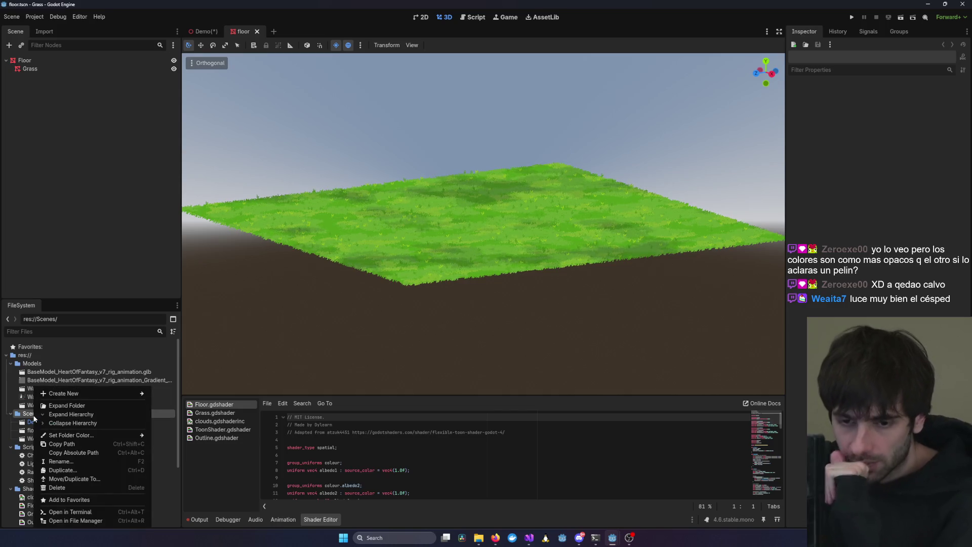
mouse_move(92, 437)
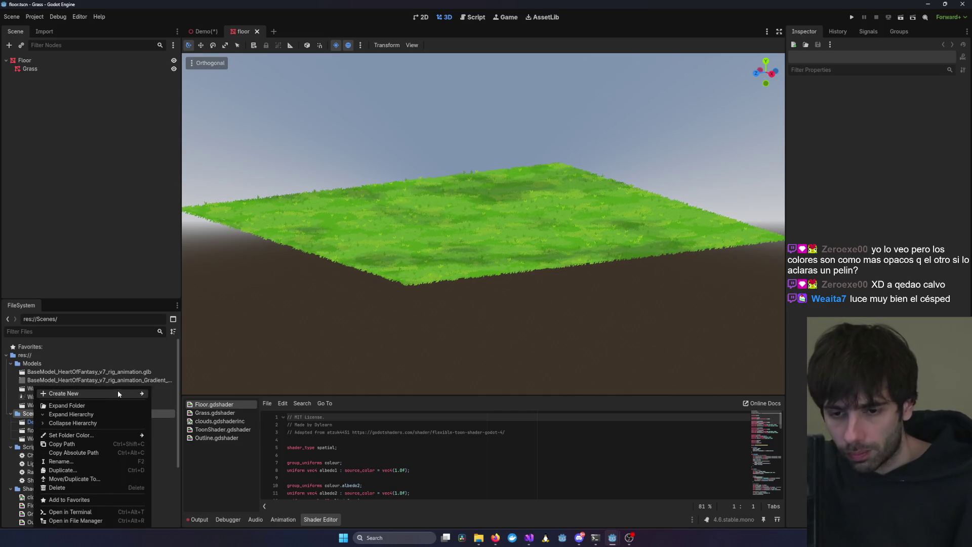
left_click(30, 420)
right_click(32, 413)
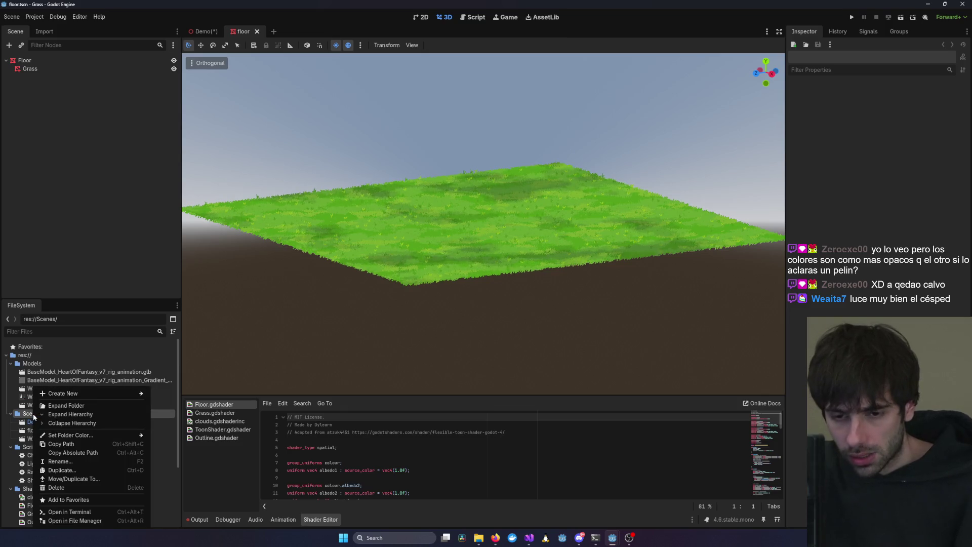
left_click(82, 521)
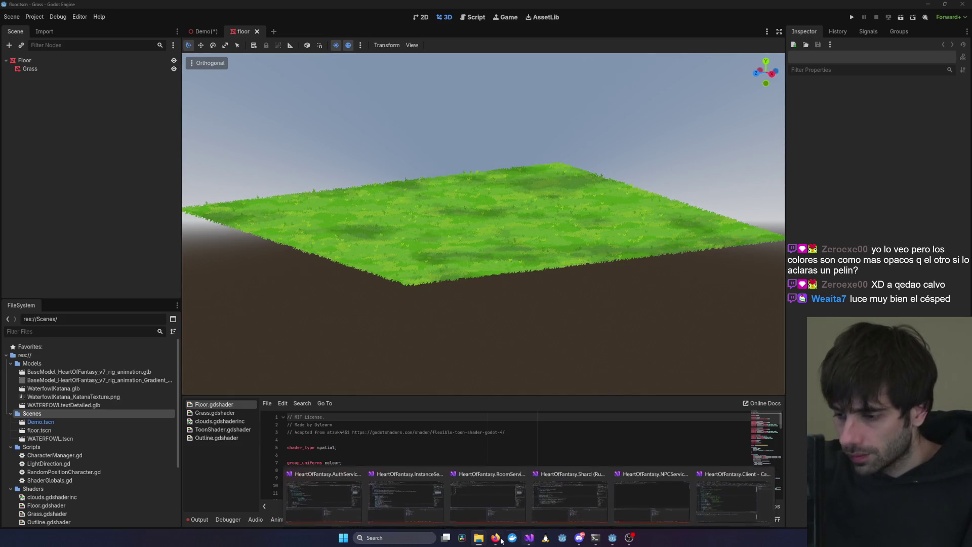
Step: Switch to the Heart of Fantasy editor window from the taskbar
mouse_move(478, 537)
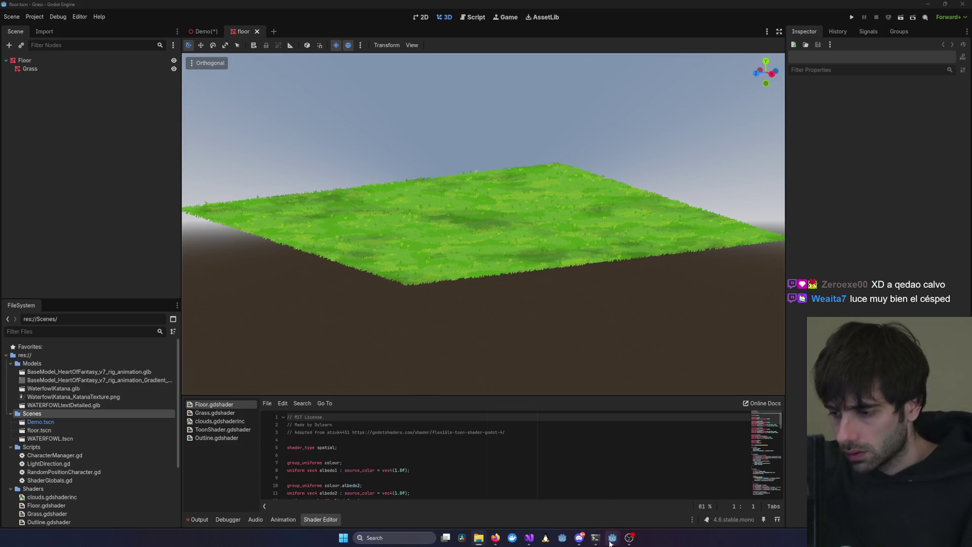
mouse_move(612, 538)
left_click(533, 499)
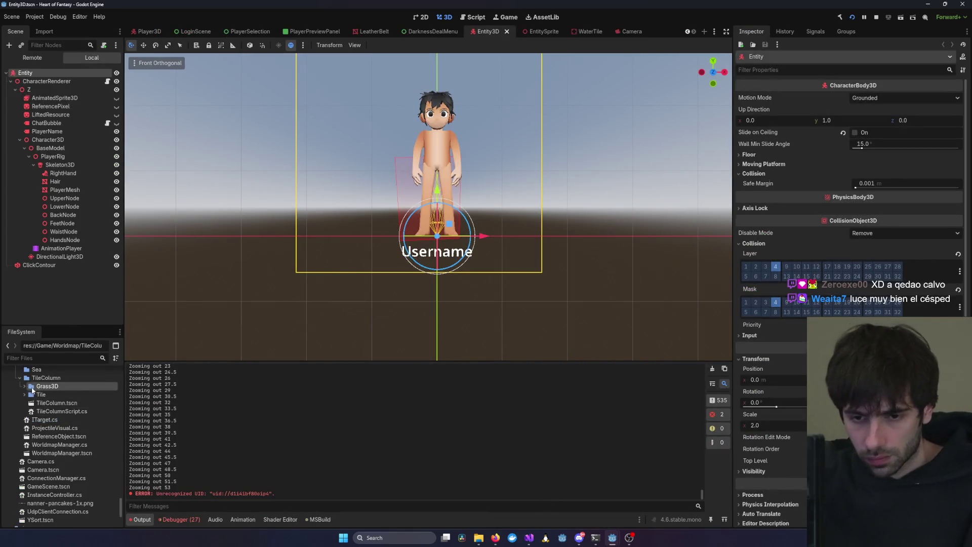
Step: Open the copied floor.tscn from Grass3D and dismiss the missing-dependencies error
key("Right")
key("Down")
key("Return")
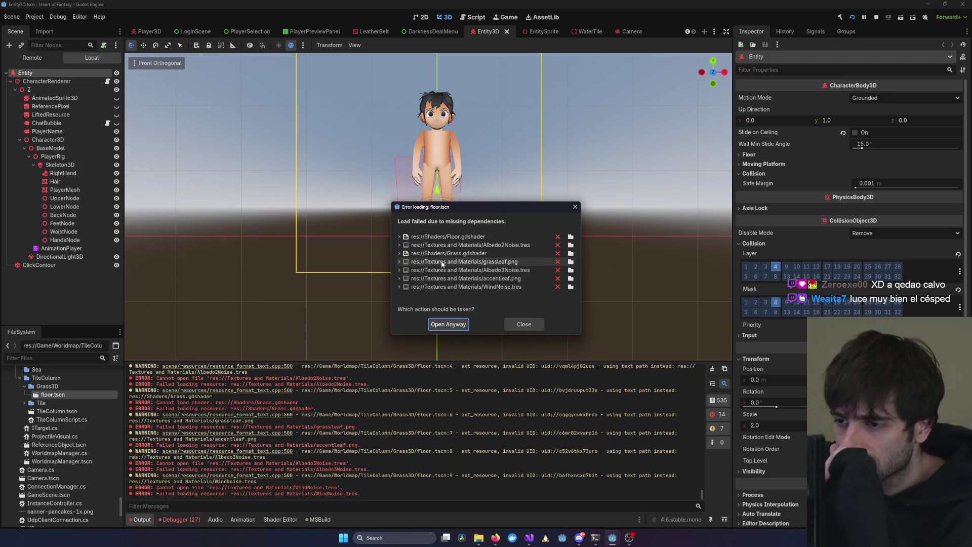
left_click(526, 325)
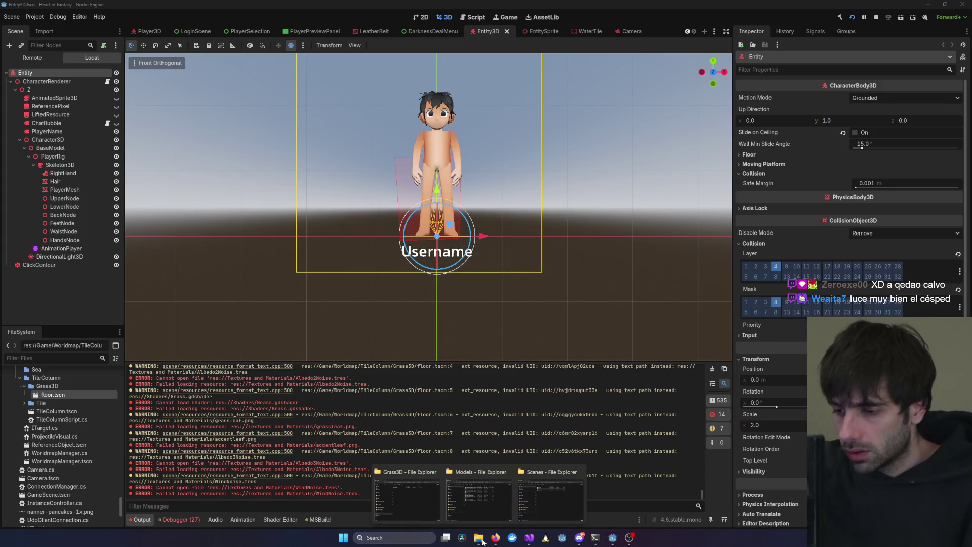
mouse_move(549, 489)
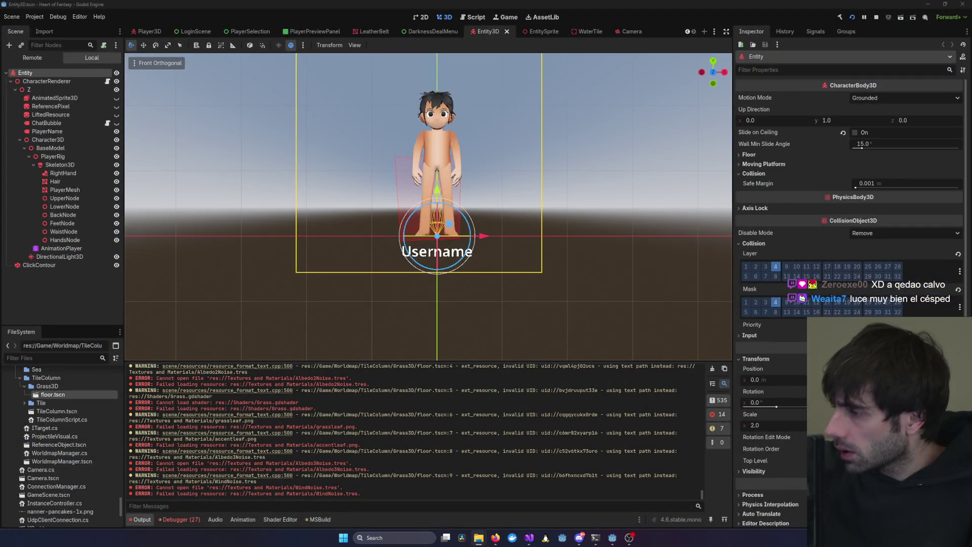
mouse_move(488, 497)
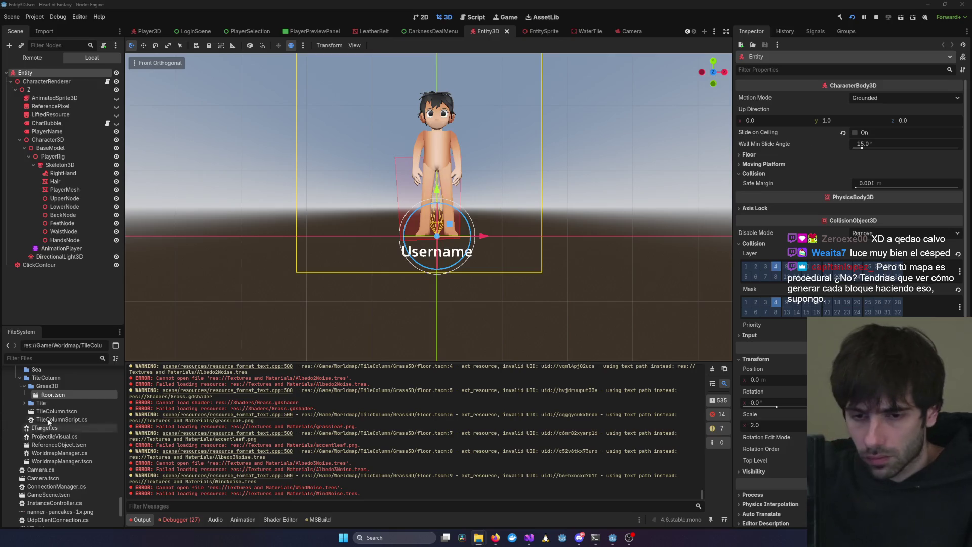
Step: Retry opening floor.tscn, dismiss the error again, and select the file
double_click(72, 394)
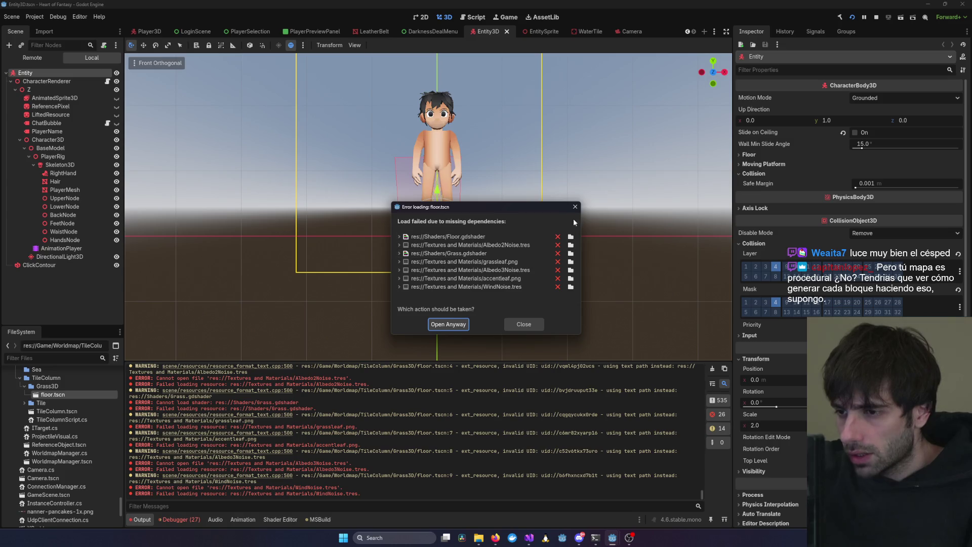
left_click(575, 206)
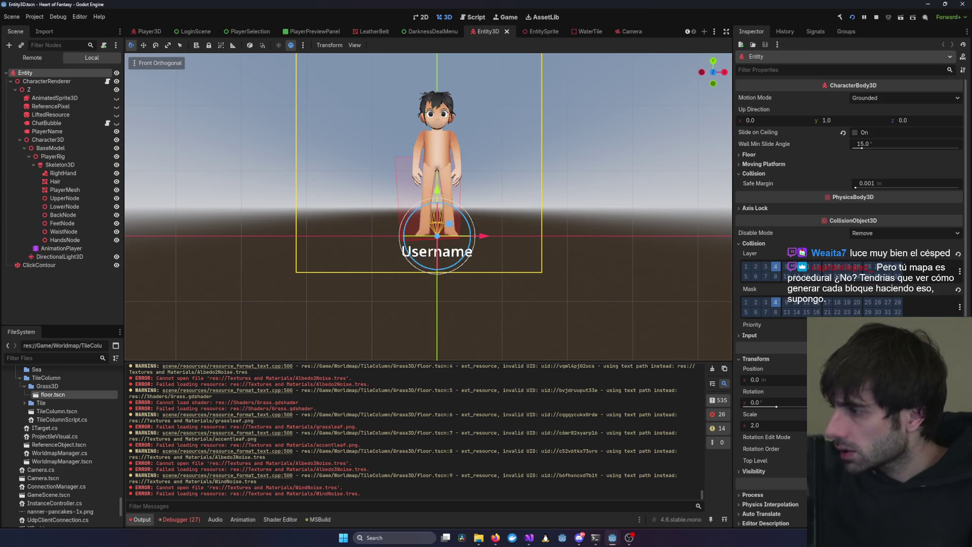
key("alt+Tab")
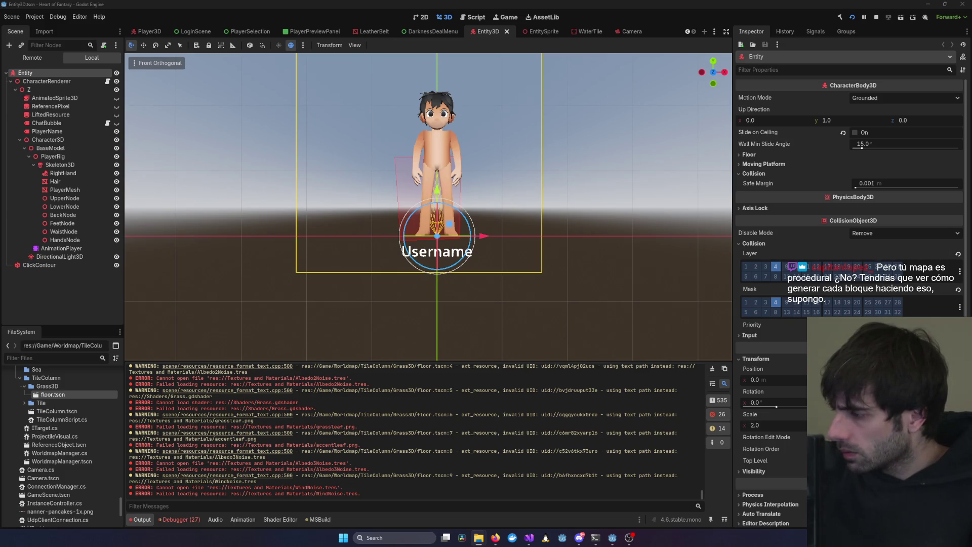
left_click(73, 394)
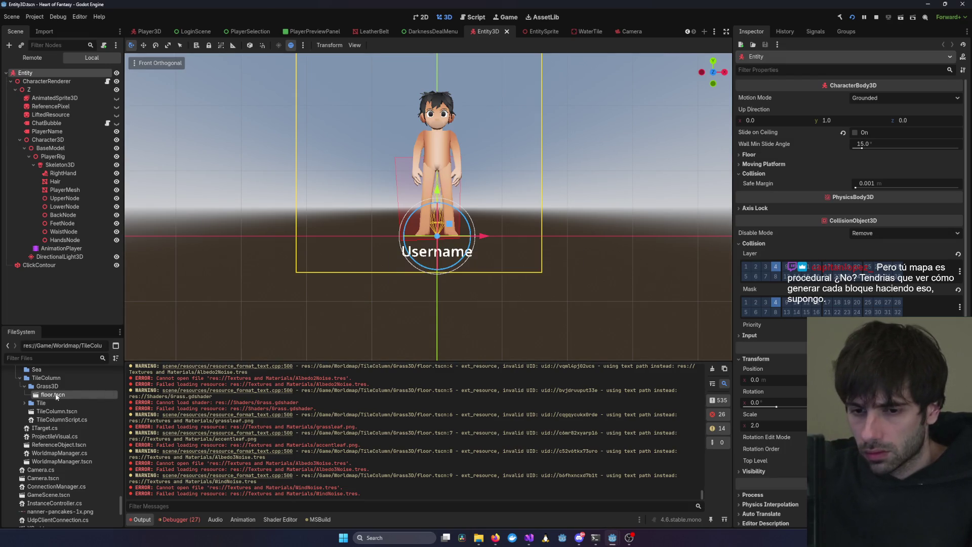
Step: Open the copied floor.tscn and orbit to a level view of the plane
double_click(61, 398)
scroll(446, 241, "down", 5)
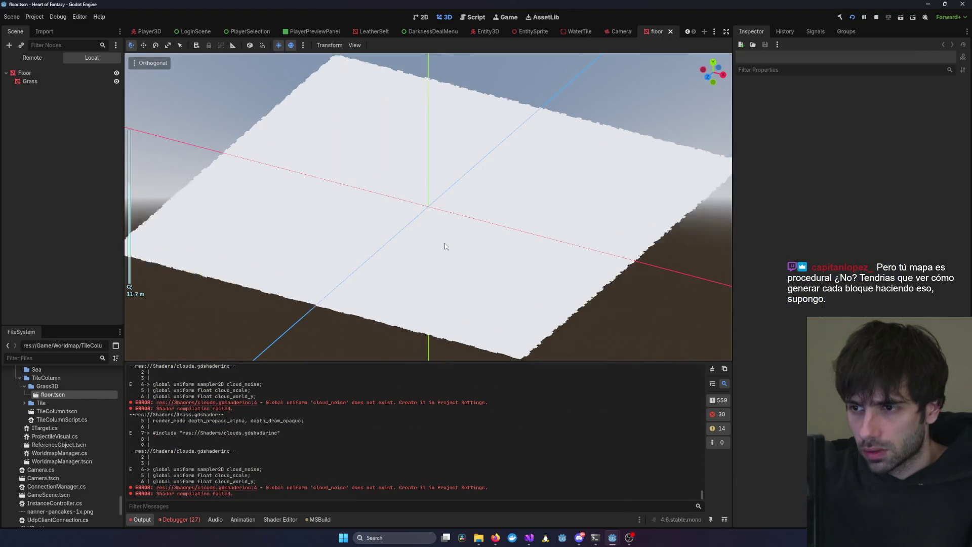
mouse_move(446, 241)
left_mouse_down()
mouse_move(540, 252)
mouse_move(351, 217)
mouse_move(423, 217)
mouse_move(475, 260)
mouse_move(431, 258)
mouse_move(193, 163)
left_mouse_up()
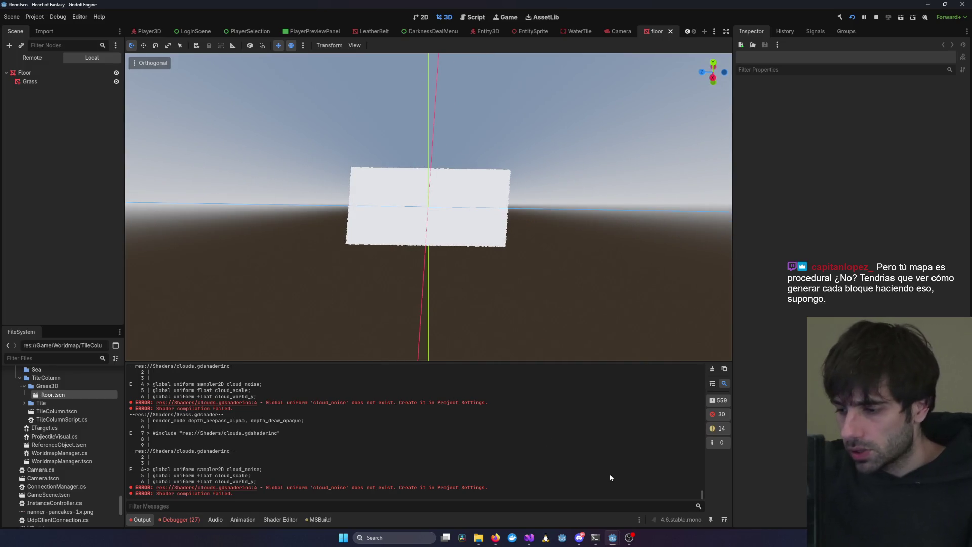
Step: Compare the original project's Floor and Grass nodes with the copy's Grass node
mouse_move(613, 537)
mouse_move(686, 514)
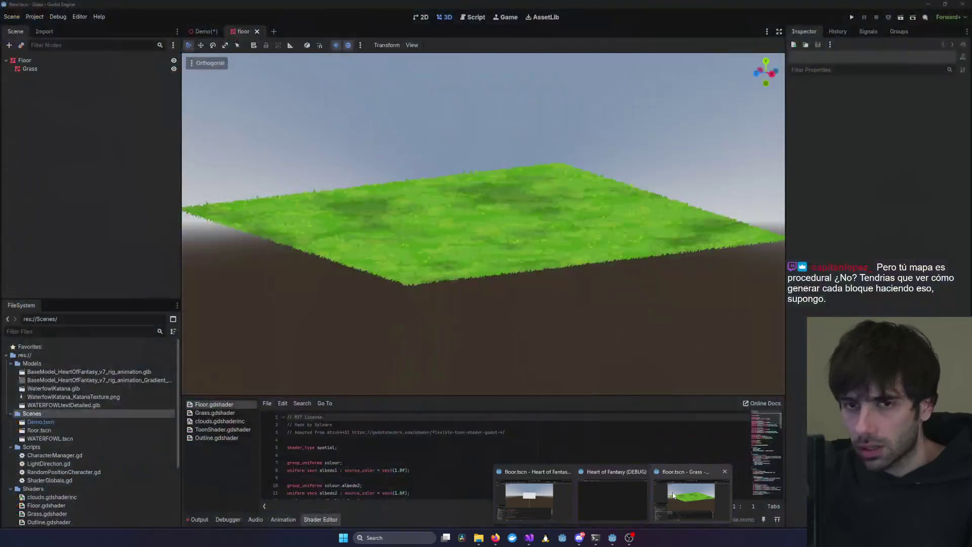
left_click(686, 498)
left_click(81, 60)
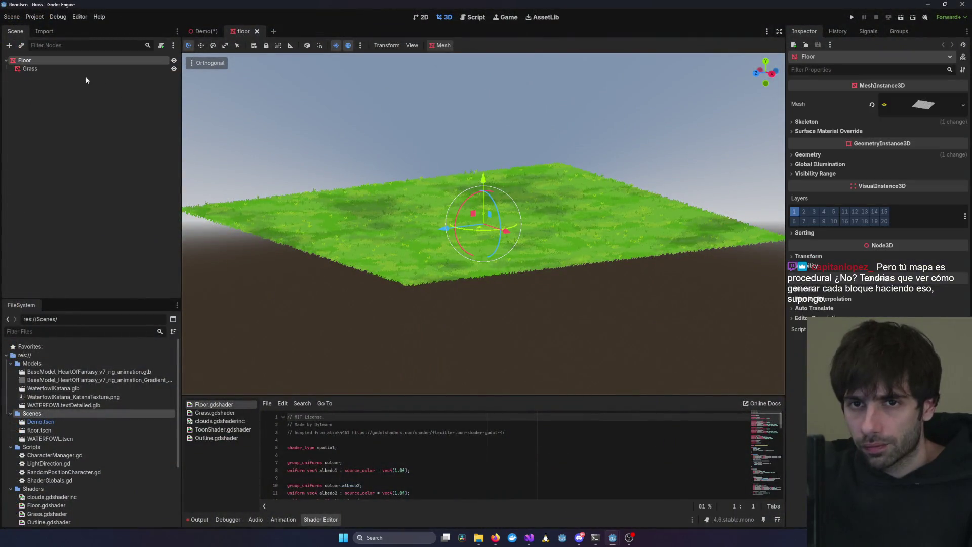
left_click(37, 70)
mouse_move(220, 107)
left_mouse_down()
mouse_move(499, 175)
mouse_move(445, 185)
left_mouse_up()
key("alt+Tab")
left_click(30, 81)
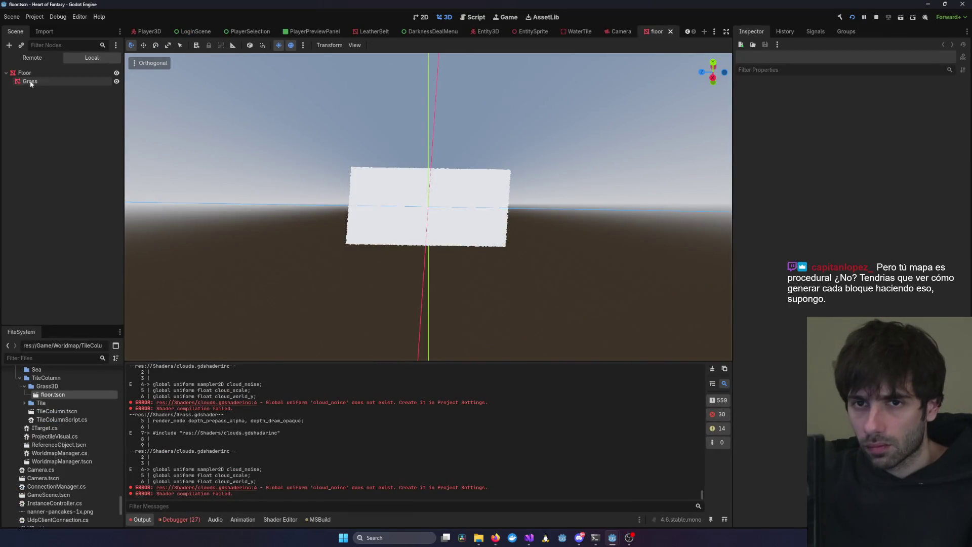
key("alt+Tab")
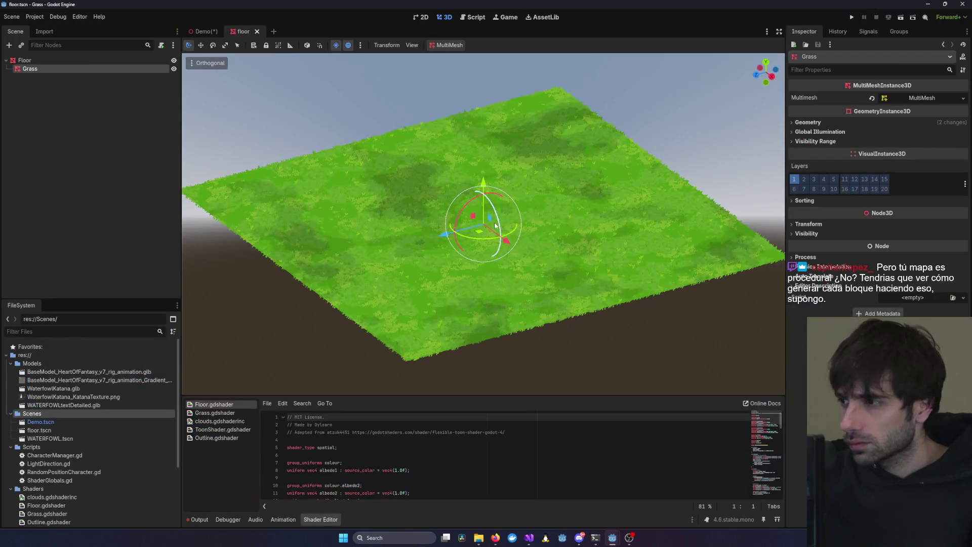
Step: Expand the original Floor's PlaneMesh and Grass's MultiMesh settings
left_click(53, 60)
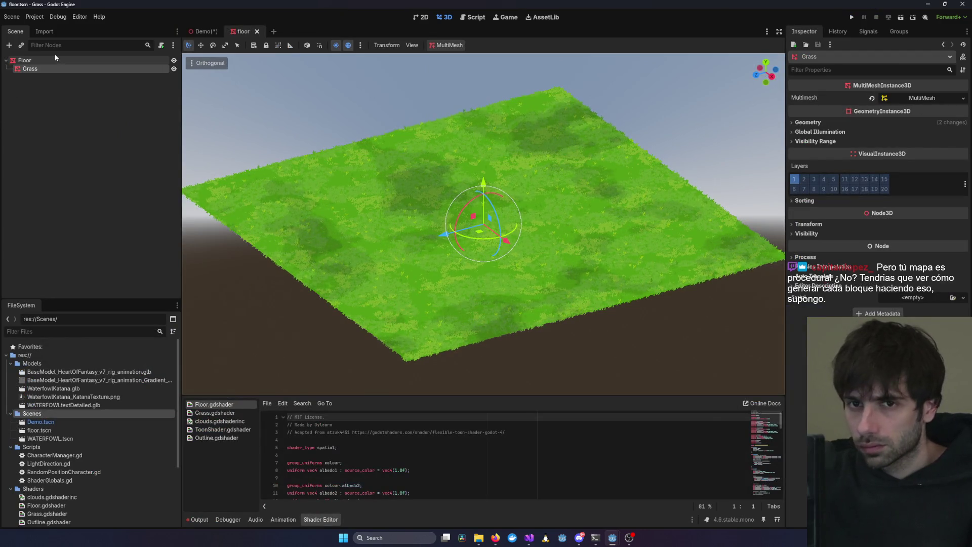
left_click(922, 103)
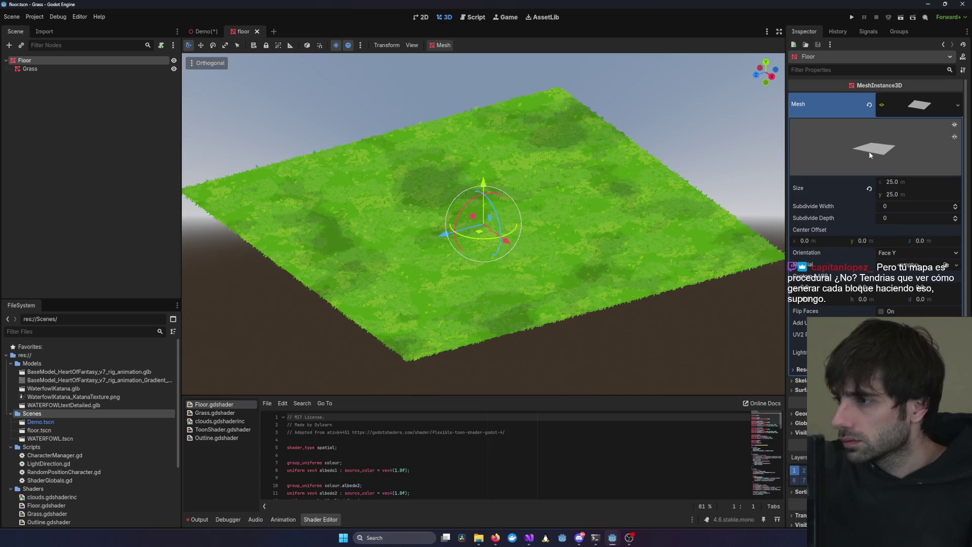
key("alt+Tab")
key("alt+Tab")
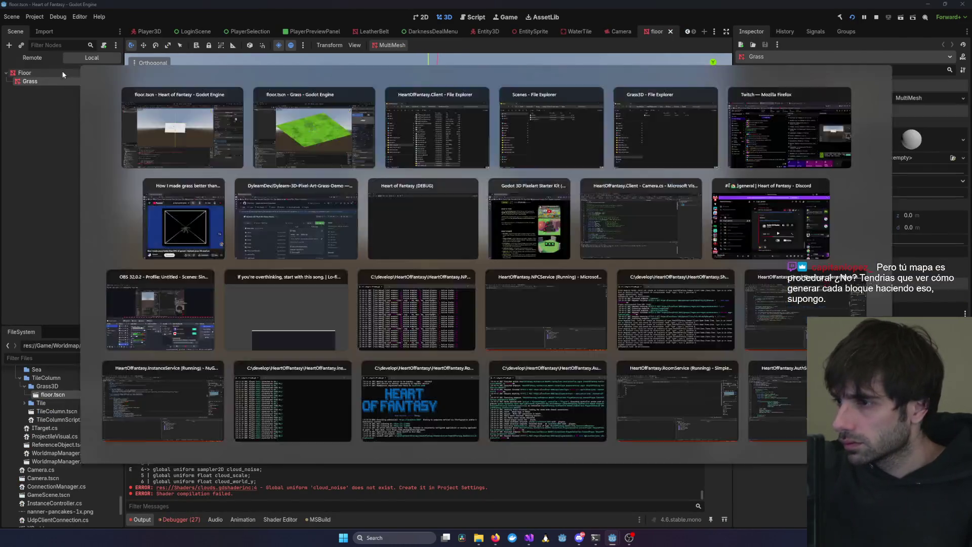
left_click(54, 71)
left_click(916, 100)
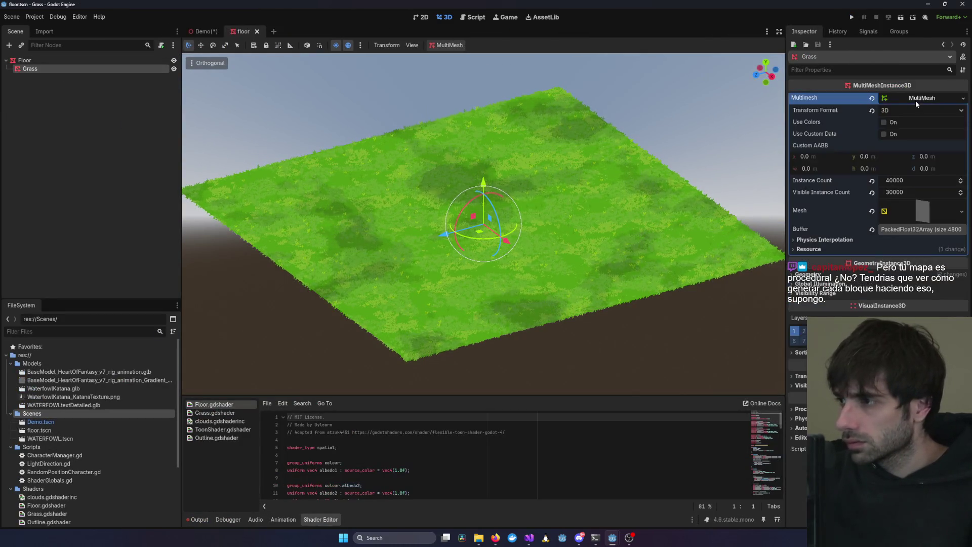
key("alt+Tab")
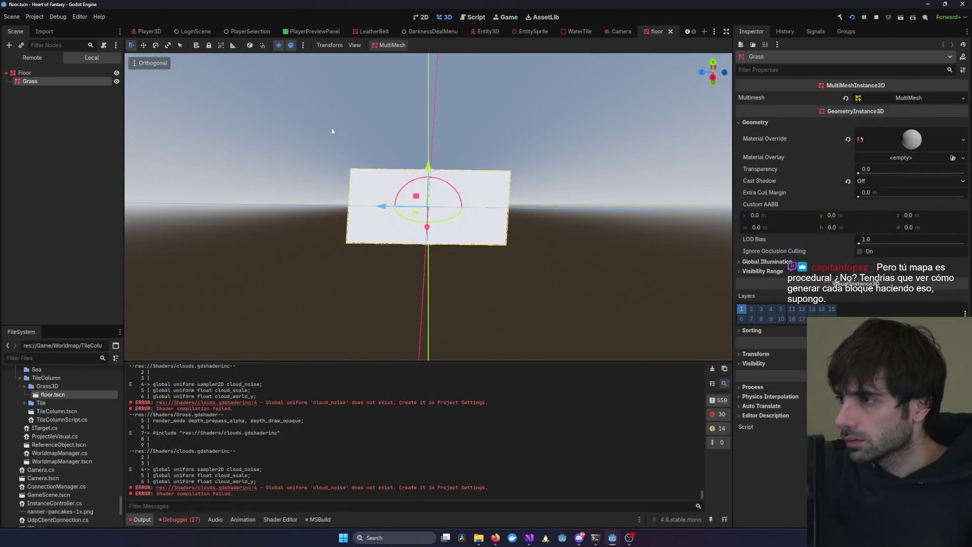
key("alt+Tab")
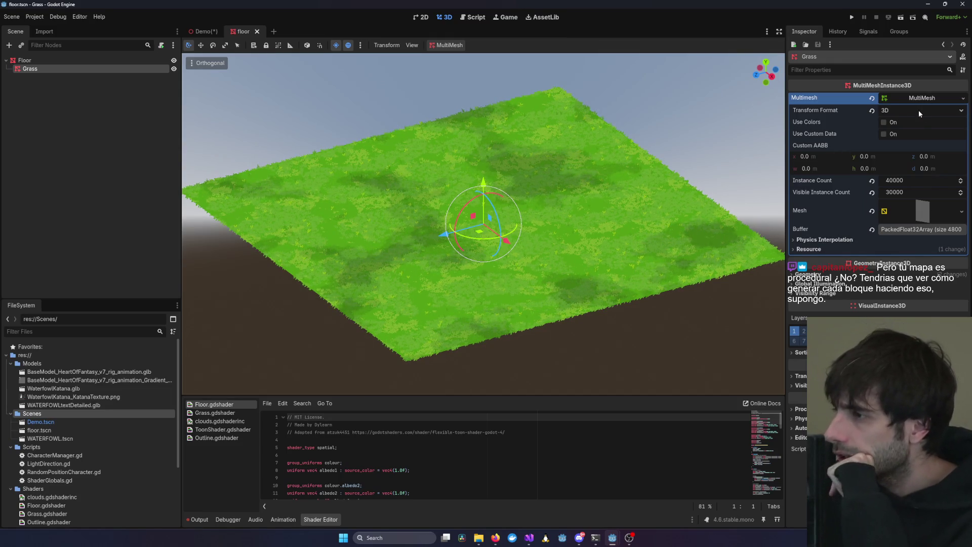
Step: Expand the original Grass's Geometry settings, then select Grass in the copied scene
left_click(829, 275)
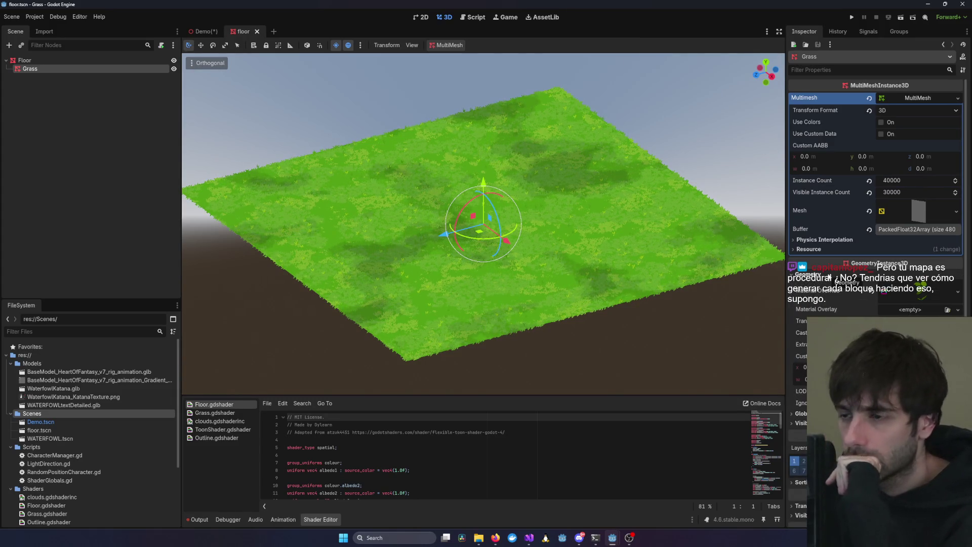
key("alt+Tab")
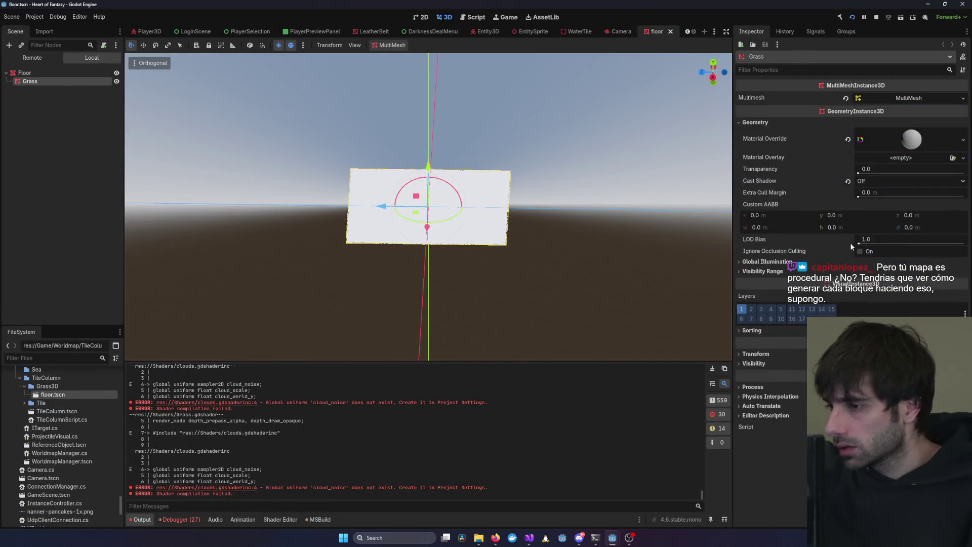
key("alt+Tab")
key("alt+Tab")
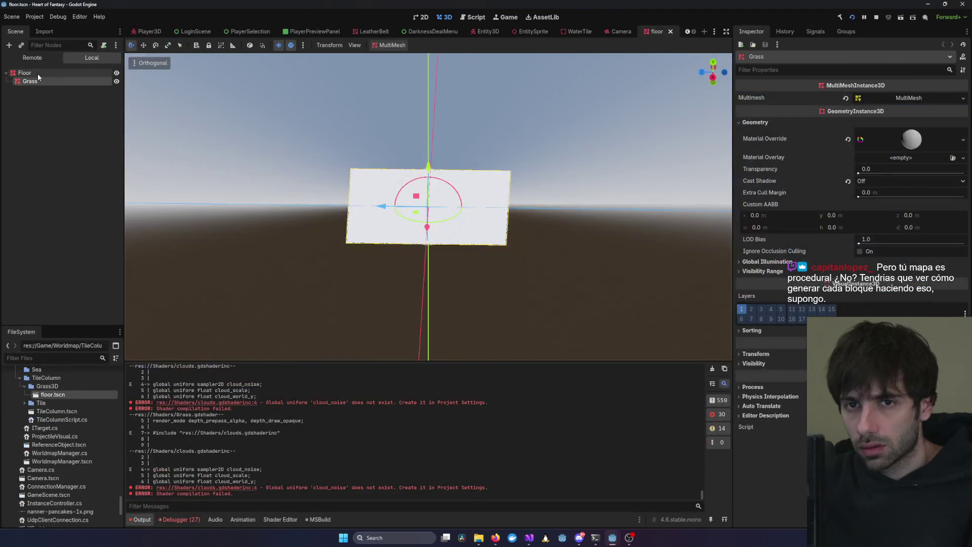
left_click(42, 79)
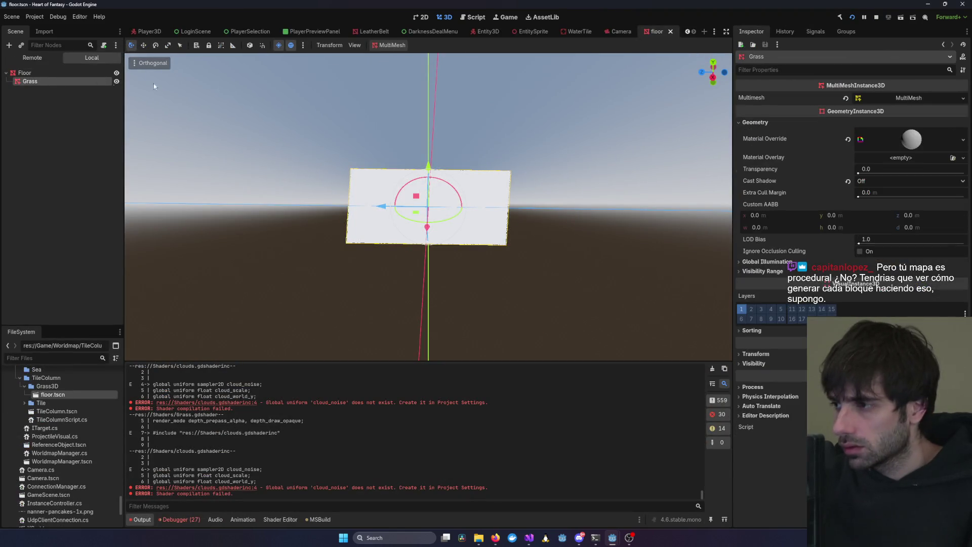
left_click(963, 140)
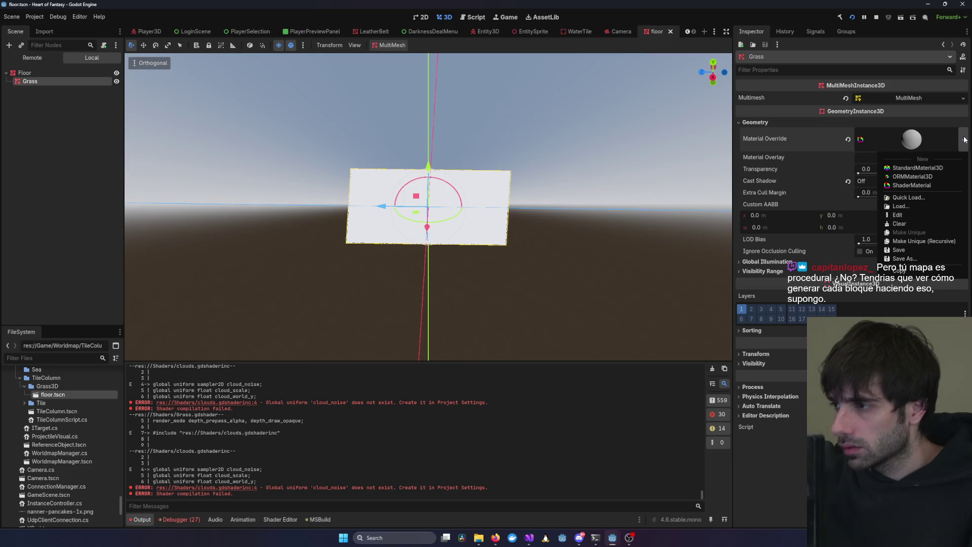
left_click(940, 197)
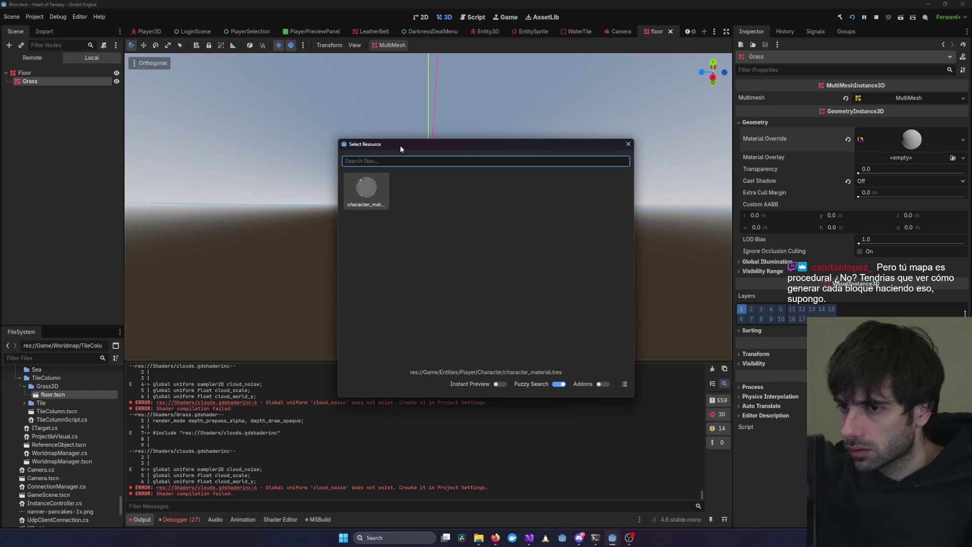
mouse_move(400, 145)
left_mouse_down()
mouse_move(587, 148)
mouse_move(358, 136)
left_mouse_up()
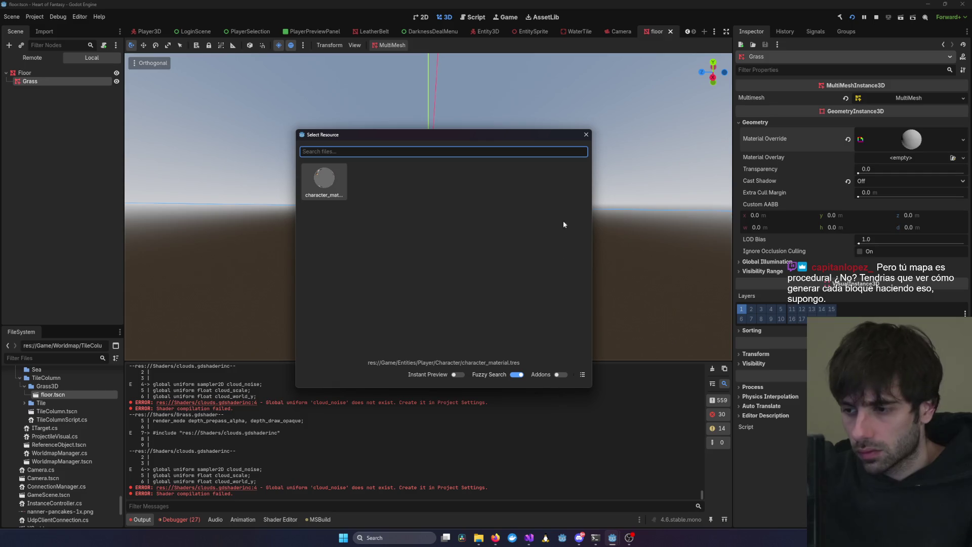
left_click(586, 135)
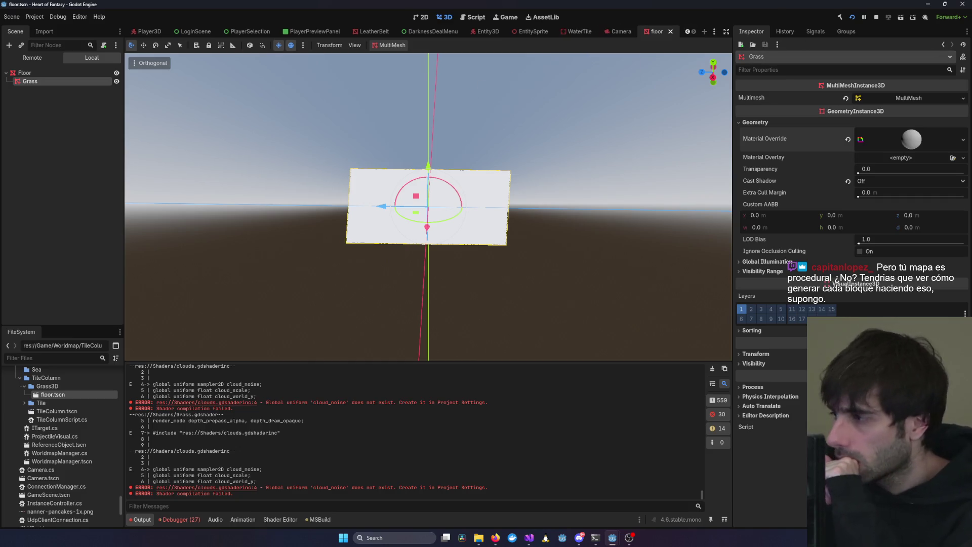
key("alt+Tab")
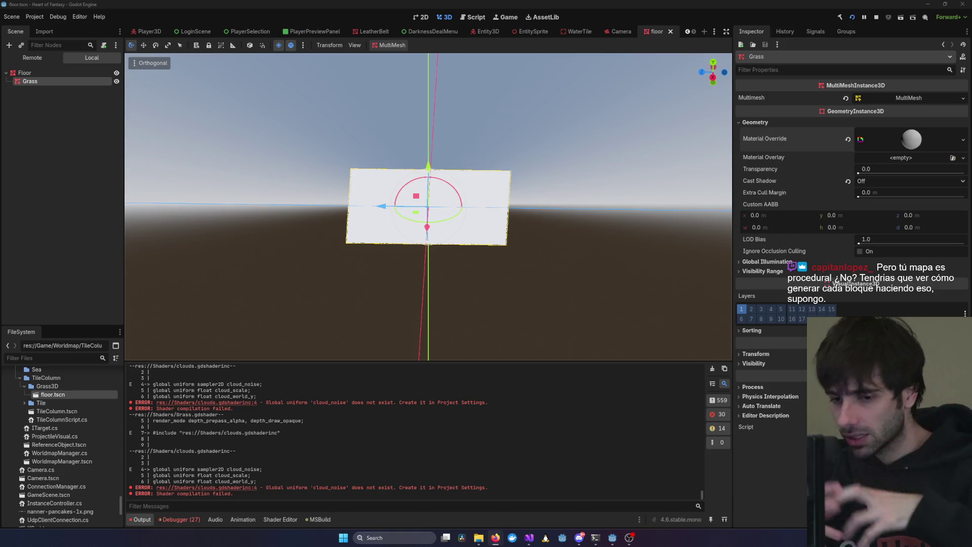
mouse_move(612, 538)
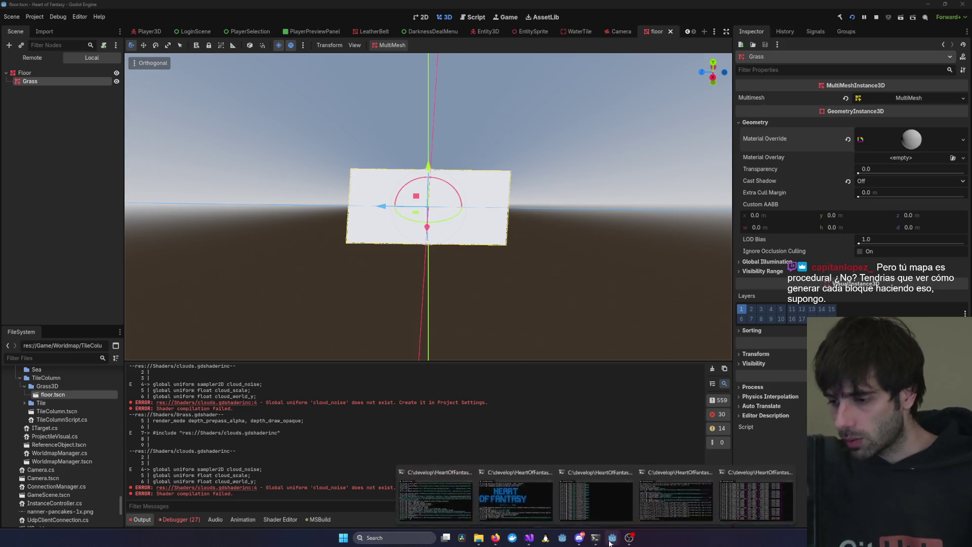
left_click(652, 517)
Step: Zoom in and out on the animated pixel-art grass of the original floor.tscn
scroll(570, 269, "up", 6)
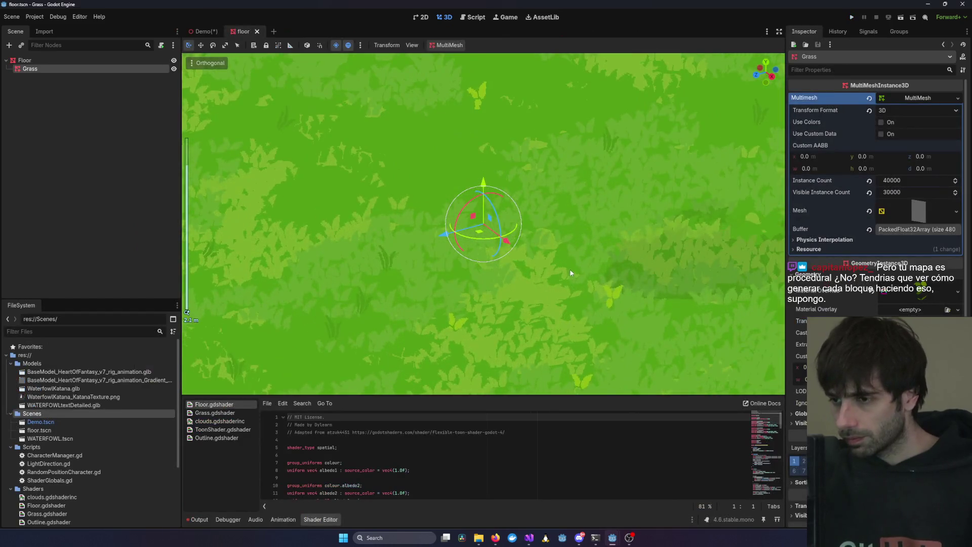
scroll(576, 266, "up", 3)
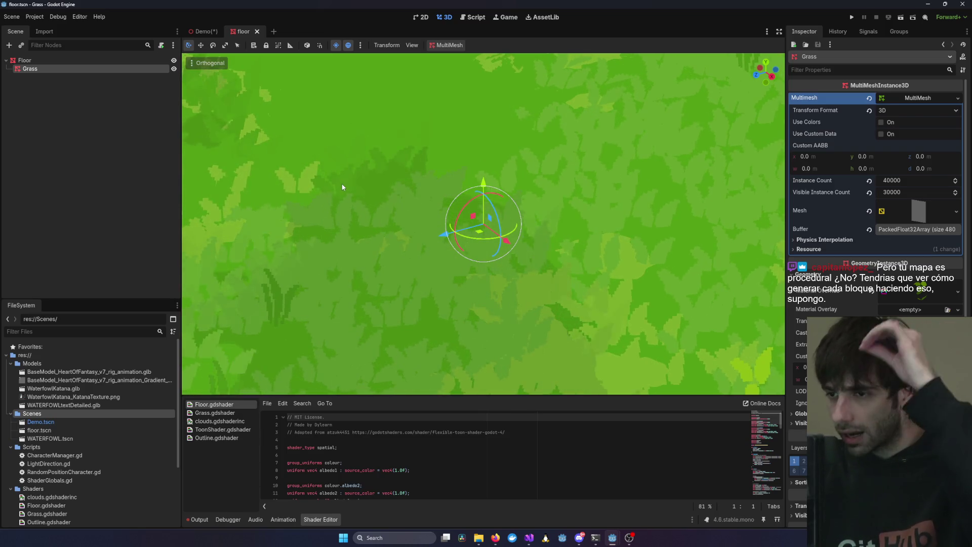
scroll(356, 201, "down", 5)
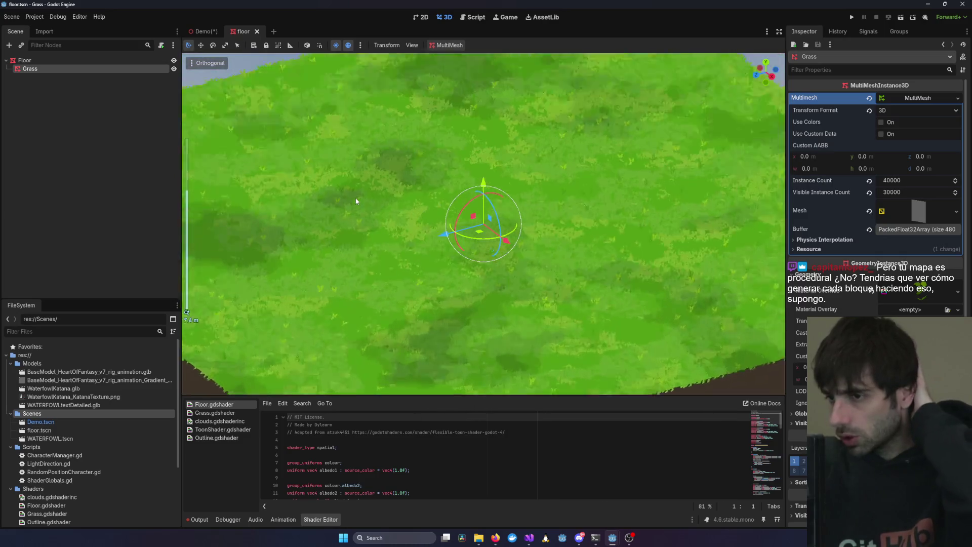
scroll(356, 201, "up", 2)
scroll(356, 202, "up", 2)
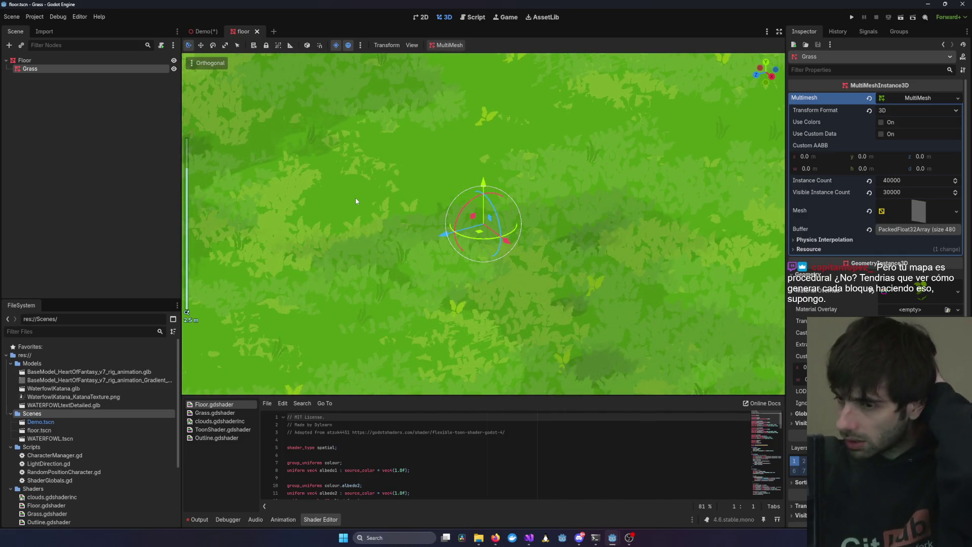